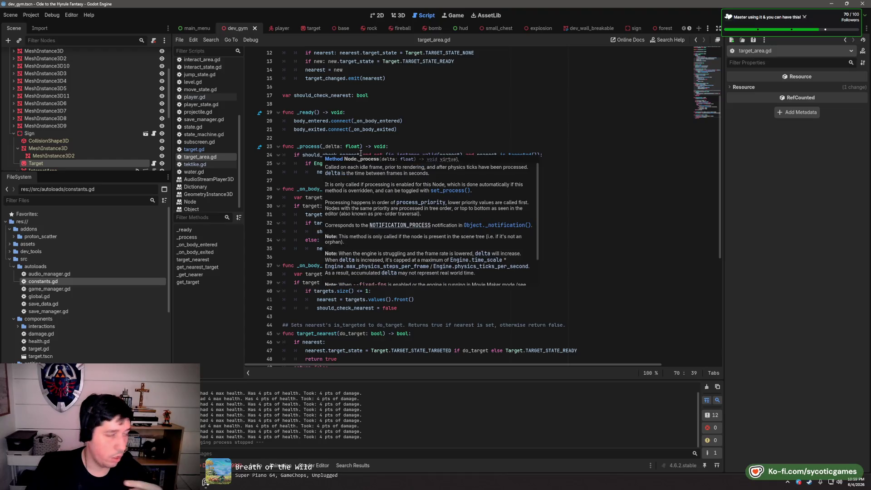
Inspect the frame-check expression and get_nearest_target call in target.gd's _process function
left_click(321, 147)
left_click_drag(314, 164, 459, 163)
left_click(473, 165)
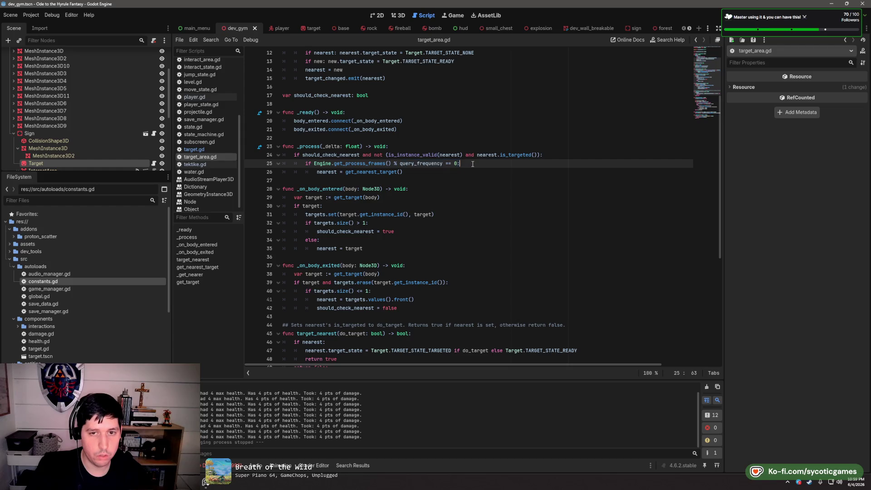
left_click(365, 172)
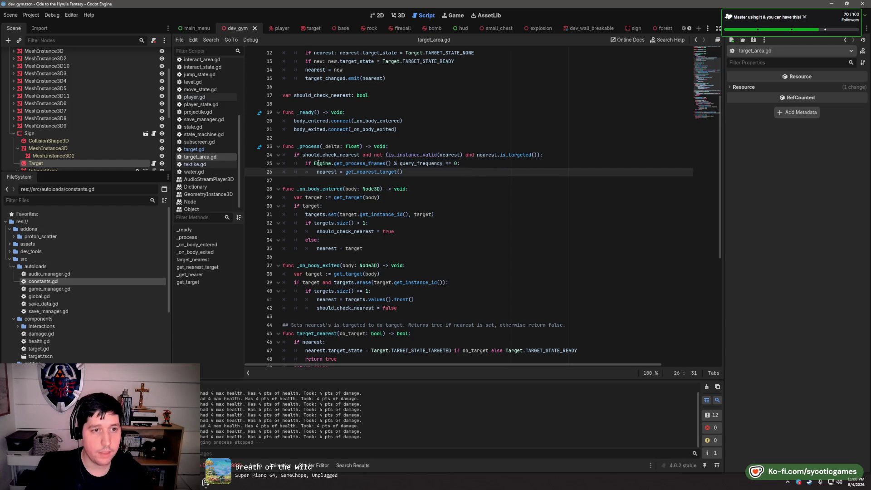
Review player.gd's targeting code around the target_area check on line 53
left_click(195, 97)
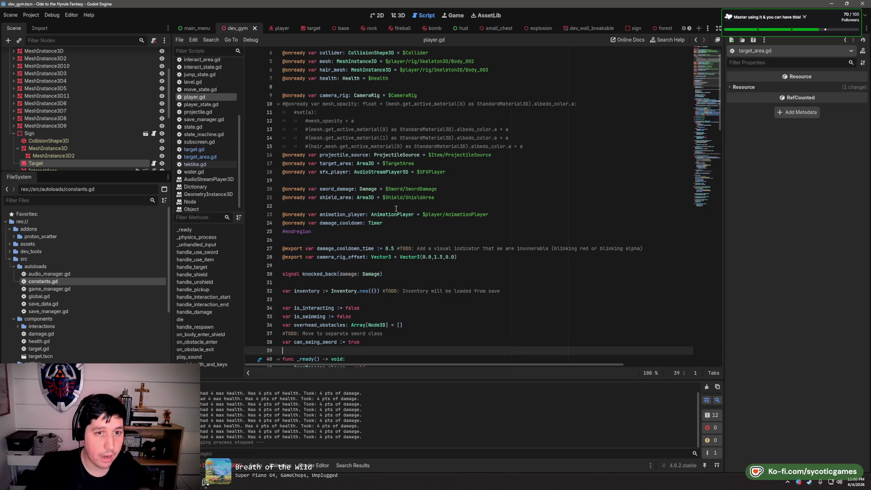
scroll(396, 209, "up", 1)
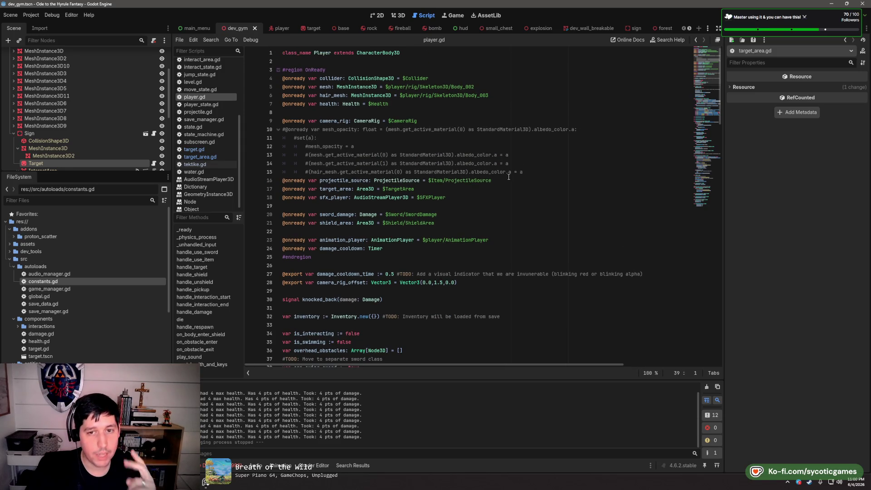
left_click(491, 203)
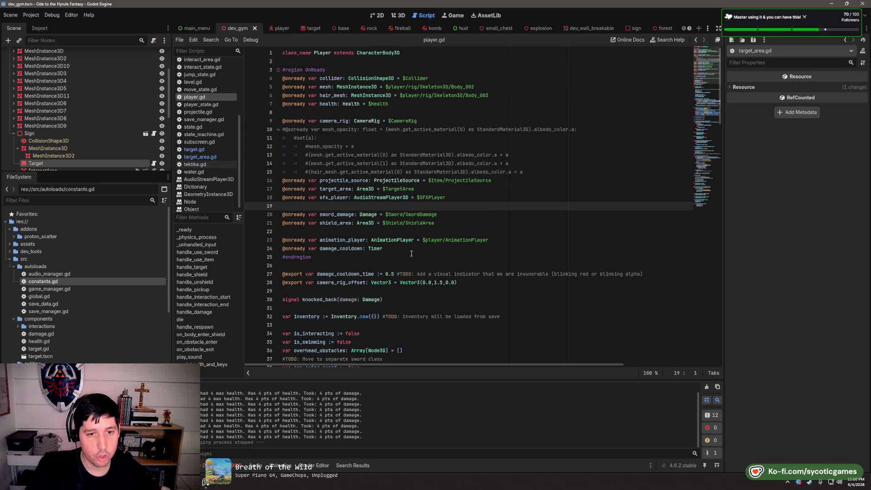
scroll(411, 253, "down", 8)
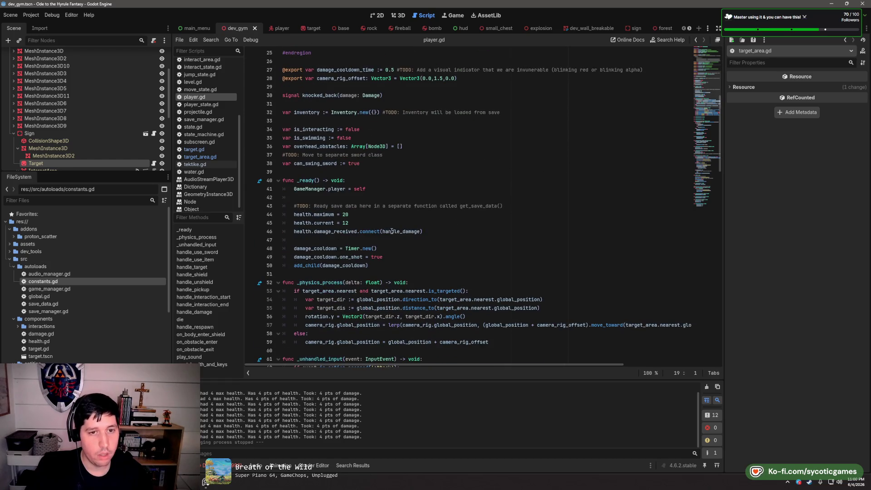
scroll(392, 231, "down", 7)
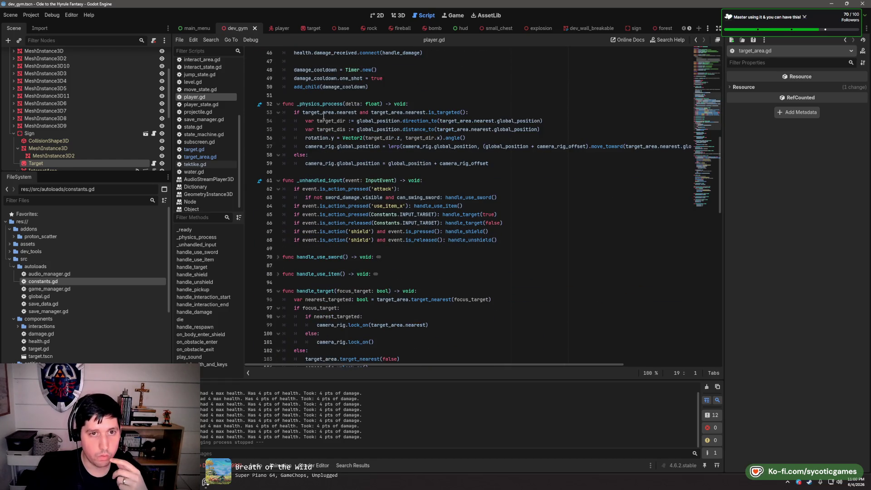
left_click(323, 117)
scroll(386, 261, "down", 20)
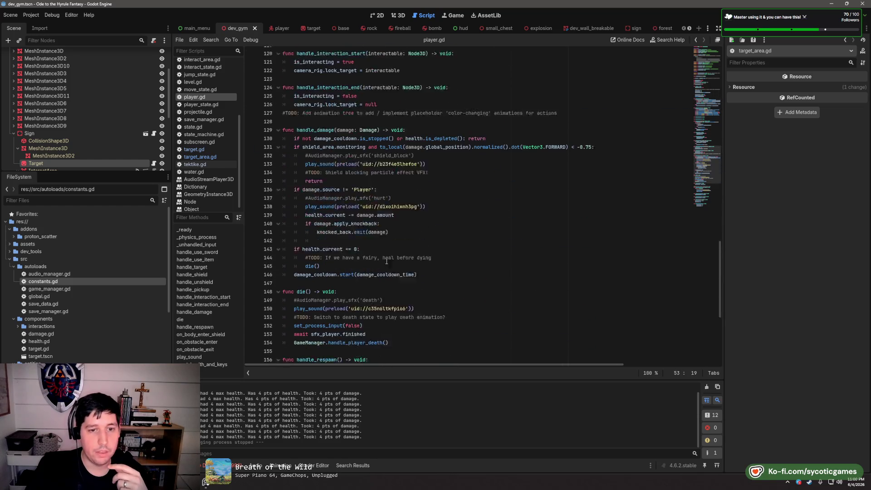
scroll(387, 261, "down", 5)
scroll(371, 297, "up", 11)
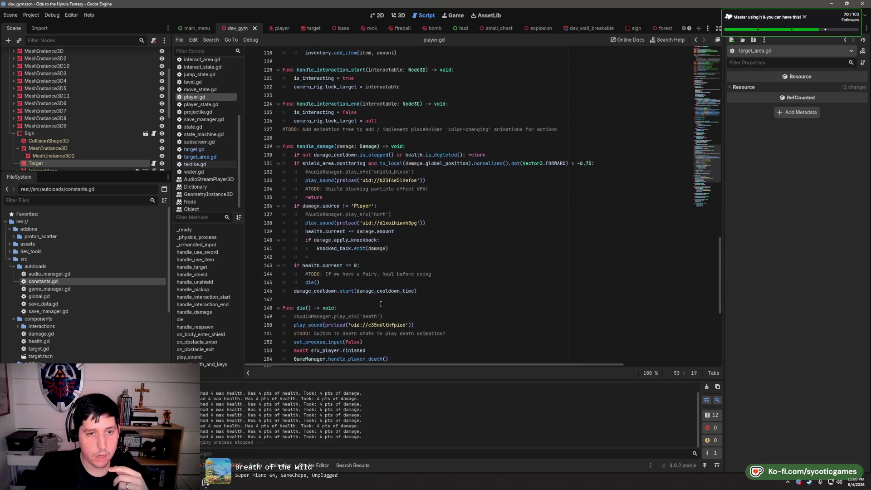
scroll(403, 291, "up", 9)
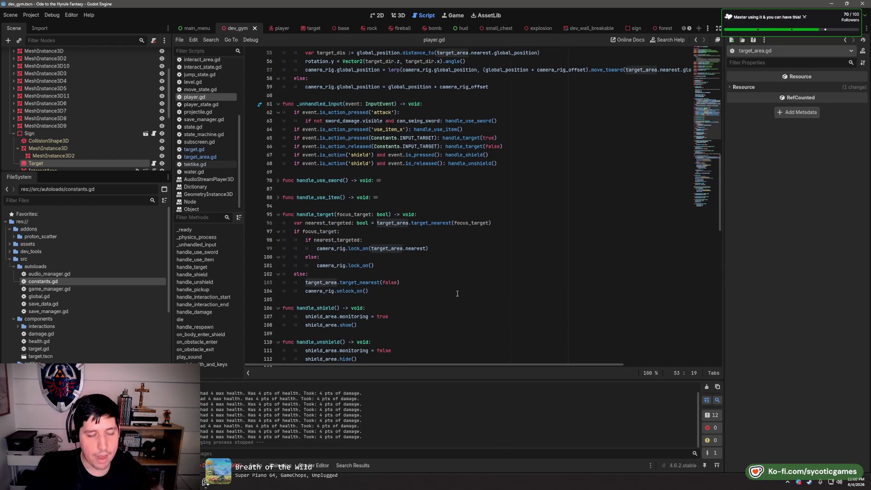
Highlight every use of handle_target and target_area in player.gd
double_click(318, 215)
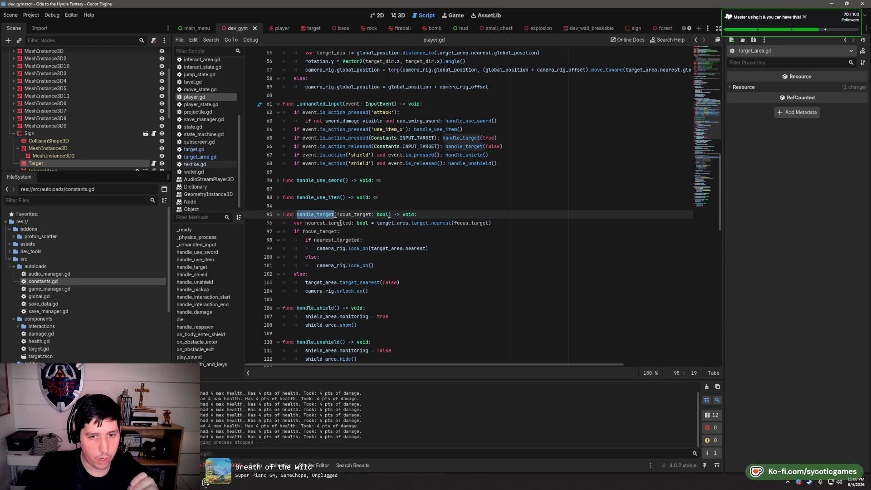
left_click(398, 224)
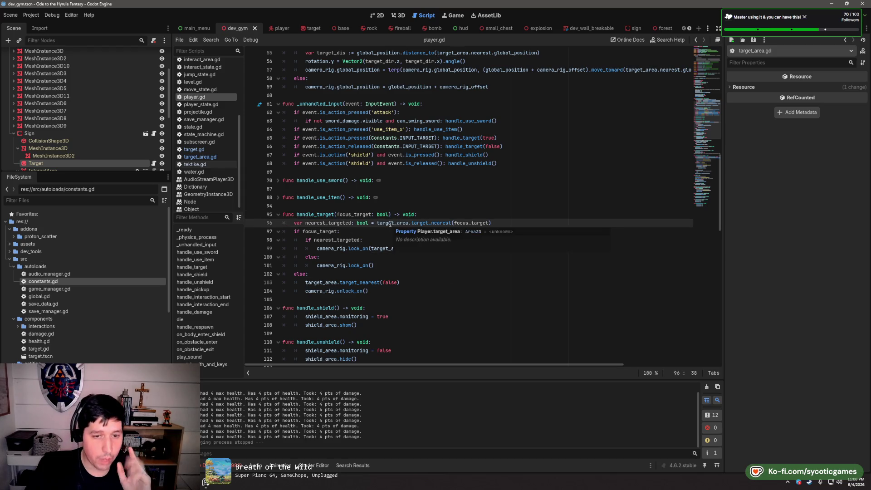
double_click(390, 224)
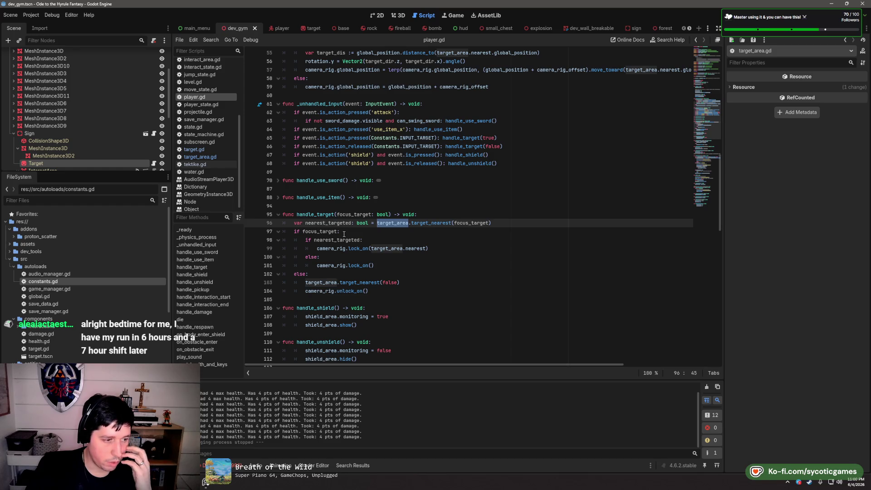
left_click(345, 169)
left_click(401, 223)
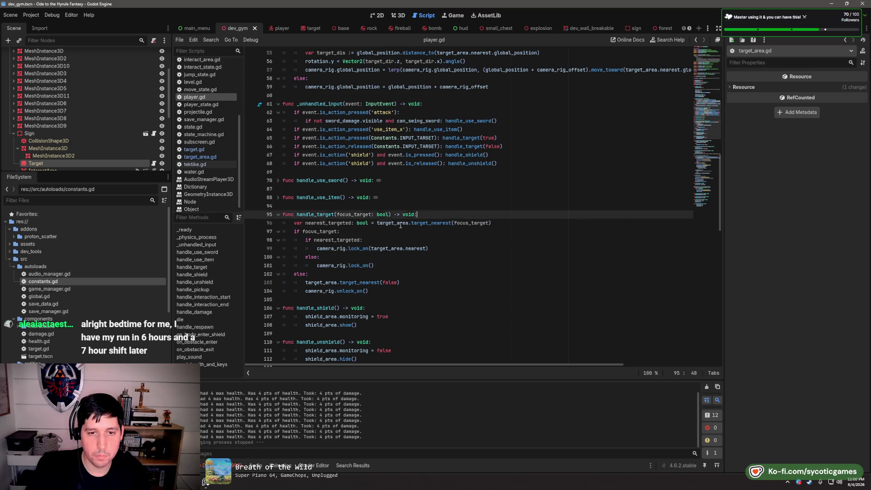
double_click(392, 223)
scroll(403, 257, "up", 5)
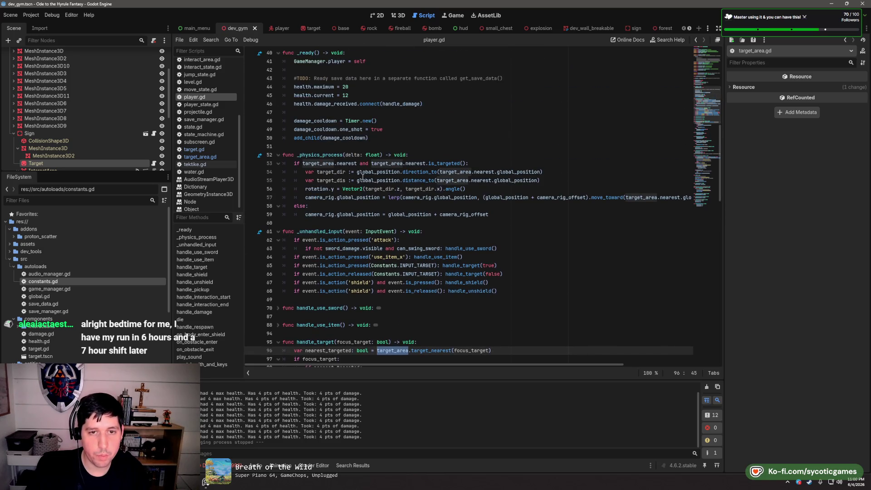
scroll(353, 186, "up", 4)
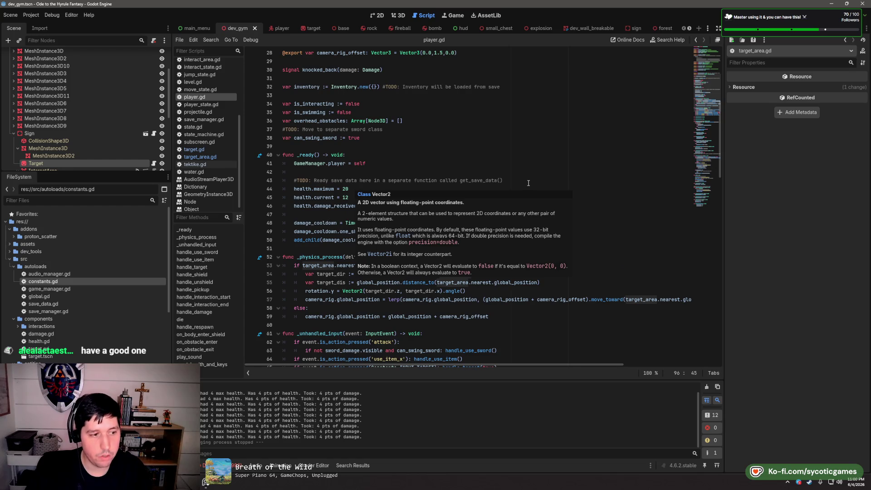
left_click(363, 172)
Highlight the uses of nearest in target_area.gd
left_click(210, 158)
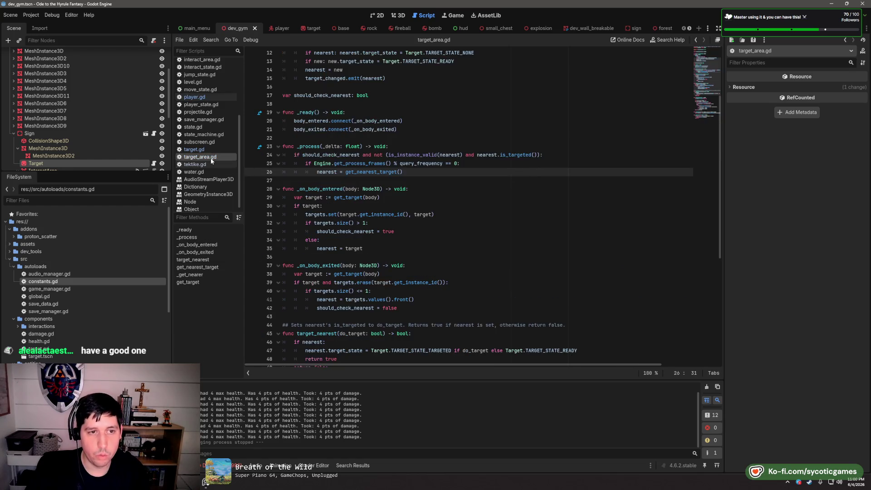
left_click(403, 181)
scroll(403, 206, "up", 4)
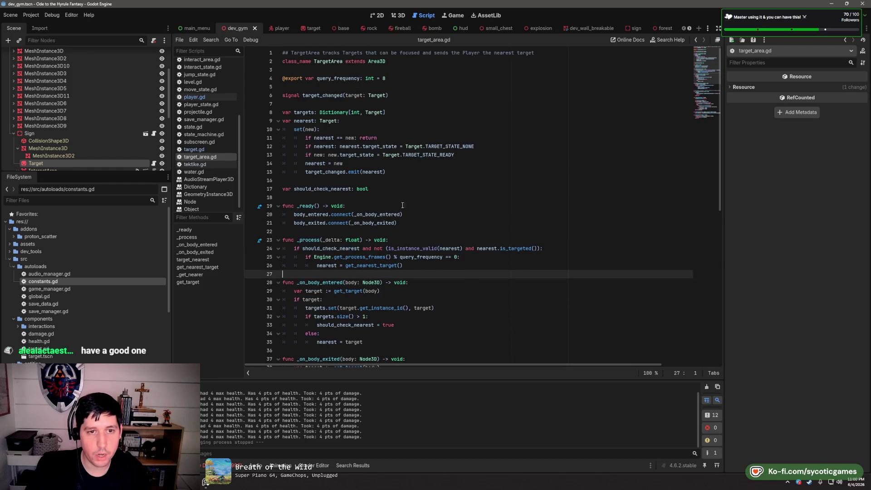
double_click(310, 120)
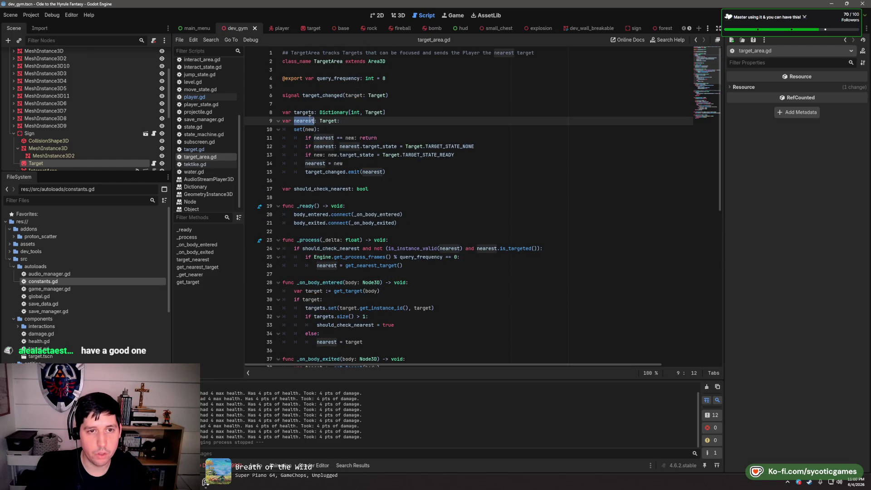
Review the handle_target_state_change function in target.gd
left_click(194, 150)
left_click(425, 173)
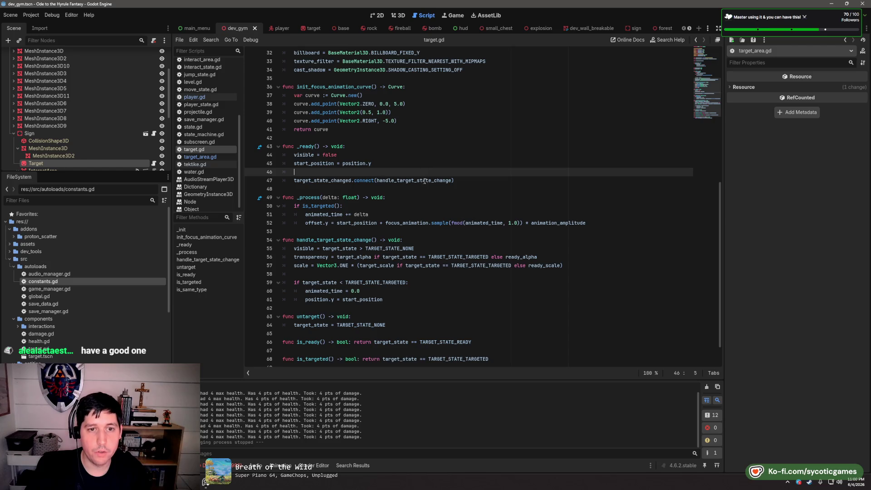
left_click(352, 233)
left_click_drag(298, 240, 368, 241)
left_click_drag(444, 240, 383, 300)
left_click(384, 300)
left_click_drag(320, 241, 362, 241)
left_click(491, 232)
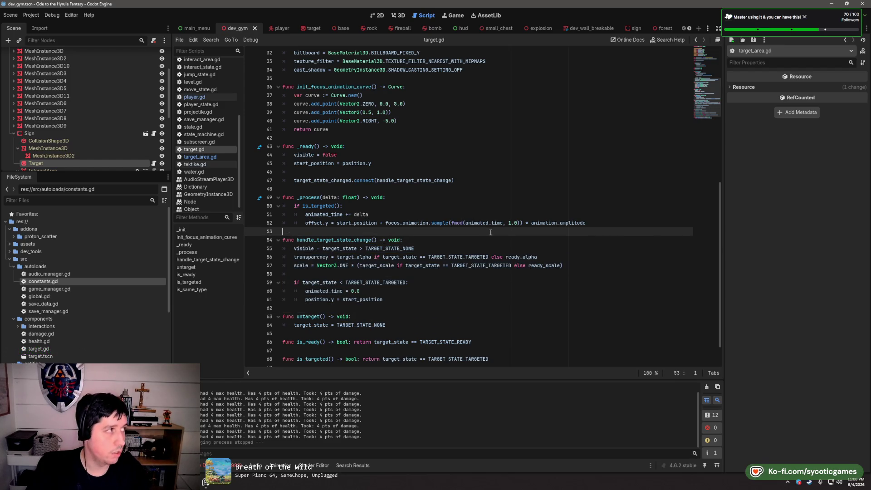
Select target.gd's _process function, then go back to player.gd
left_click_drag(302, 198, 585, 223)
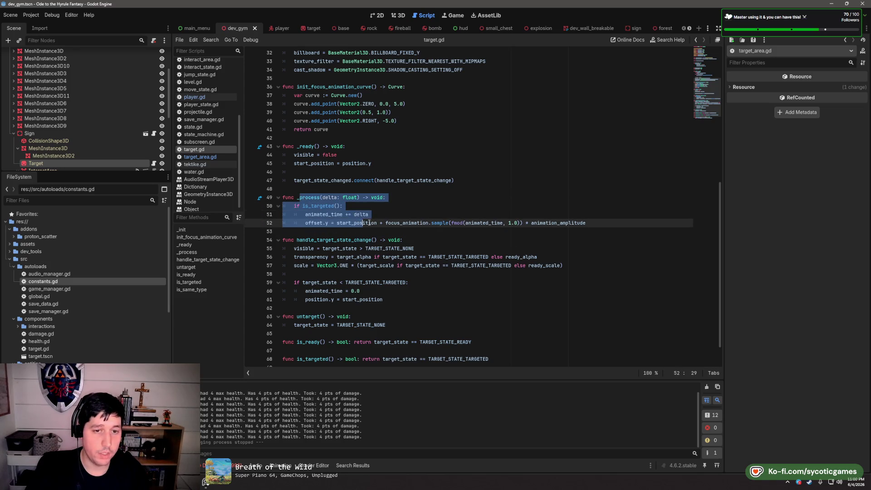
scroll(454, 204, "down", 1)
left_click(195, 97)
scroll(398, 215, "up", 9)
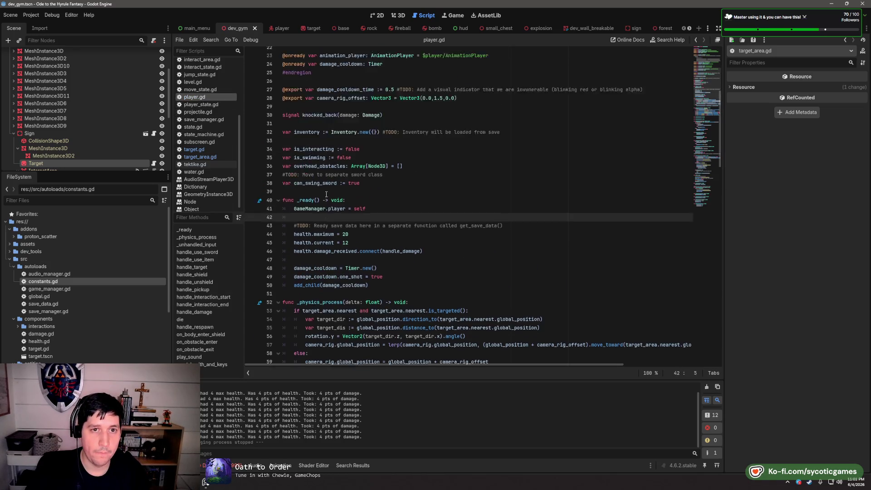
Scroll the FileSystem dock to res://src/components and open target.tscn
scroll(339, 99, "down", 6)
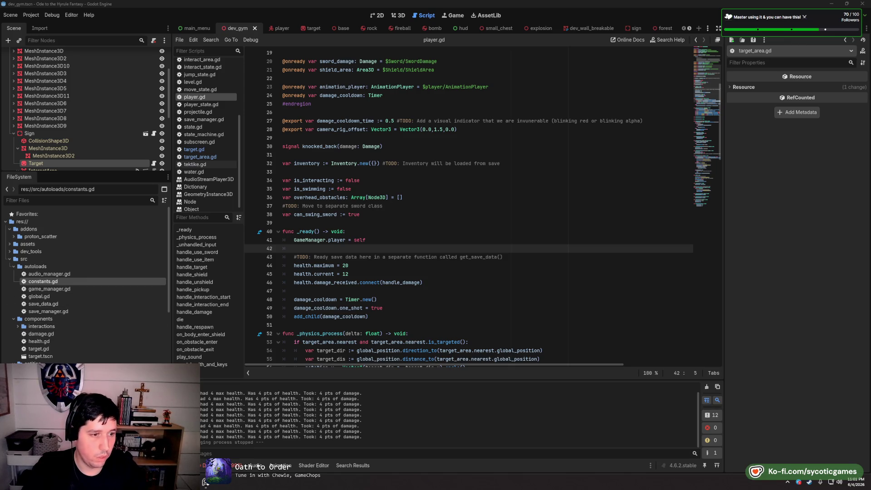
scroll(75, 331, "down", 5)
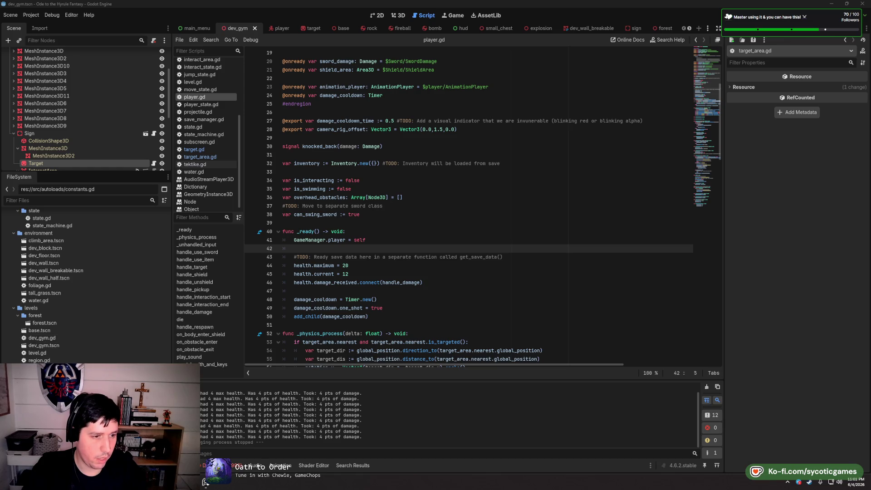
scroll(76, 330, "up", 5)
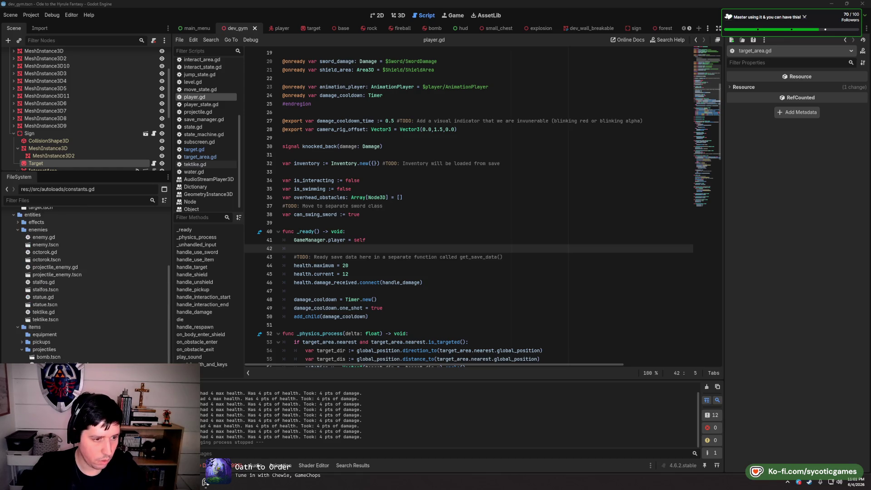
scroll(72, 241, "up", 3)
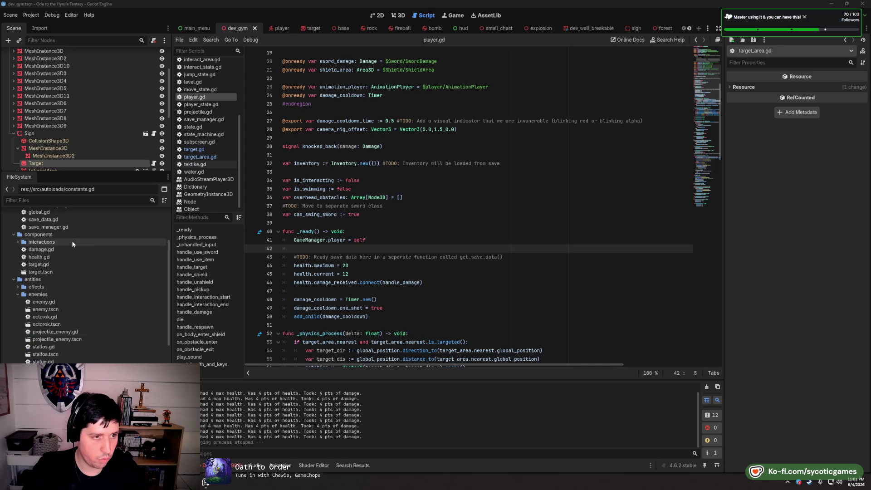
double_click(62, 272)
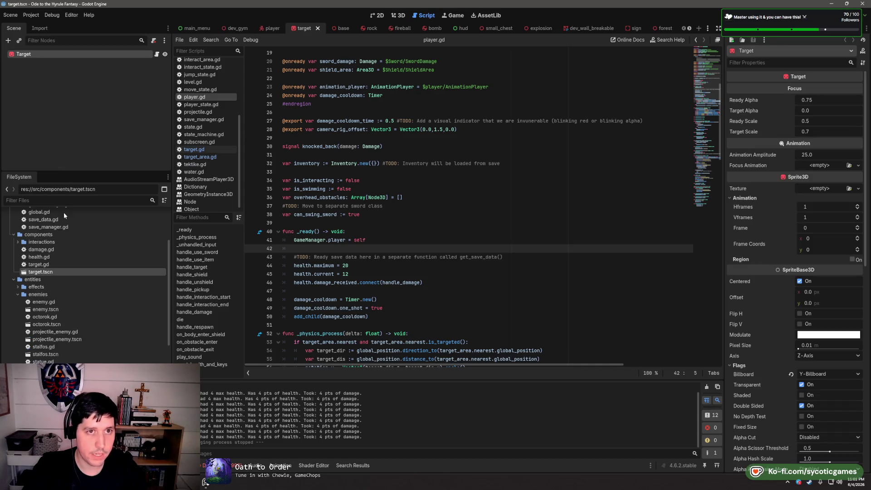
Remove target.tscn from the project, re-save the open Target scene, and switch to the sign scene
left_click(42, 264)
left_click(42, 272)
key("Delete")
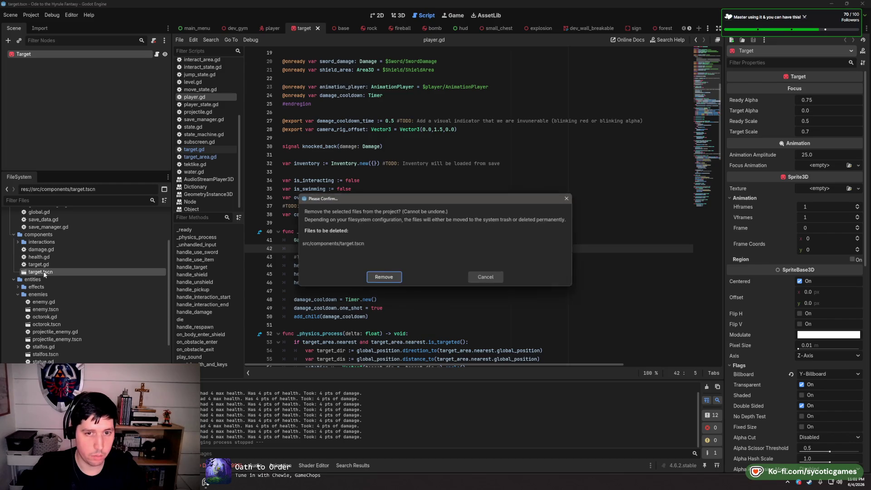
left_click(384, 279)
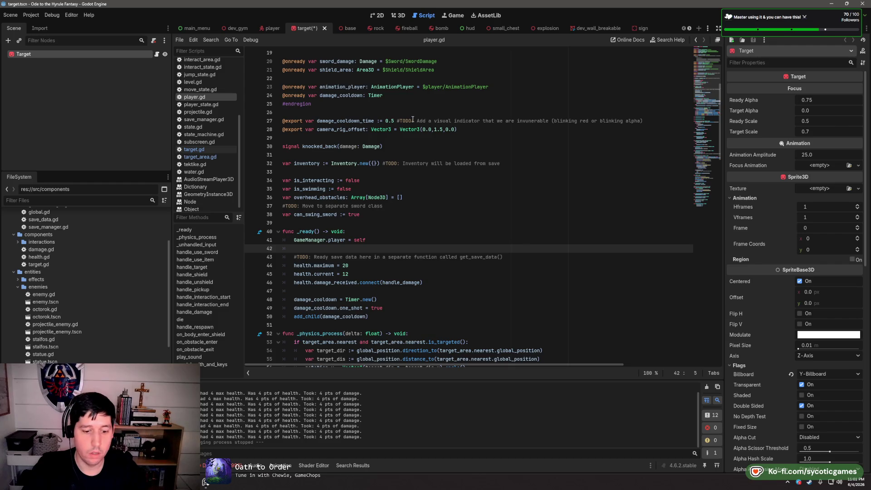
key("ctrl+s")
left_click(626, 29)
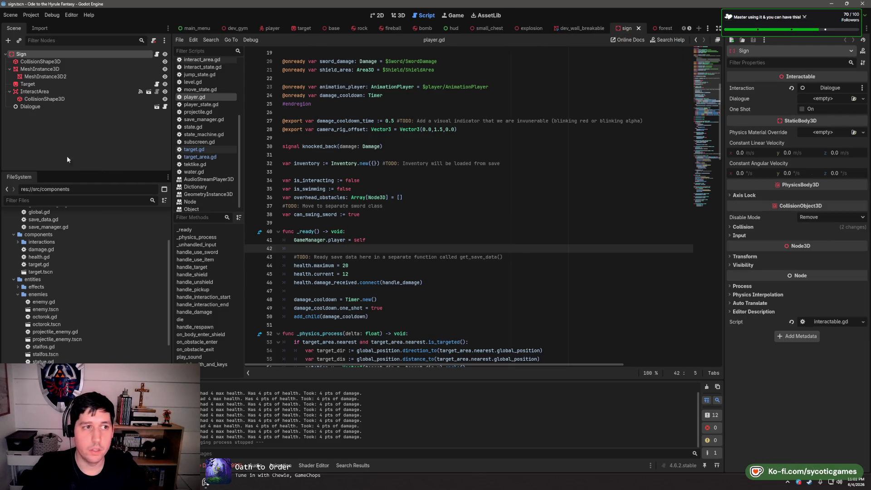
Check the sign scene's Target node, close the Sign scene, and open the enemy script and scene
left_click(50, 86)
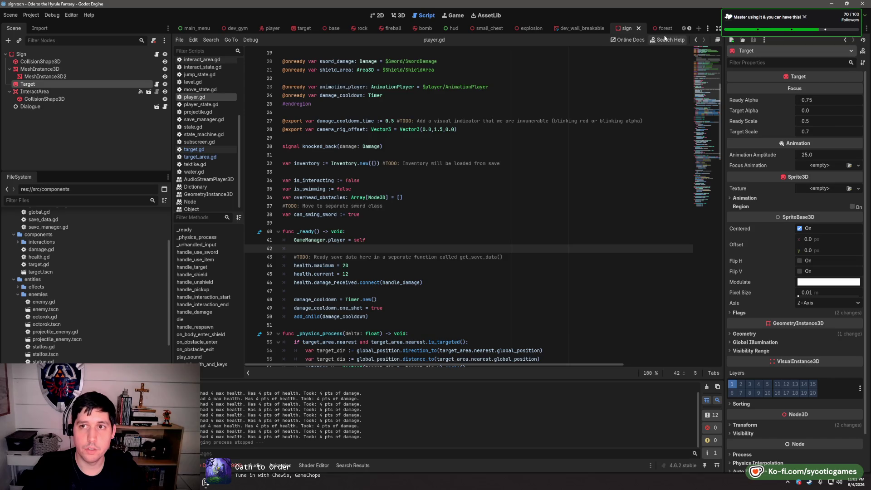
left_click(639, 29)
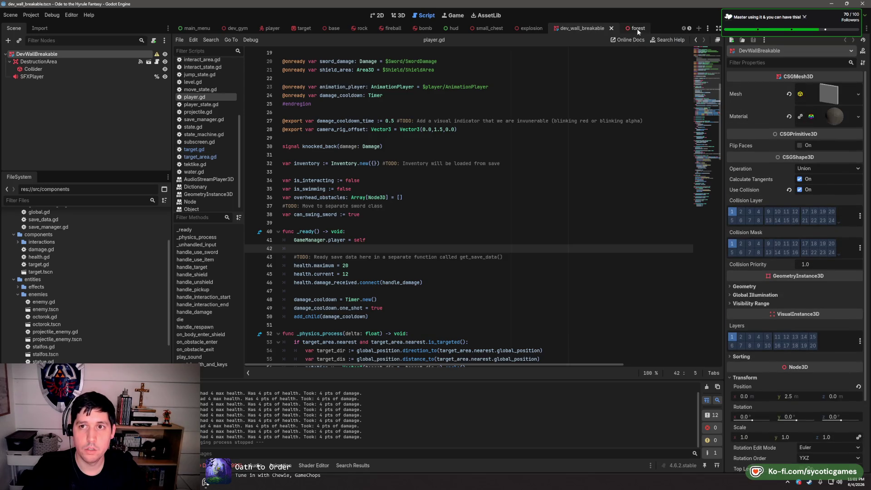
double_click(56, 304)
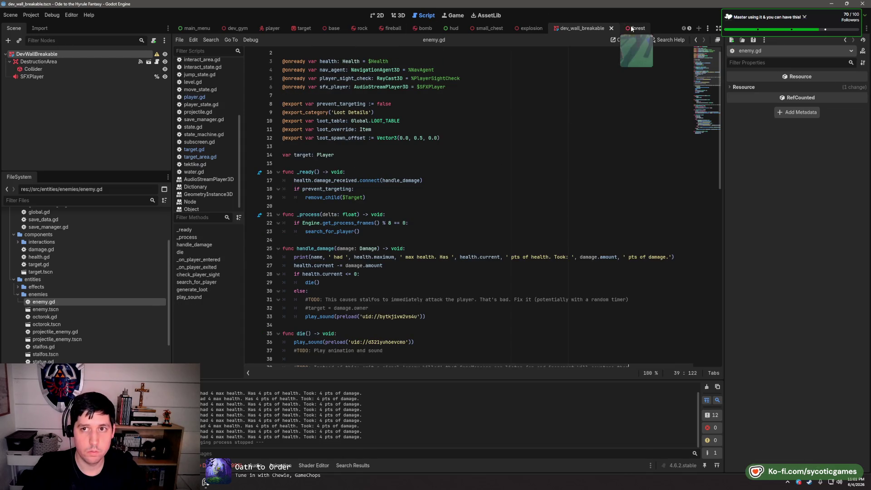
left_click(53, 310)
double_click(53, 310)
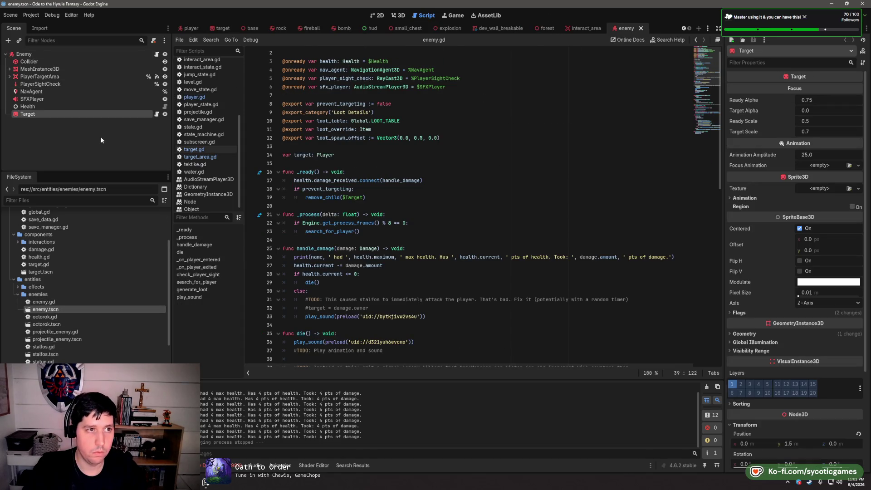
left_click(91, 153)
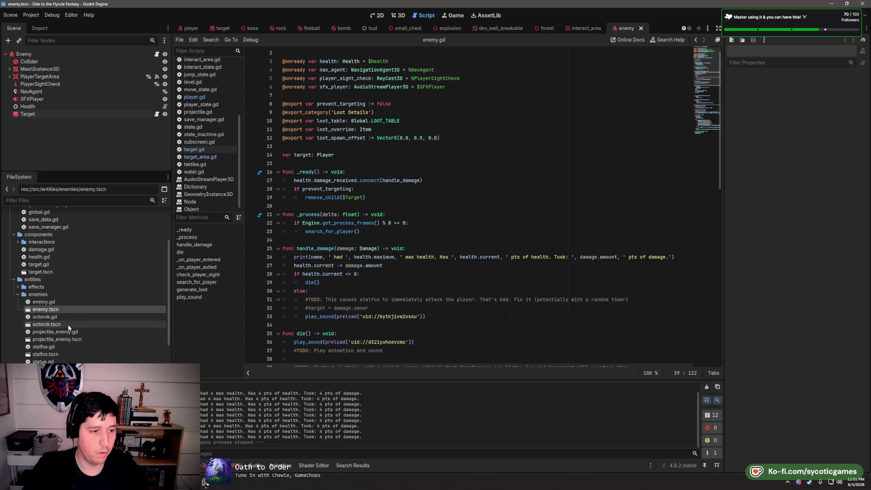
Select the target scene file and compare it in the 3D view and script editor
scroll(69, 341, "down", 5)
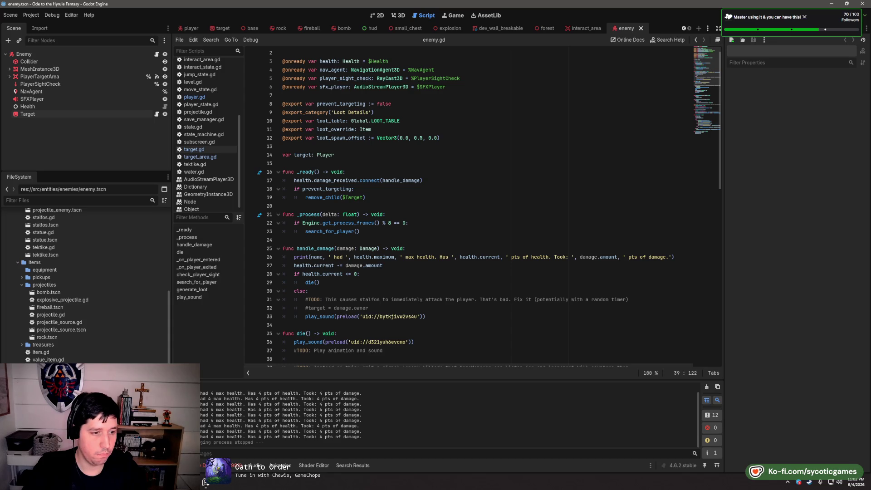
scroll(71, 342, "up", 7)
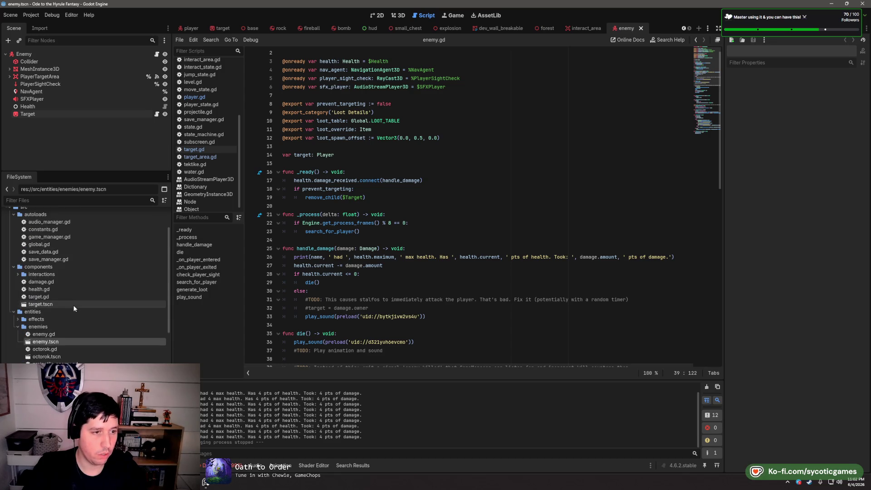
mouse_move(72, 304)
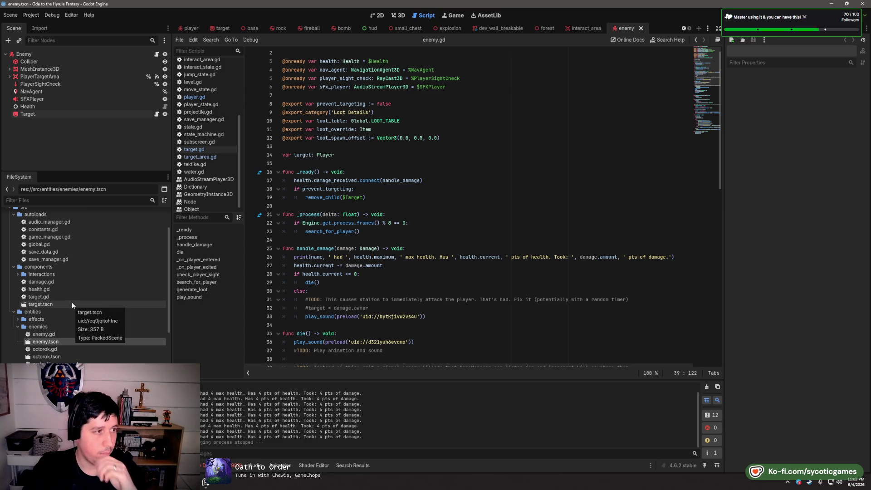
left_click(72, 304)
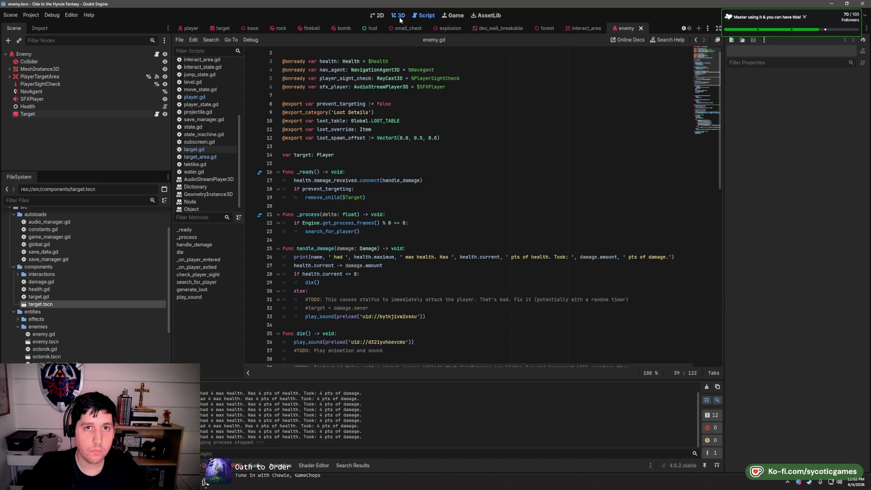
left_click(400, 17)
left_click(427, 15)
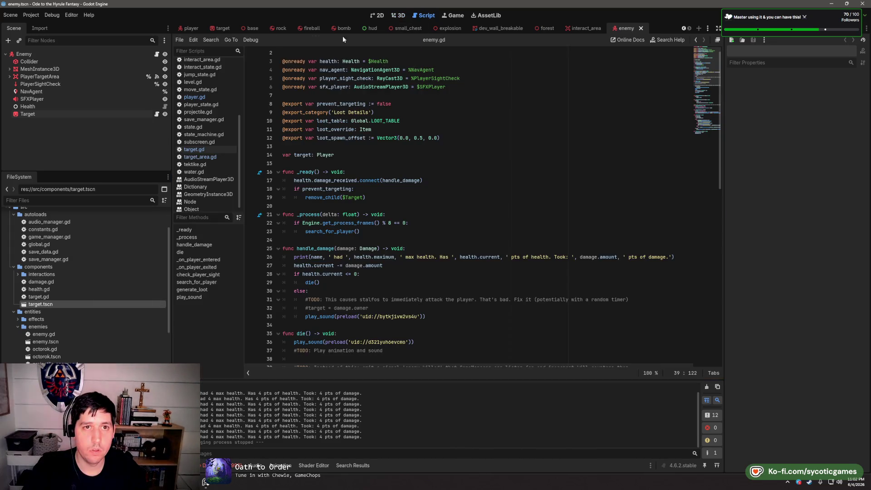
Close the enemy, interact_area, forest and dev_wall_breakable tabs and show dev_gym in 3D
left_click(640, 29)
left_click(639, 29)
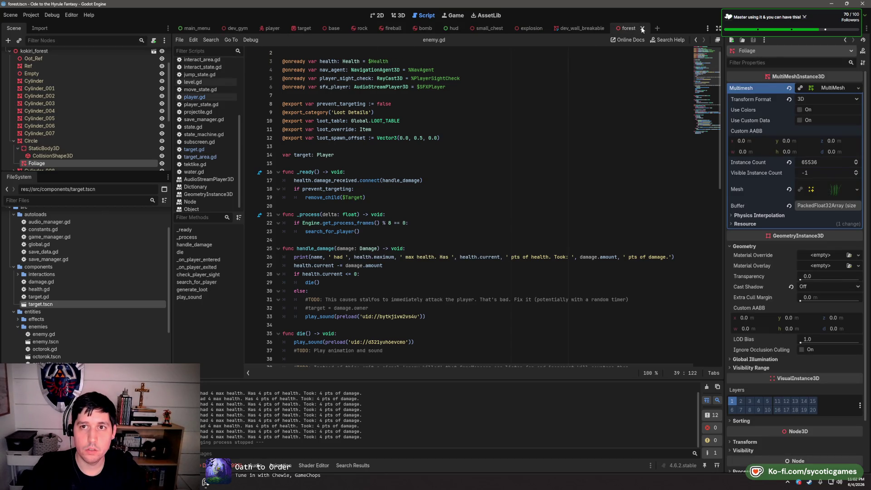
left_click(642, 28)
left_click(619, 26)
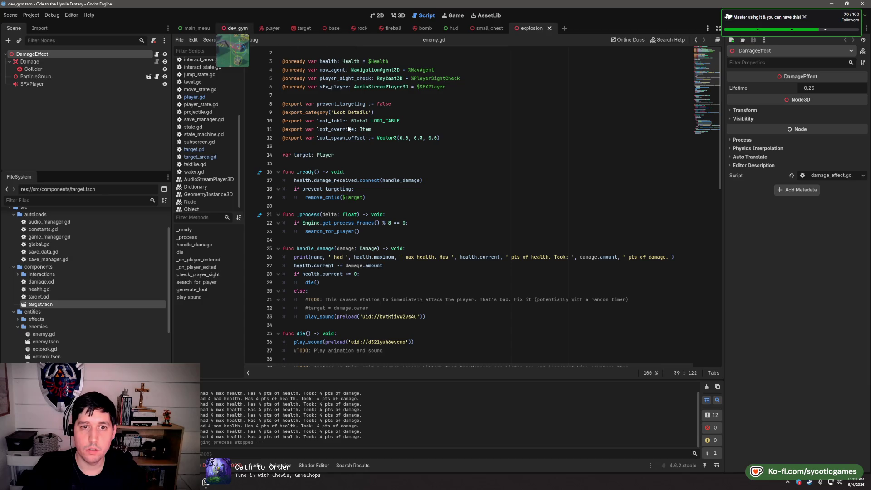
left_click(235, 28)
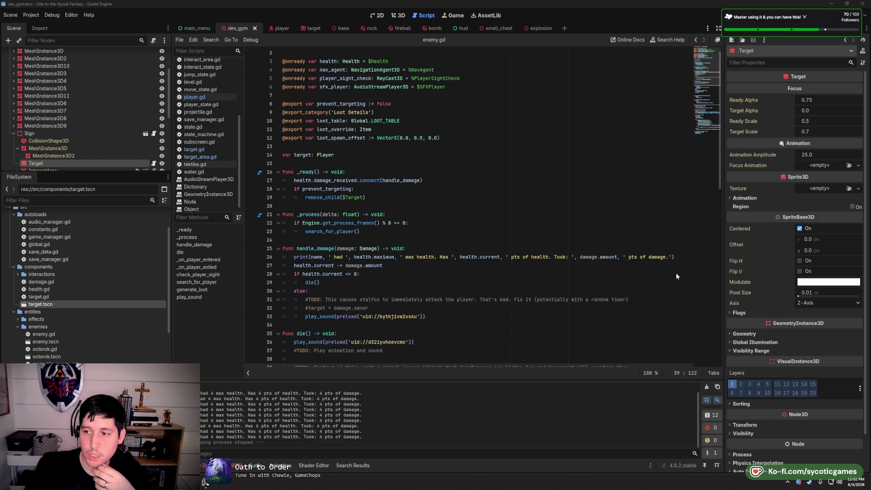
left_click(634, 240)
left_click(404, 17)
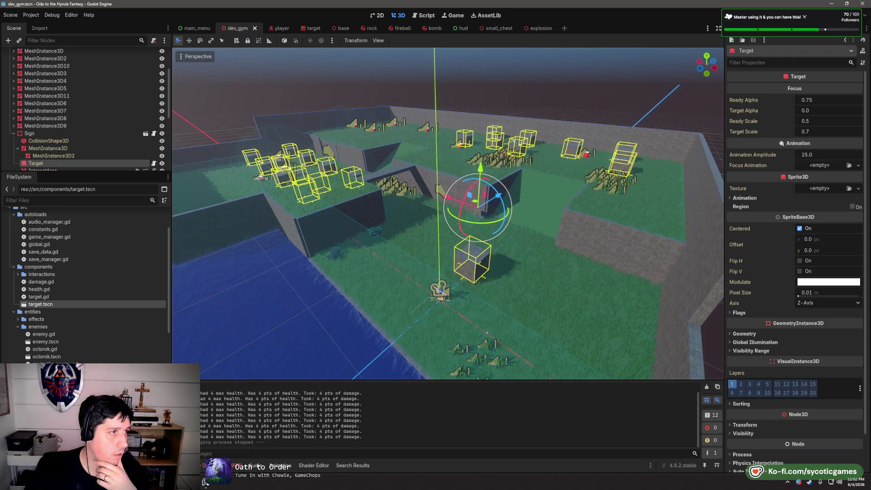
key("alt+Tab")
scroll(235, 268, "up", 2)
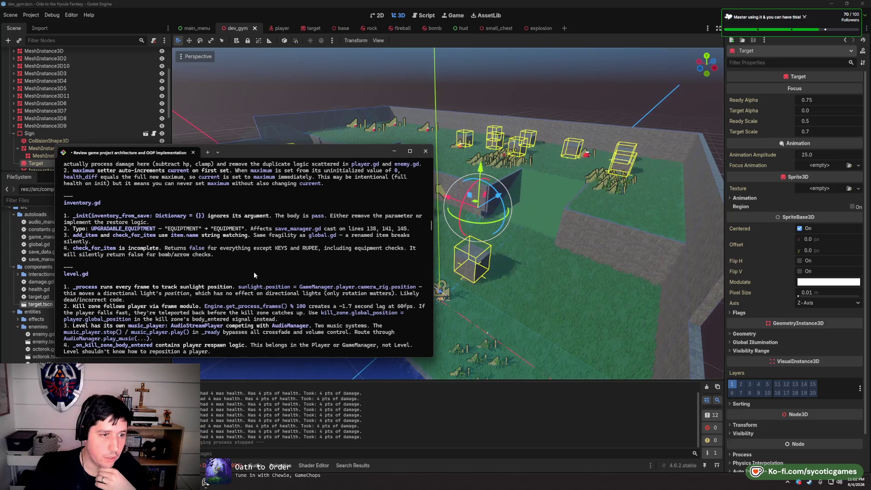
scroll(254, 271, "up", 10)
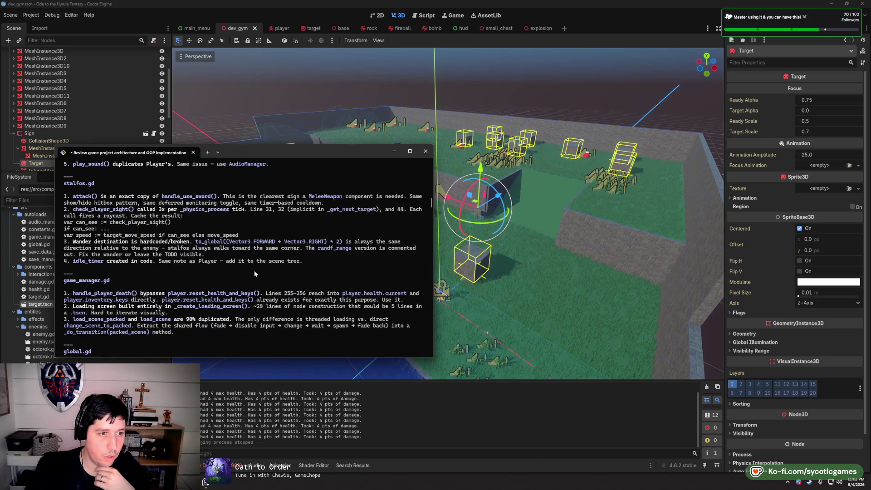
scroll(254, 273, "up", 10)
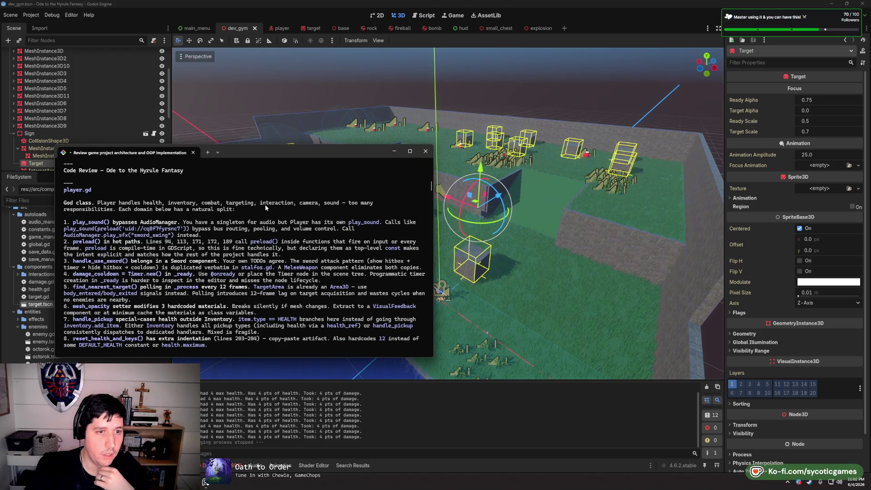
left_click(394, 151)
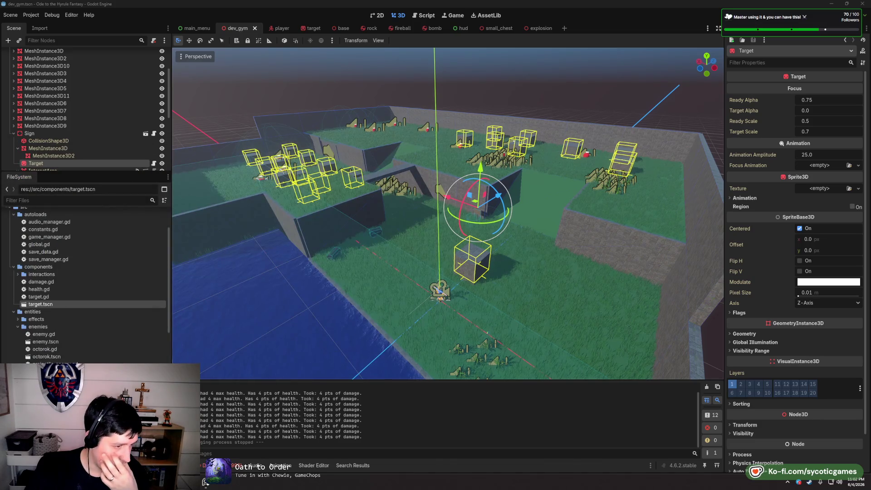
Orbit in closer around the Target in dev_gym and open the hand-drawn map image
mouse_move(482, 234)
left_mouse_down()
mouse_move(464, 238)
mouse_move(464, 229)
left_mouse_up()
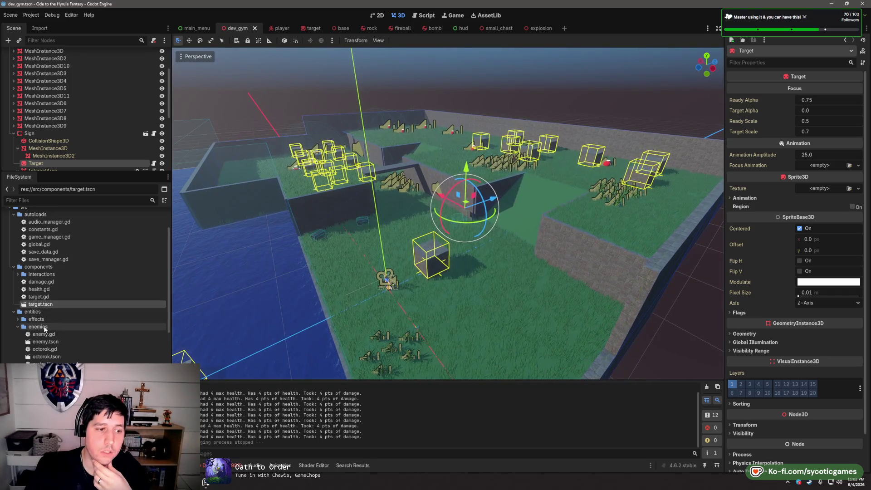
scroll(44, 329, "down", 10)
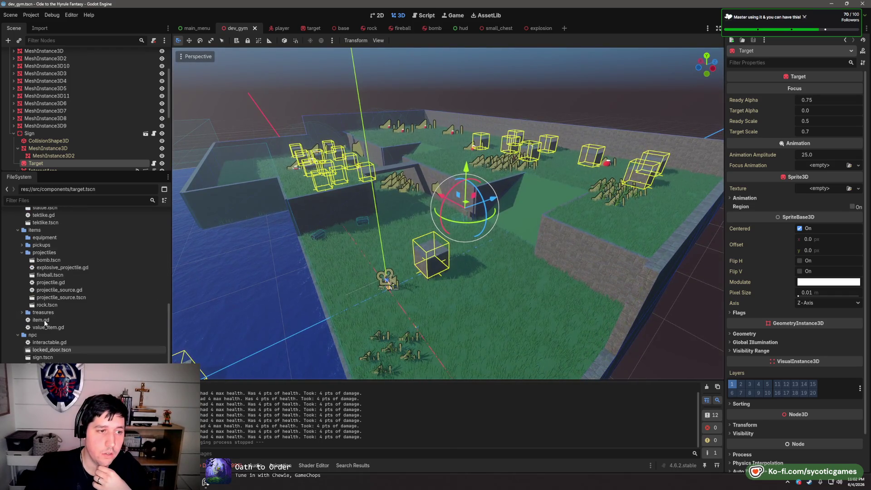
mouse_move(207, 483)
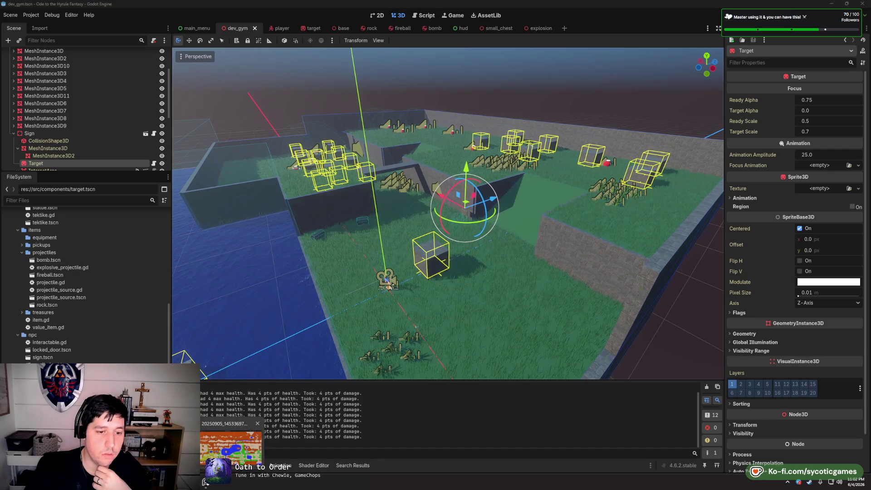
left_click(231, 439)
scroll(396, 266, "up", 4)
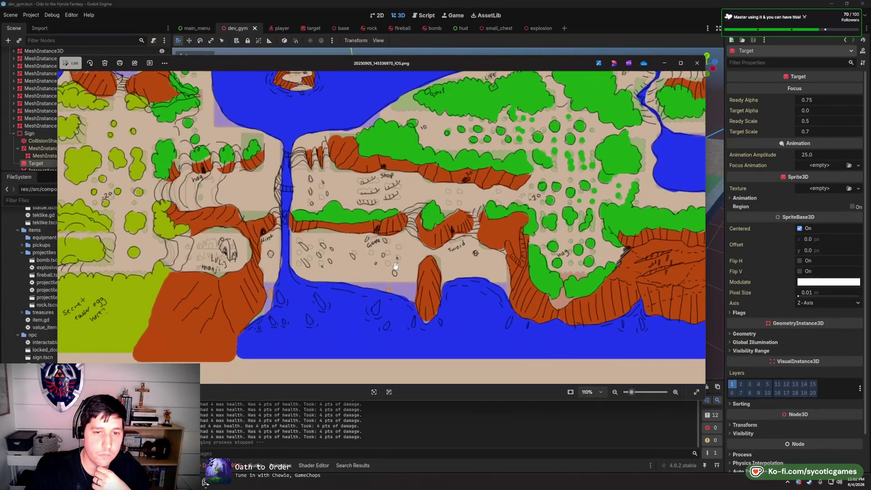
scroll(395, 265, "down", 3)
mouse_move(206, 483)
left_click(233, 438)
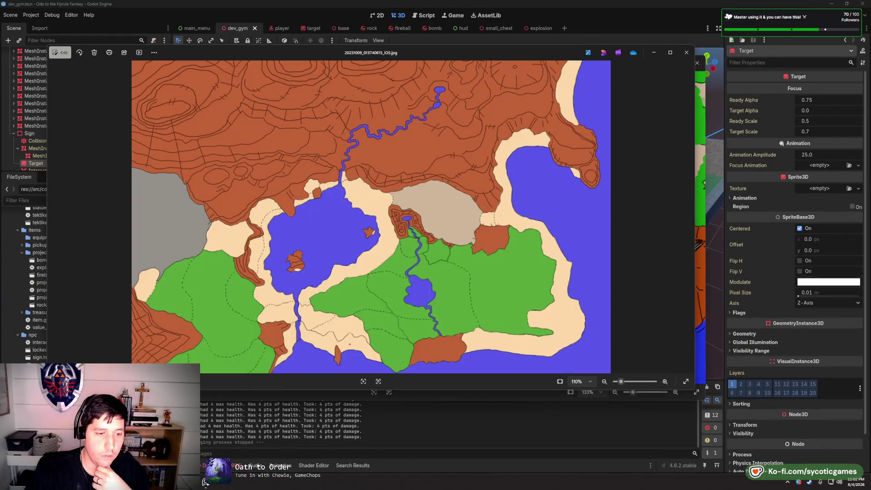
scroll(412, 274, "up", 8)
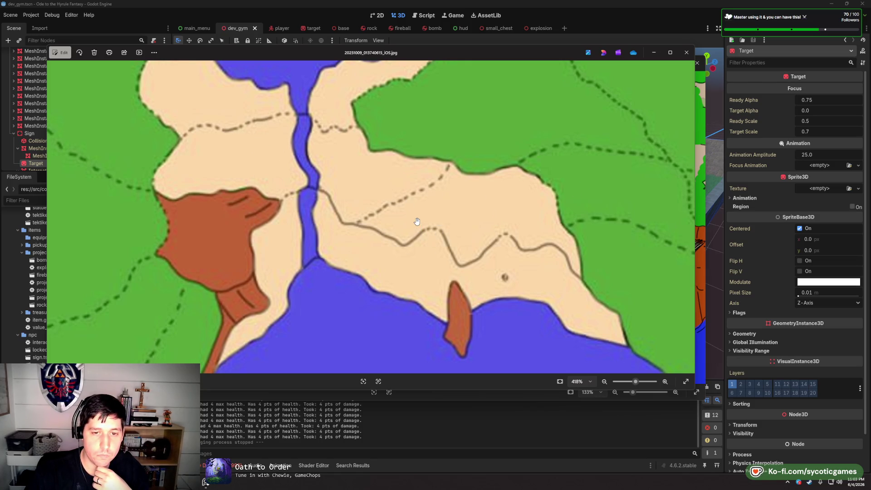
left_click(445, 450)
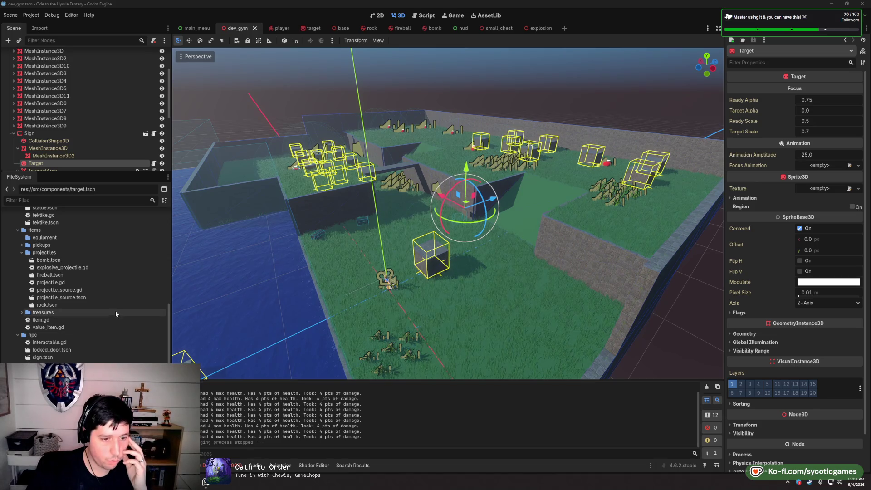
Open the Debugger's Errors list and jump to the script line raising the 'focus' InputMap error
left_click(217, 466)
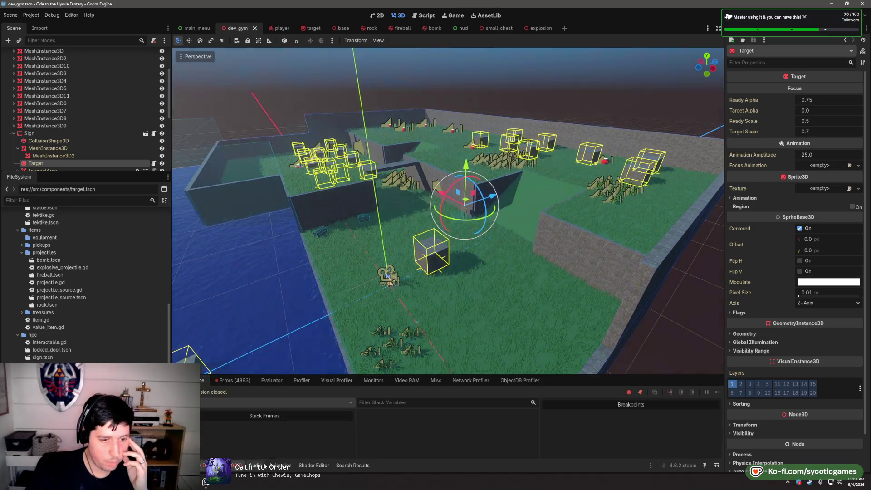
left_click(232, 381)
scroll(377, 405, "down", 10)
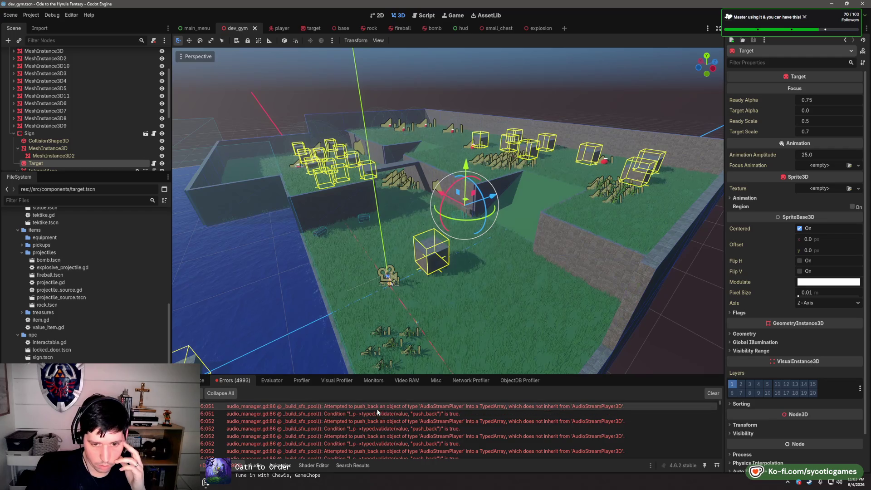
scroll(377, 405, "down", 10)
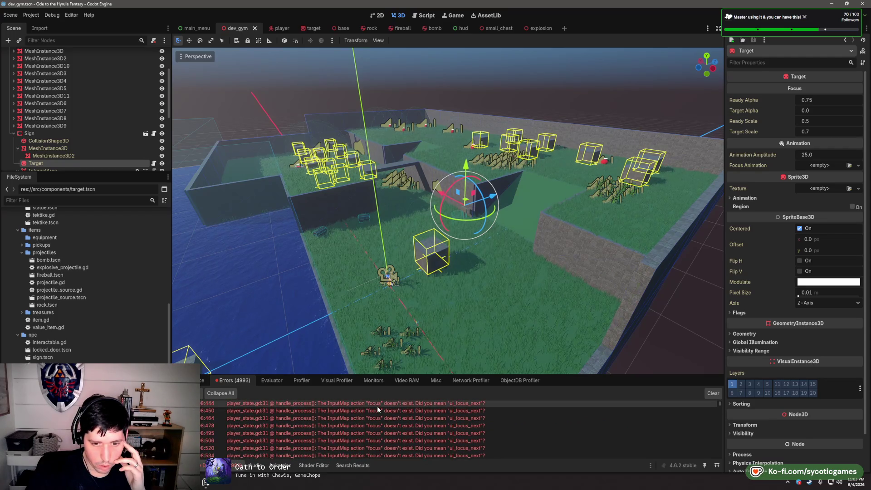
double_click(380, 441)
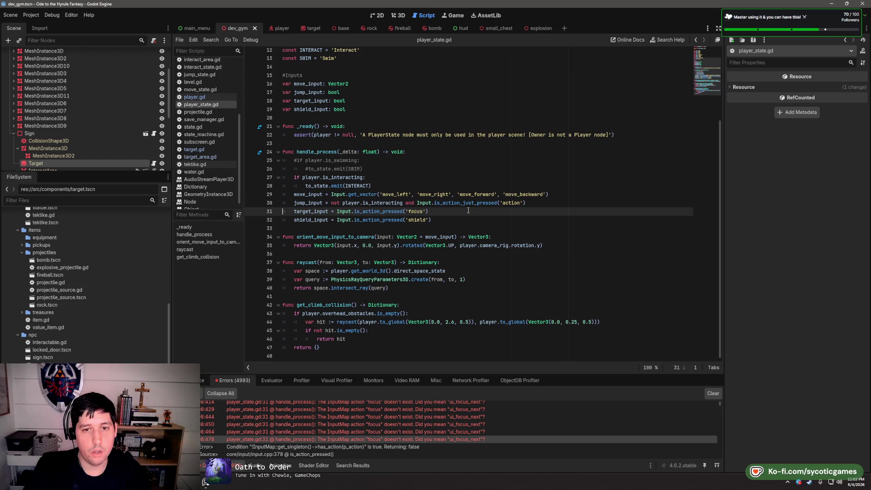
Search all files for 'focus' and review the player_state.gd and target.gd matches
key("ctrl+shift+f")
type("'focus'")
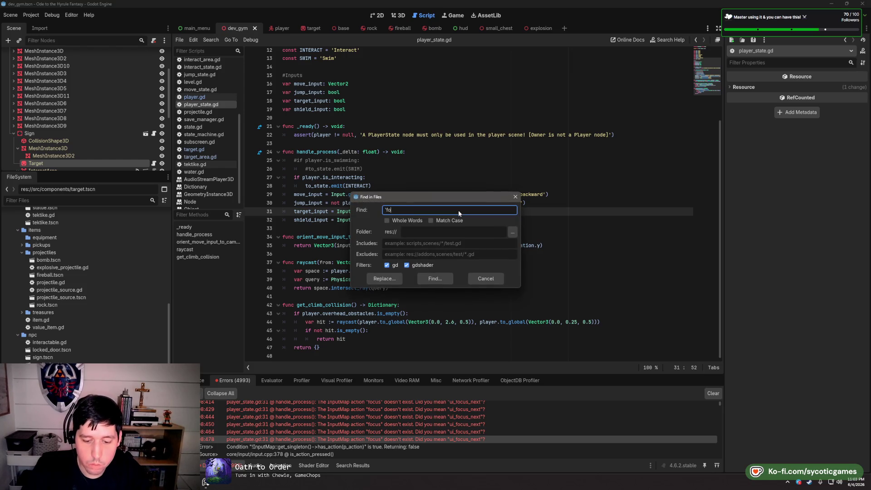
key("Return")
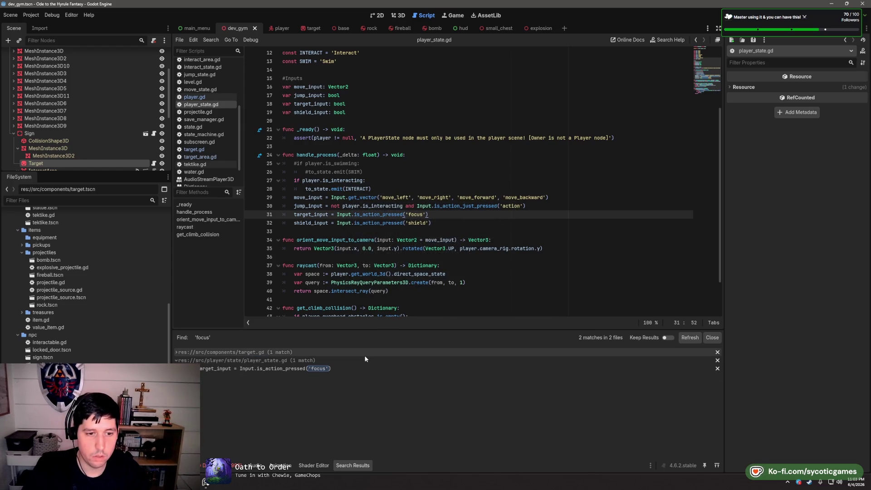
left_click(362, 377)
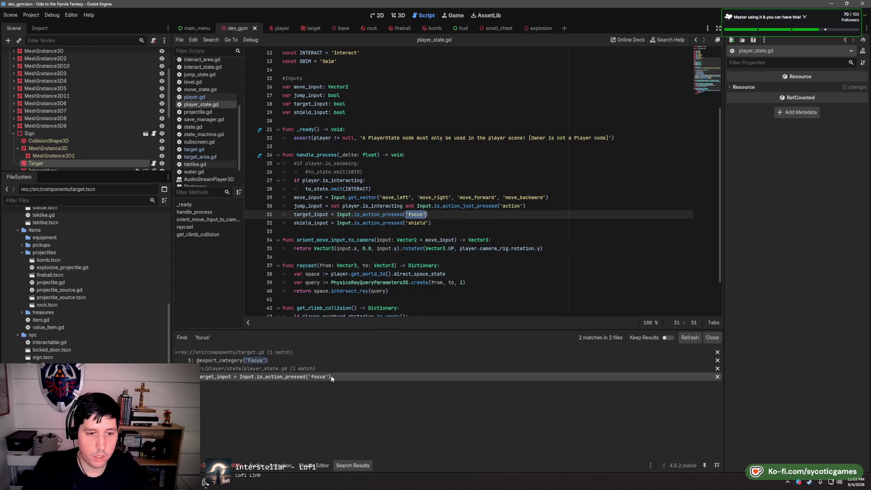
left_click(328, 361)
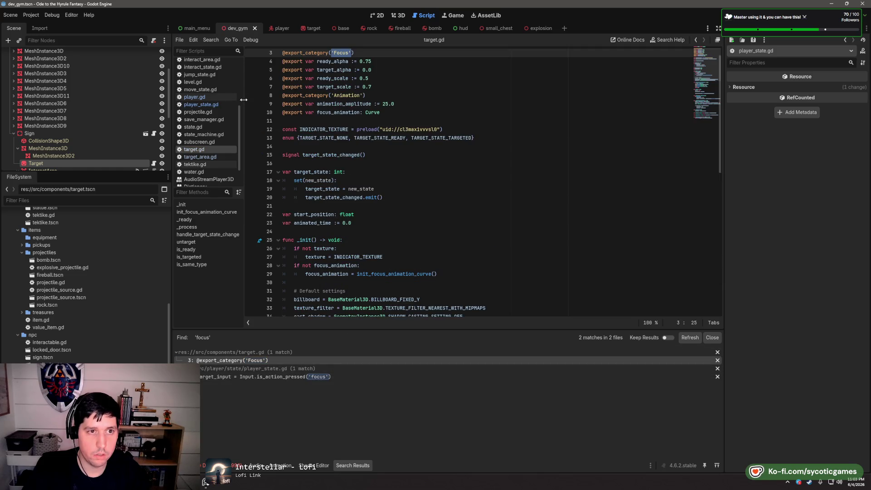
Check INPUT_TARGET in constants.gd, then return to the Focus match in target.gd
scroll(208, 104, "up", 5)
left_click(202, 78)
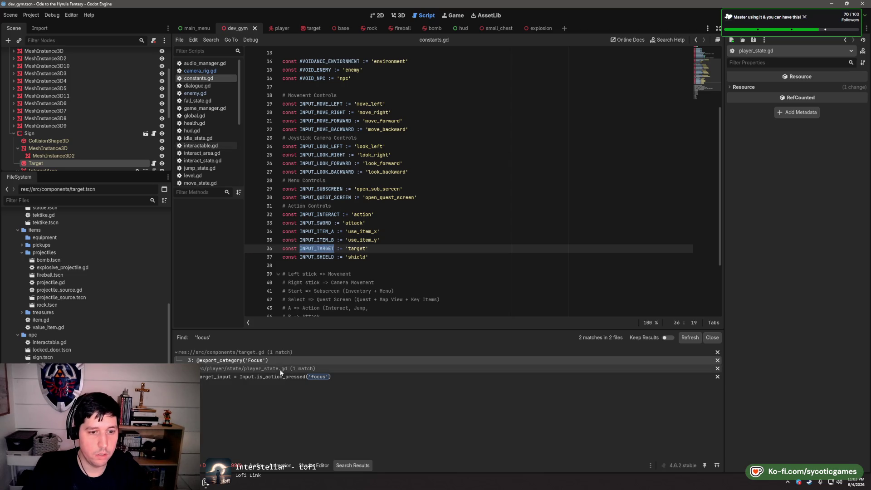
left_click(271, 362)
scroll(360, 109, "up", 1)
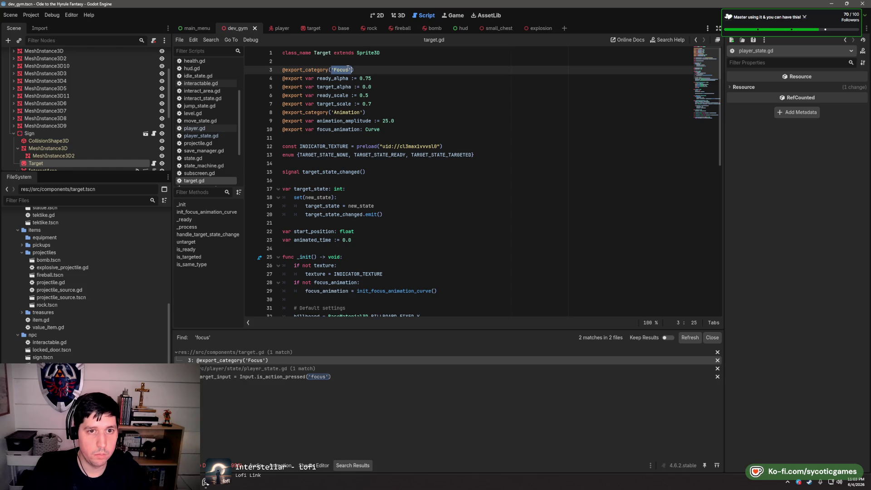
Rename target.gd's 'Focus' export category to 'Target Settings', save, and open player_state.gd's match
type("T")
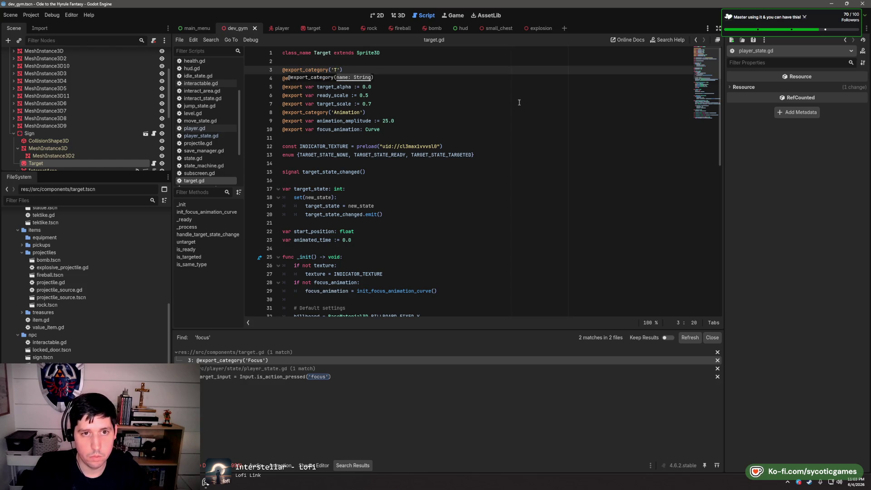
type("Target")
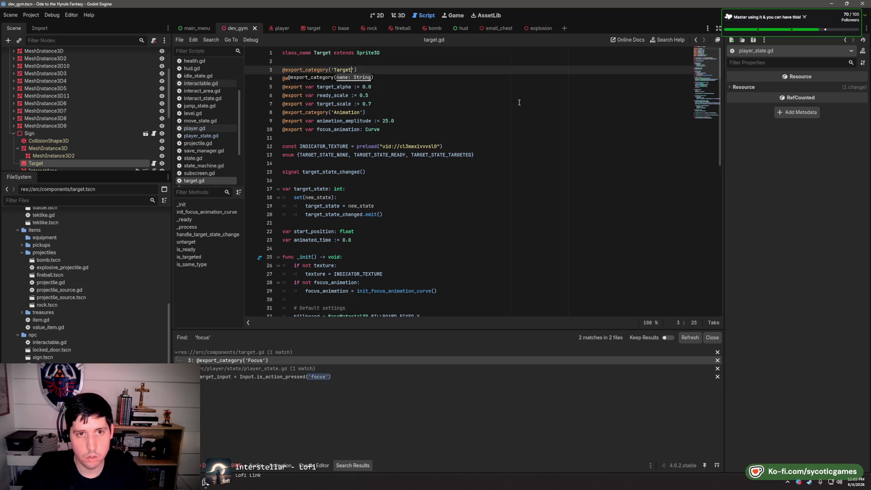
key("ctrl+z")
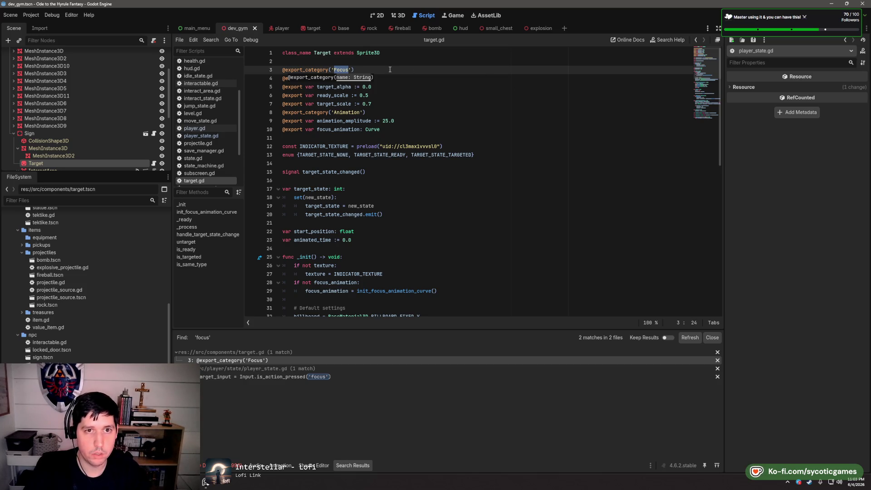
type("Settings")
key("End")
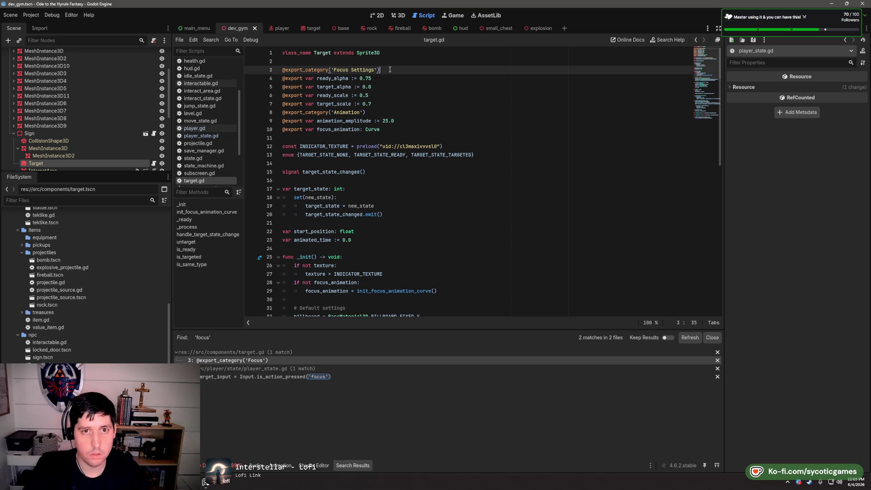
double_click(341, 69)
type("Target")
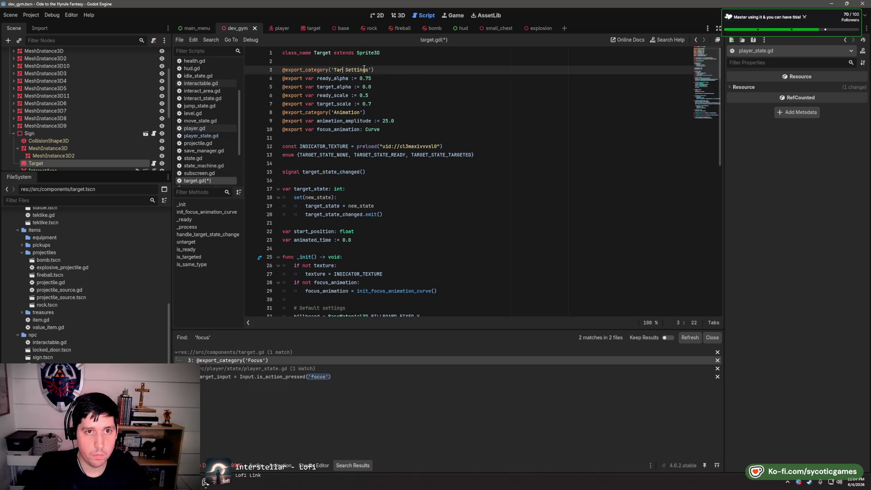
left_click(387, 96)
key("ctrl+s")
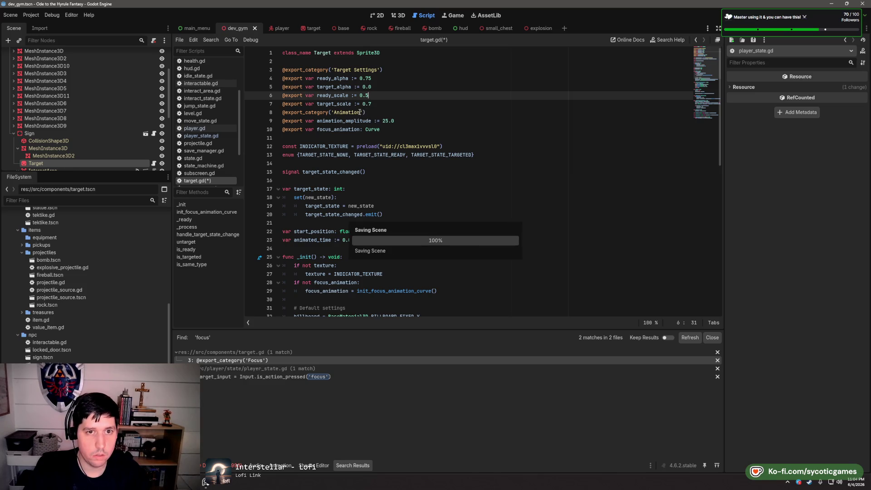
left_click(247, 377)
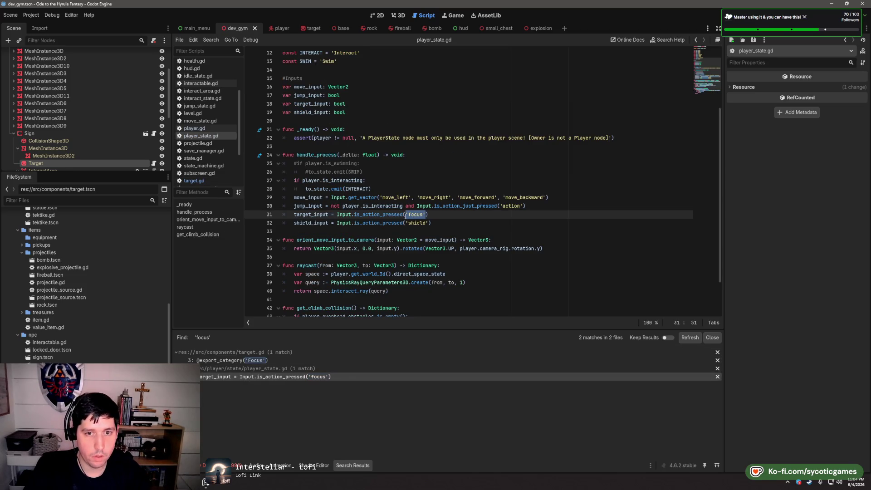
Replace the 'focus' string on player_state.gd line 31 with Constants.INPUT_TARGET
type("Consta")
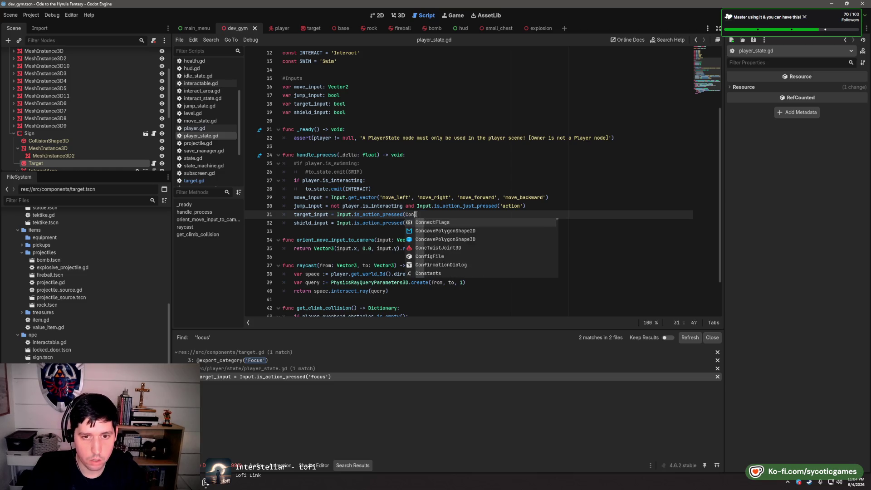
key("Return")
type(".INPUT_TARGET")
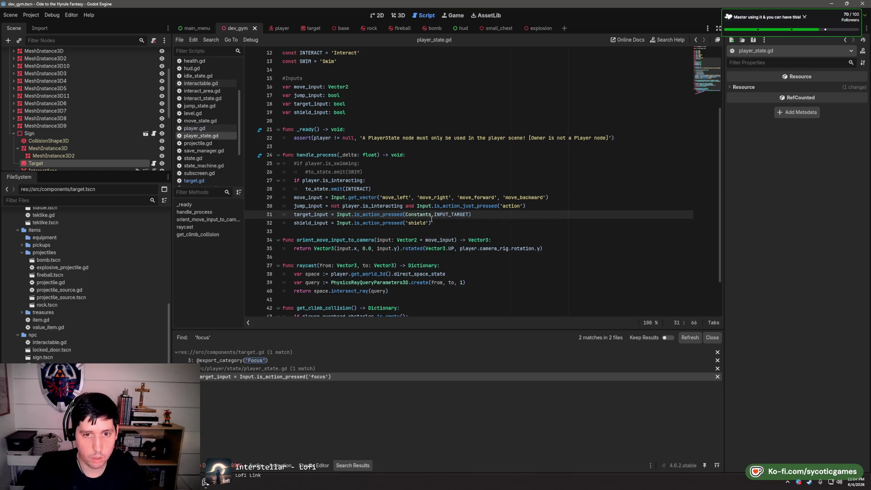
left_click(544, 220)
left_click(468, 214)
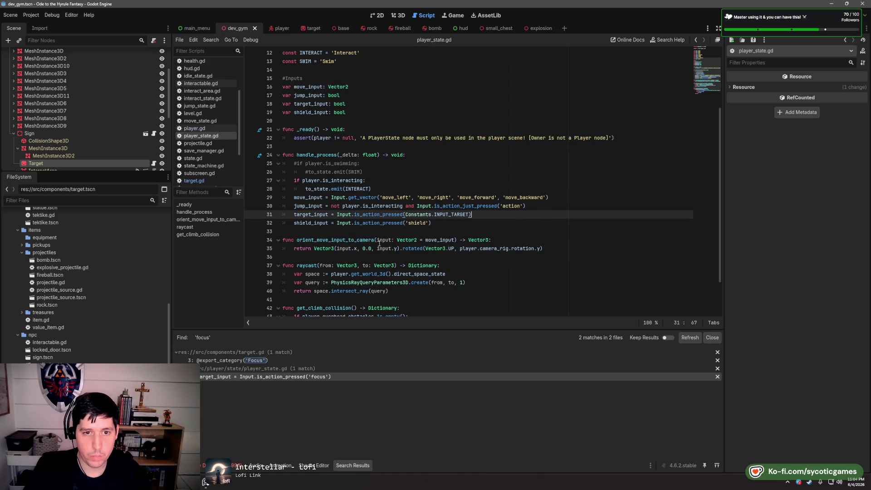
Select 'Input.' on line 31 and start a project-wide search for it
double_click(379, 214)
left_click_drag(337, 214, 354, 214)
key("ctrl+shift+f")
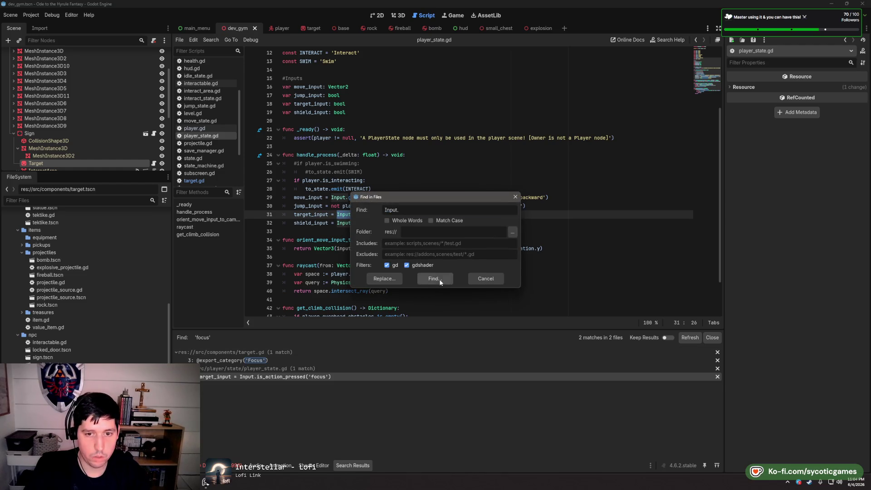
Search the project for 'Input.' and browse the documentation.gd and relax.gd results
left_click(434, 278)
left_click(361, 361)
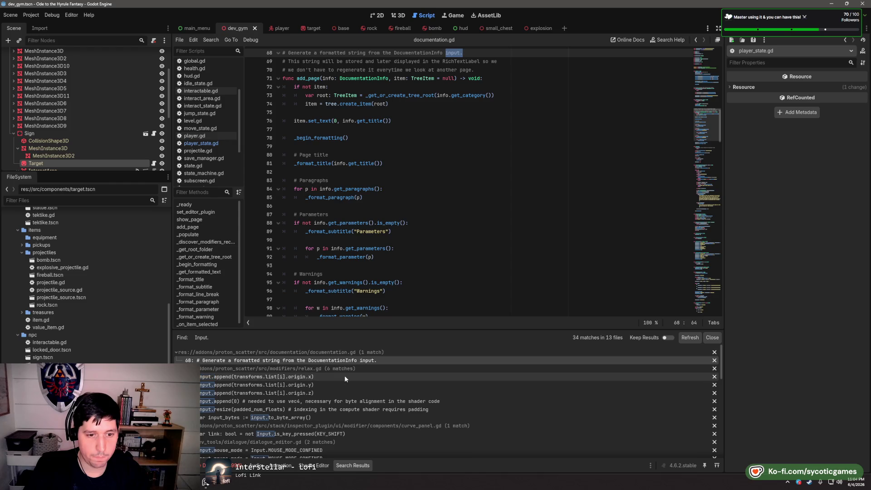
left_click(344, 376)
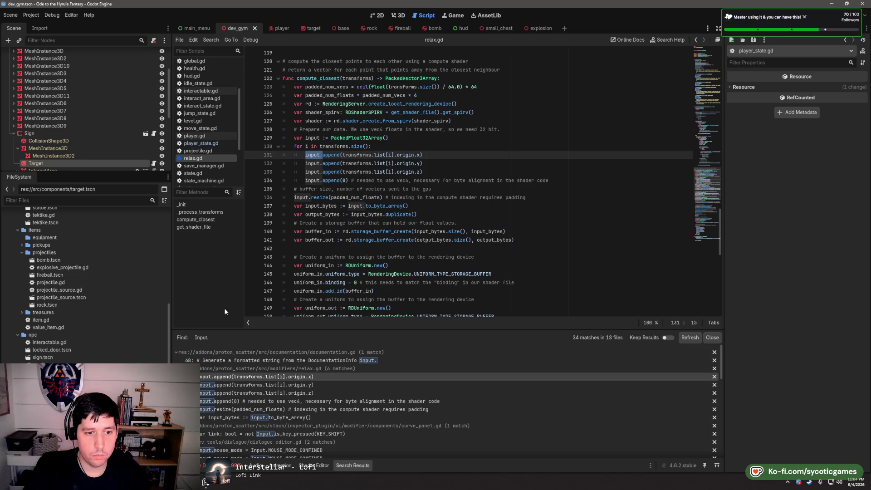
Rerun the 'Input.' search excluding res://addons and open player_state.gd's move_left input line
key("ctrl+shift+f")
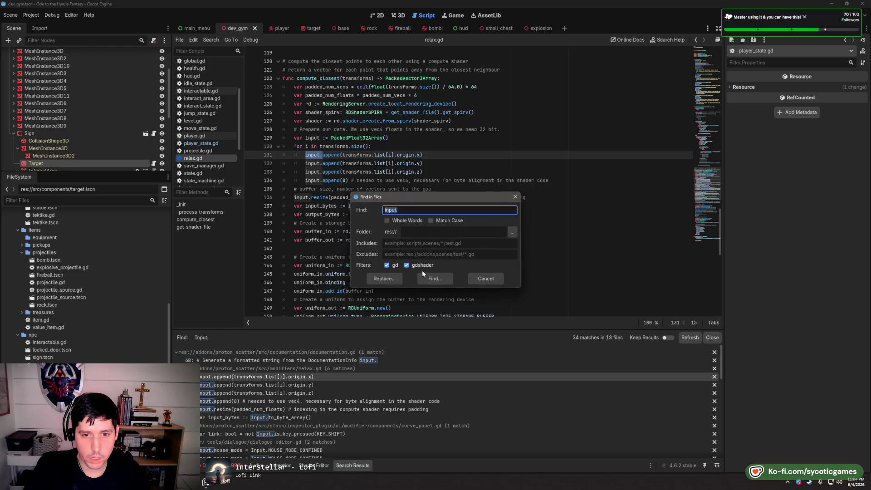
left_click(401, 255)
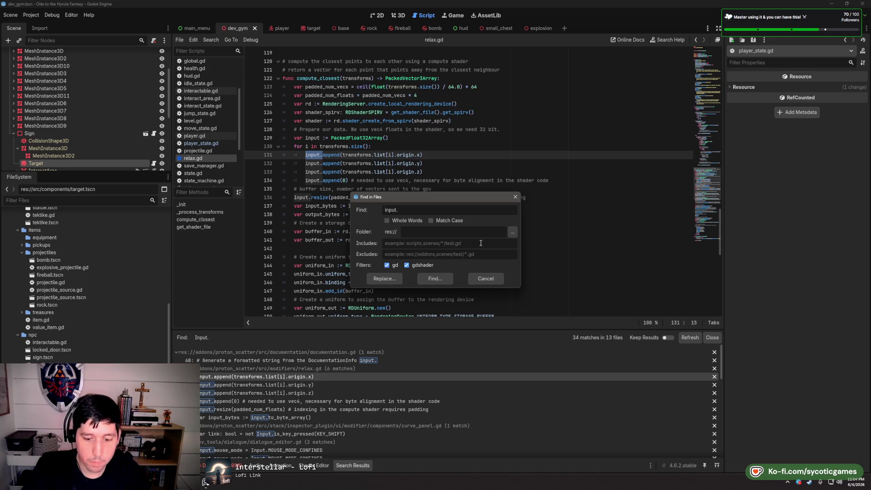
type("res")
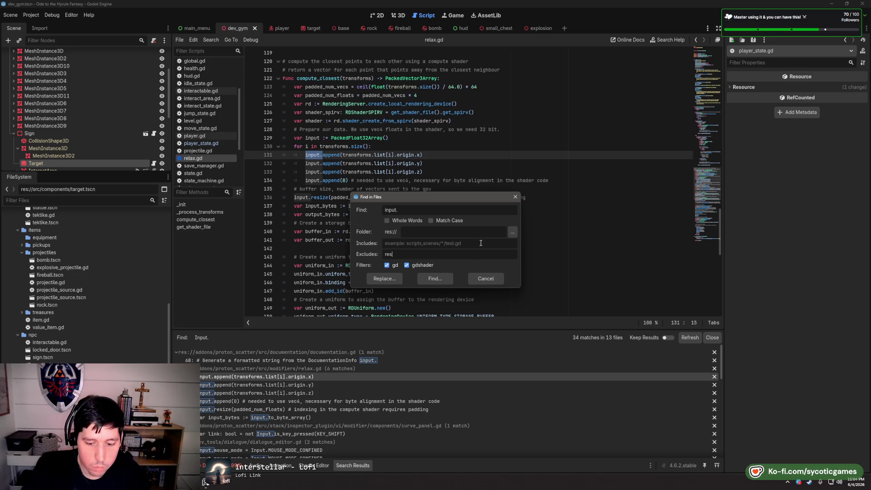
type("://addons")
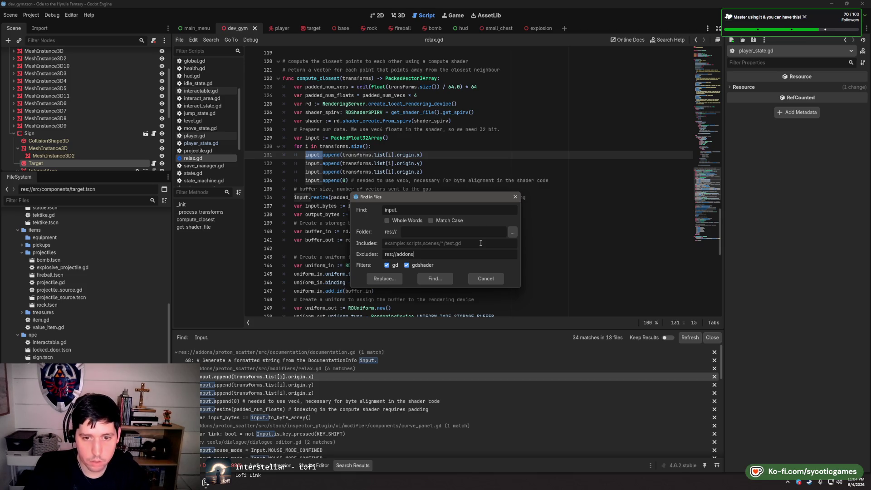
left_click(440, 279)
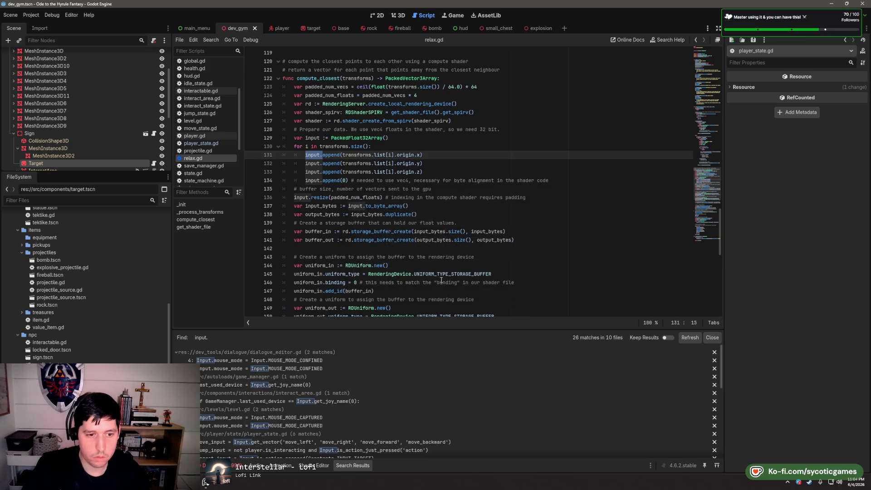
left_click(323, 361)
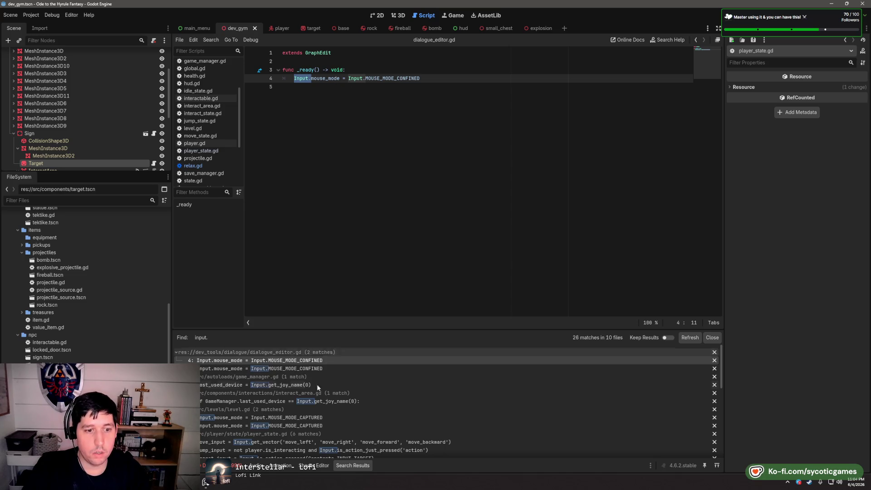
left_click(319, 385)
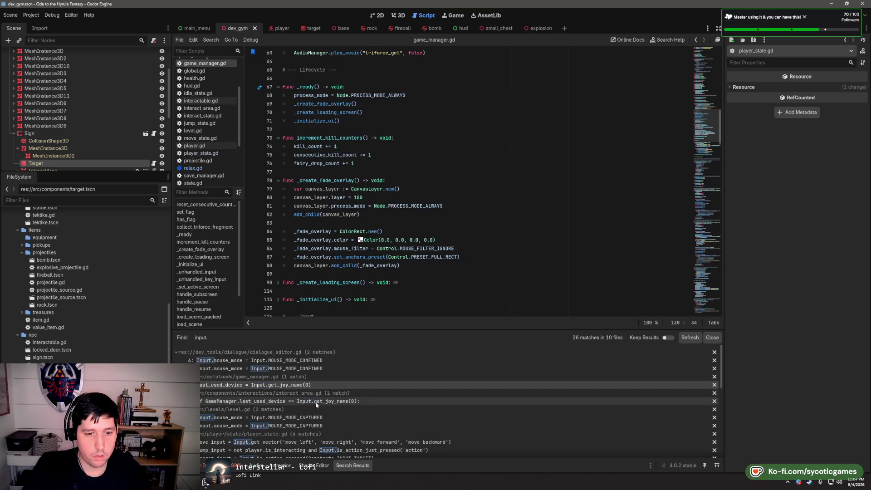
scroll(315, 404, "down", 1)
scroll(320, 410, "down", 3)
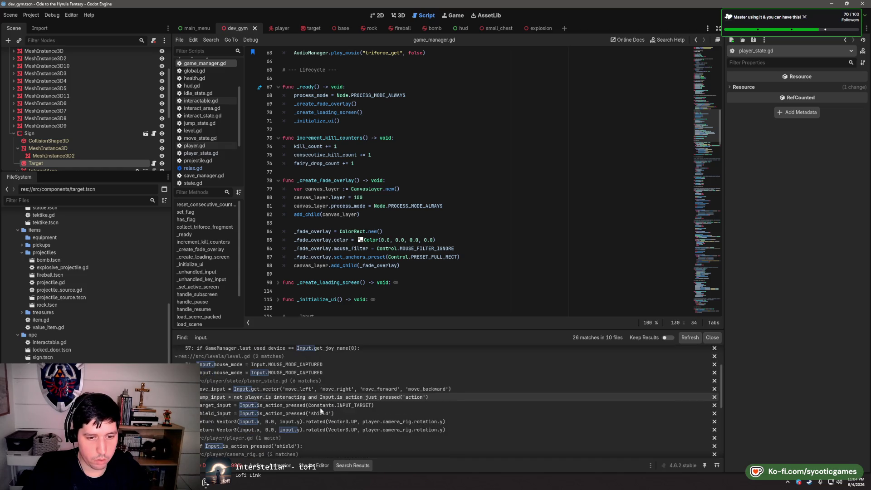
left_click(323, 389)
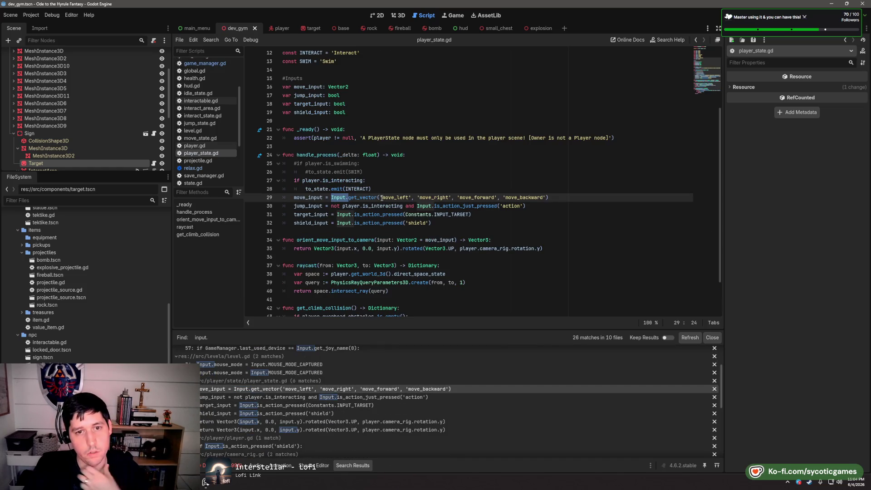
left_click_drag(380, 198, 410, 198)
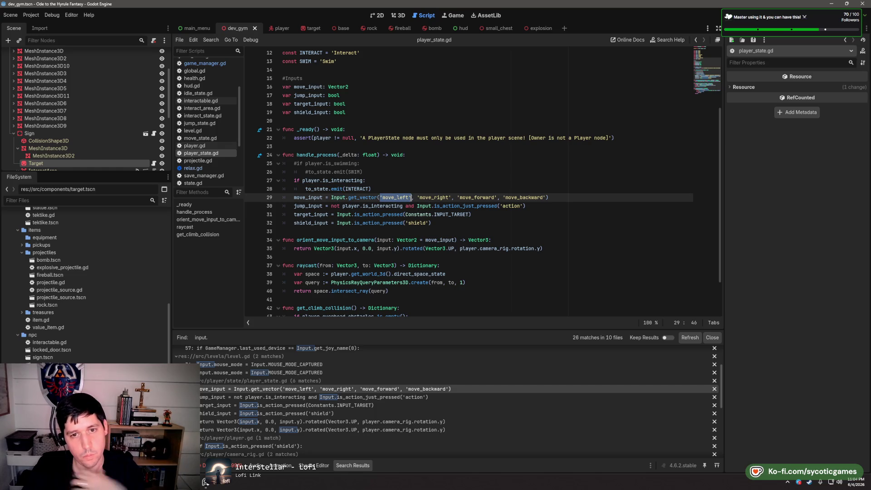
Replace 'move_left' and 'move_right' on line 29 with Constants.INPUT_MOVE_LEFT and Constants.INPUT_MOVE_RIGHT
type("Constants.In")
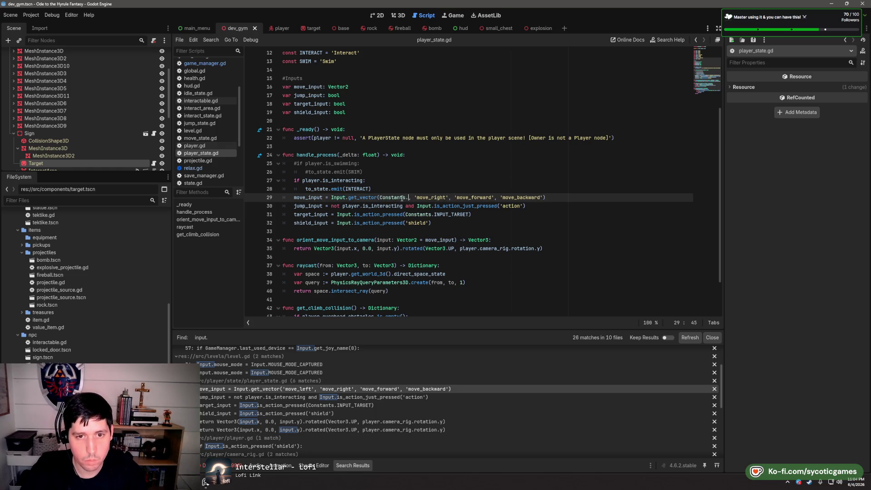
type("put")
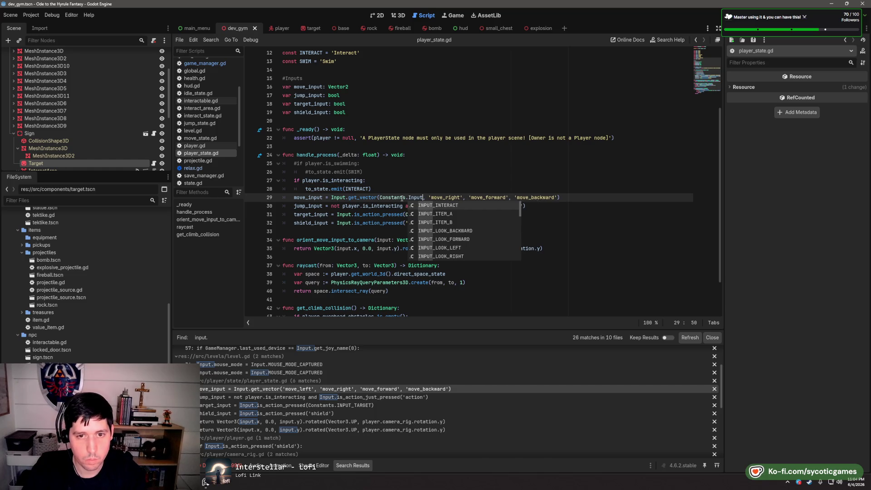
key("BackSpace")
key("BackSpace")
key("BackSpace")
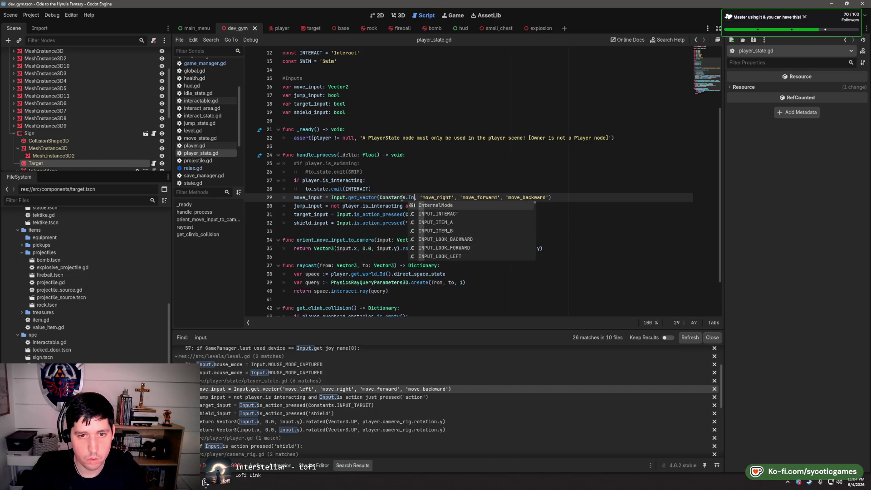
type("NU")
key("BackSpace")
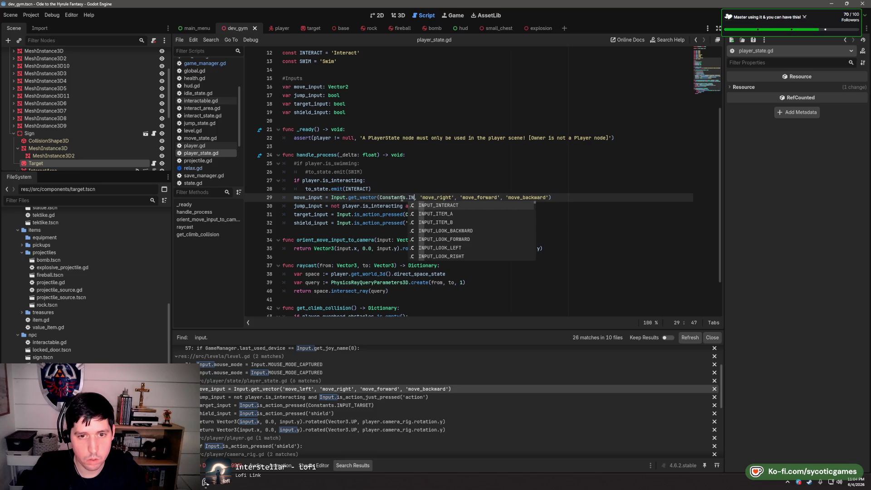
type("PUT_MOVE_")
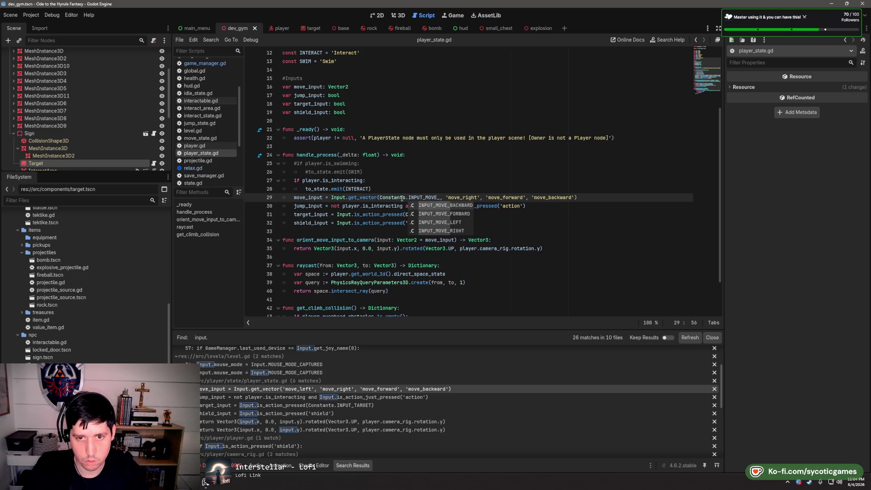
type("LEFT")
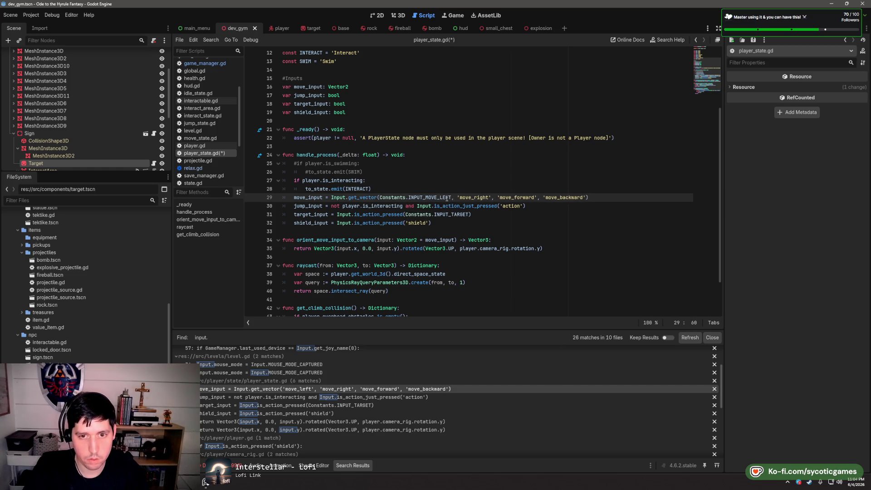
key("Up")
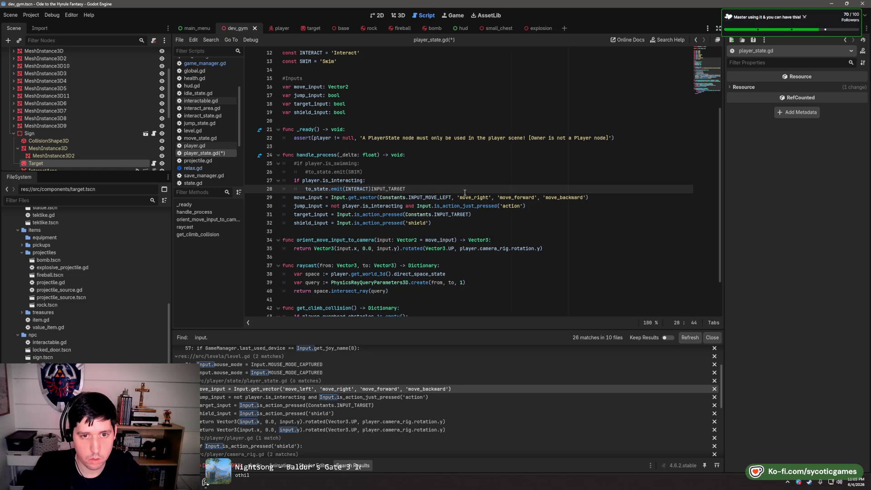
left_click_drag(453, 197, 380, 198)
key("ctrl+c")
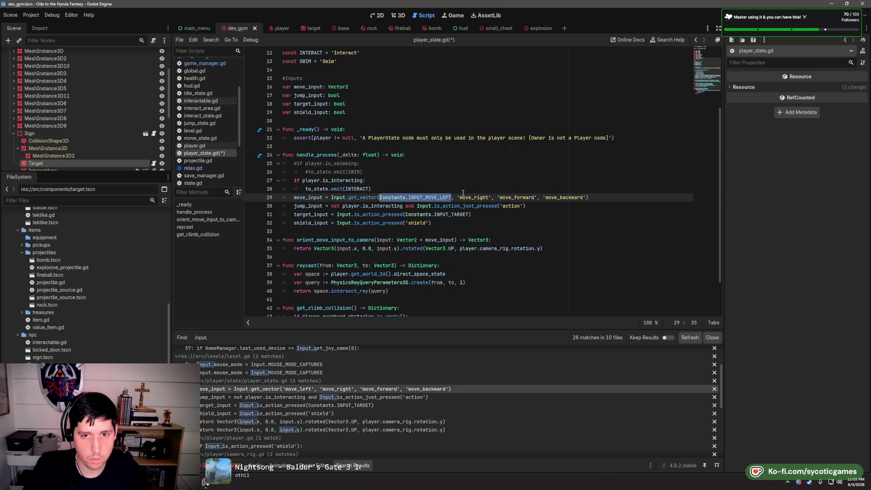
left_click_drag(492, 198, 460, 198)
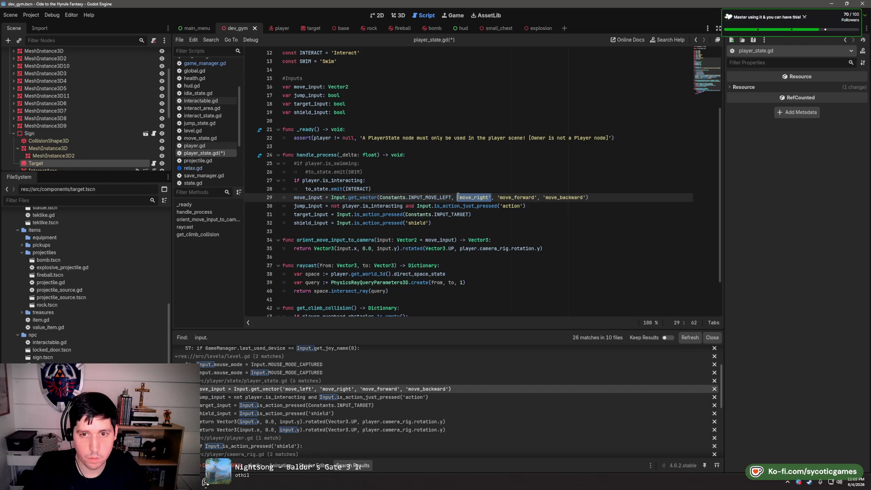
type("Constants.INPUT_MOVE_RIGHT")
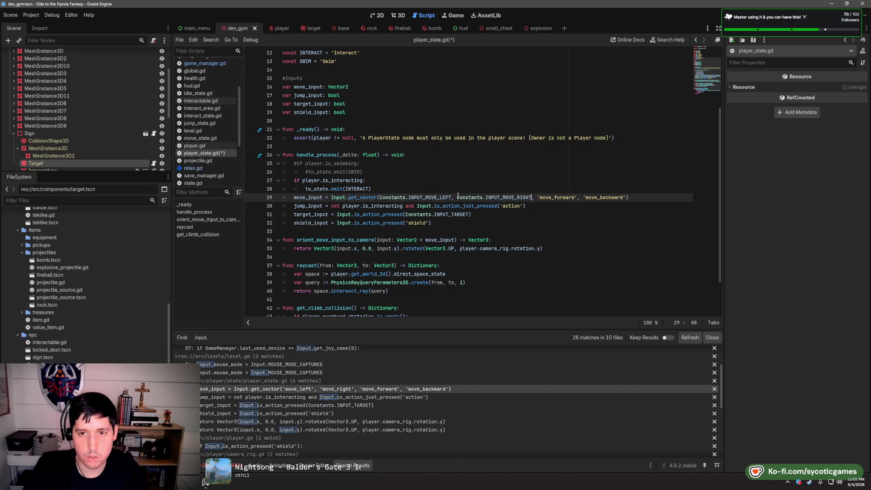
Swap 'move_forward' and 'move_backward' for Constants.INPUT_MOVE_FORWARD and Constants.INPUT_MOVE_BACKWARD
left_click(535, 197)
left_click_drag(538, 197, 577, 198)
type("Constants.INPUT_MOVE_L")
key("BackSpace")
type("FORWARD")
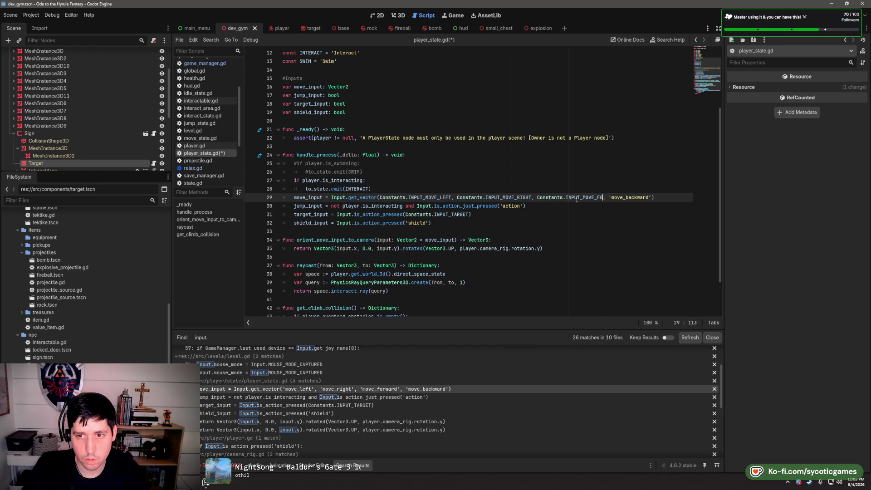
left_click_drag(626, 198, 667, 197)
key("BackSpace")
left_click(622, 198)
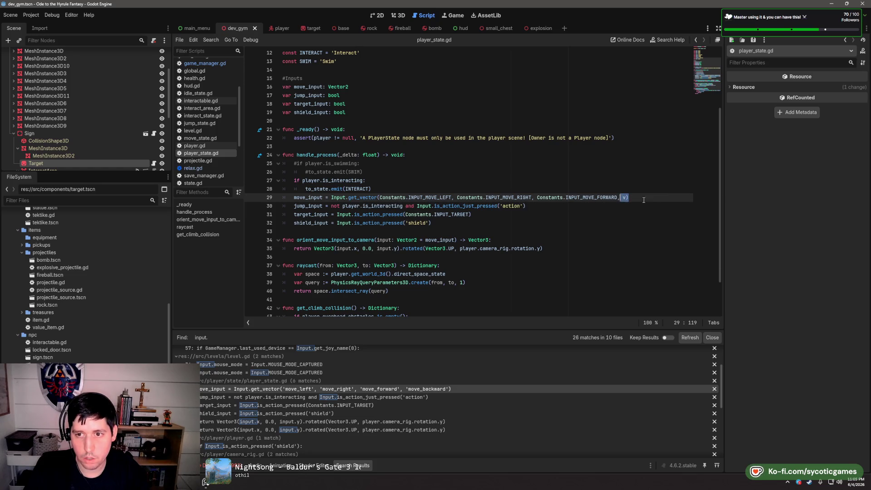
key("BackSpace")
key("ctrl+v")
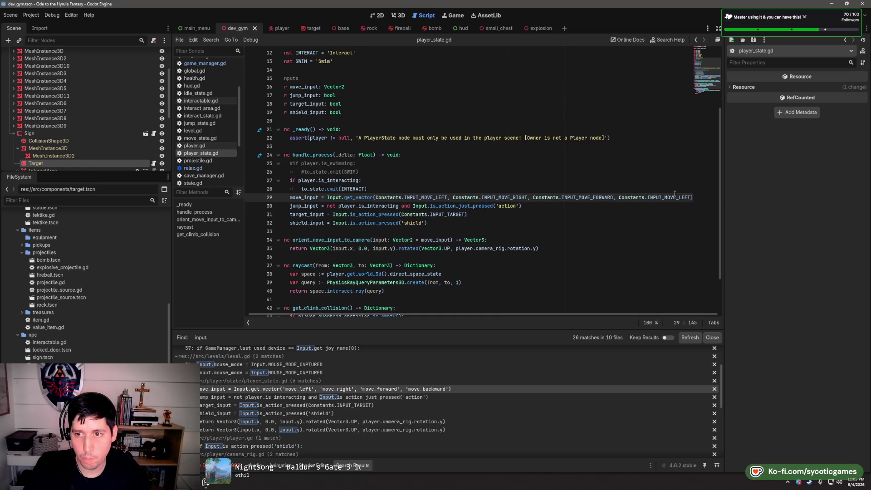
key("BackSpace")
key("BackSpace")
key("BackSpace")
type("BA")
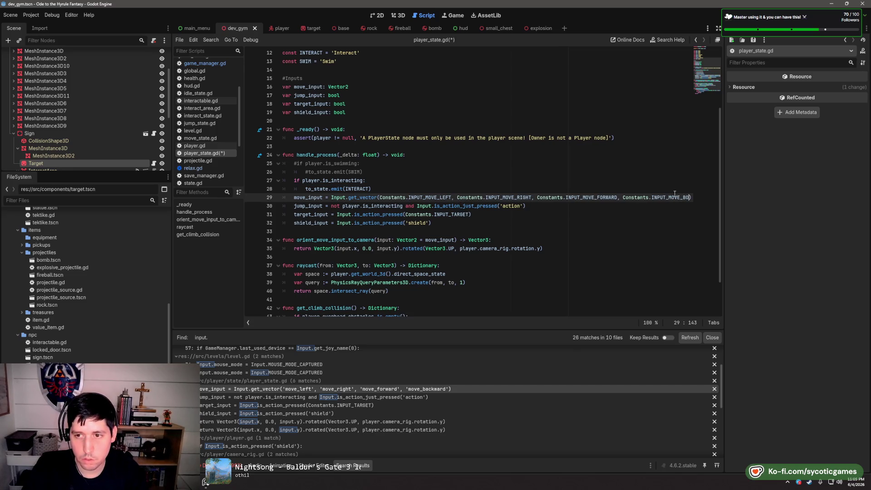
type("CKWARD")
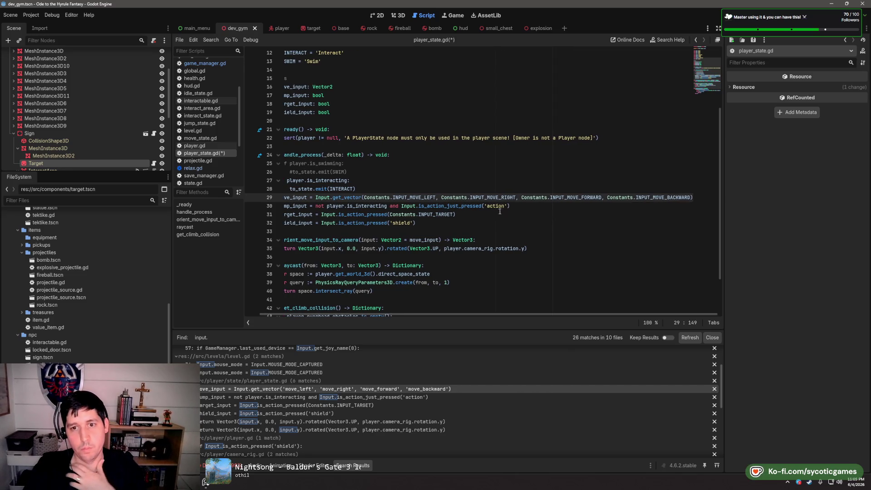
Replace the 'action' string on line 30 with Constants.INPUT_INTERACT
left_click_drag(509, 207, 485, 206)
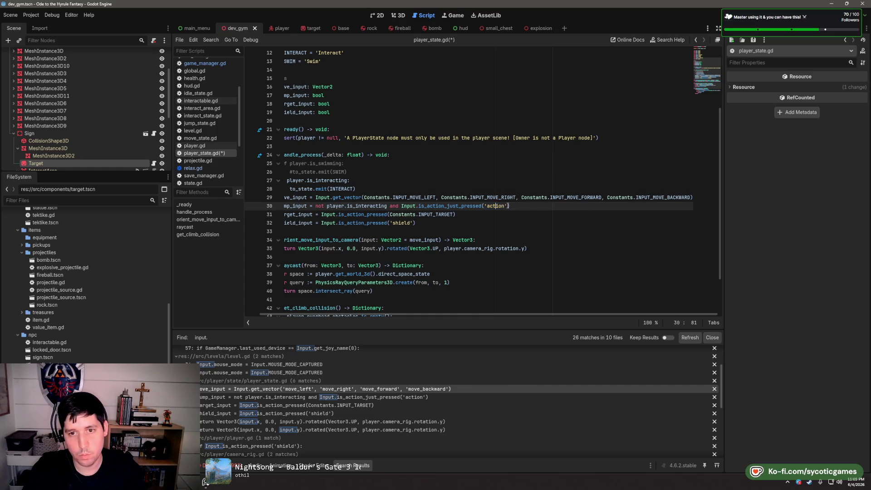
key("ctrl+v")
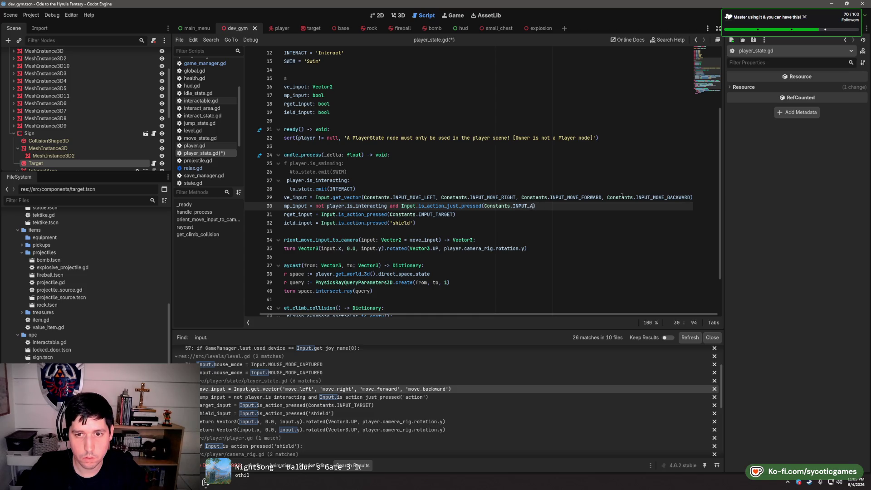
type("INTERAC")
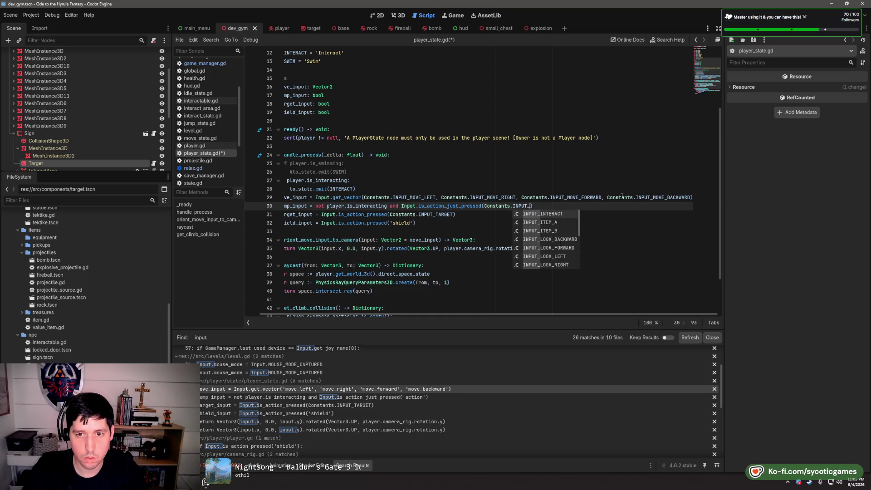
left_click(564, 214)
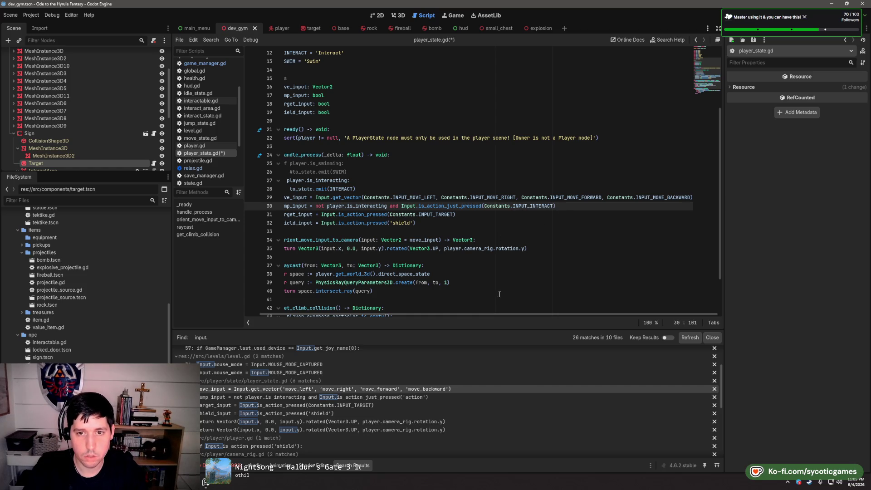
Replace the 'shield' string on line 32 with Constants.INPUT_SHIELD
scroll(454, 300, "left", 2)
left_click(428, 222)
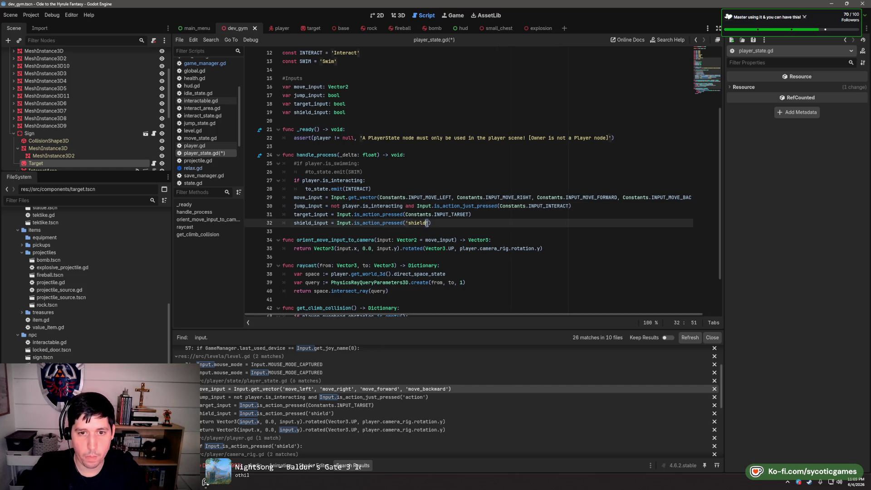
key("BackSpace")
key("BackSpace")
key("BackSpace")
key("ctrl+v")
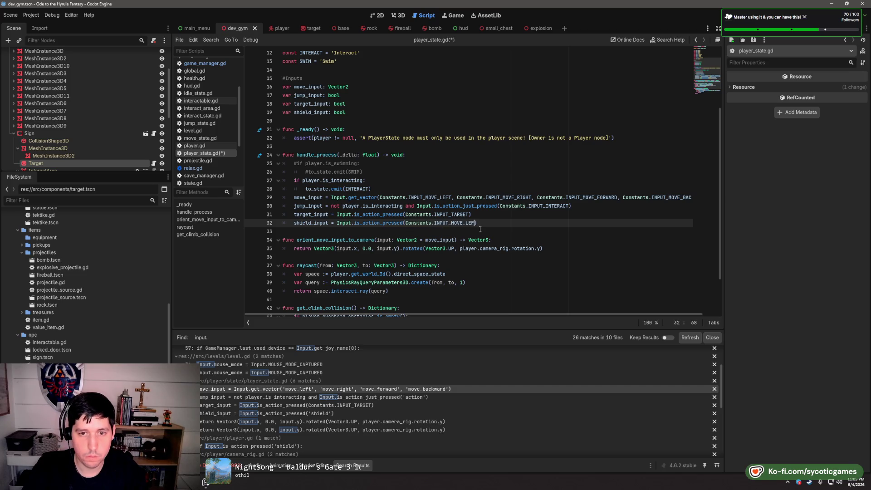
key("BackSpace")
key("BackSpace")
key("BackSpace")
type("SHI")
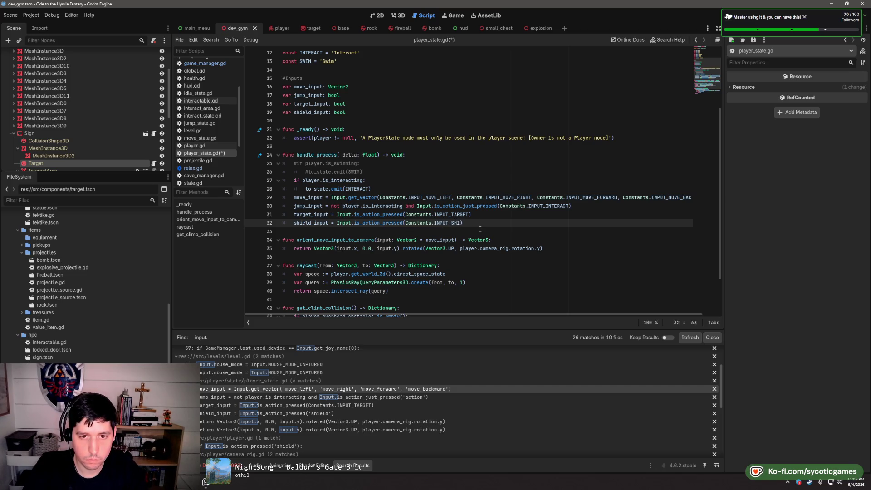
type("E")
key("Return")
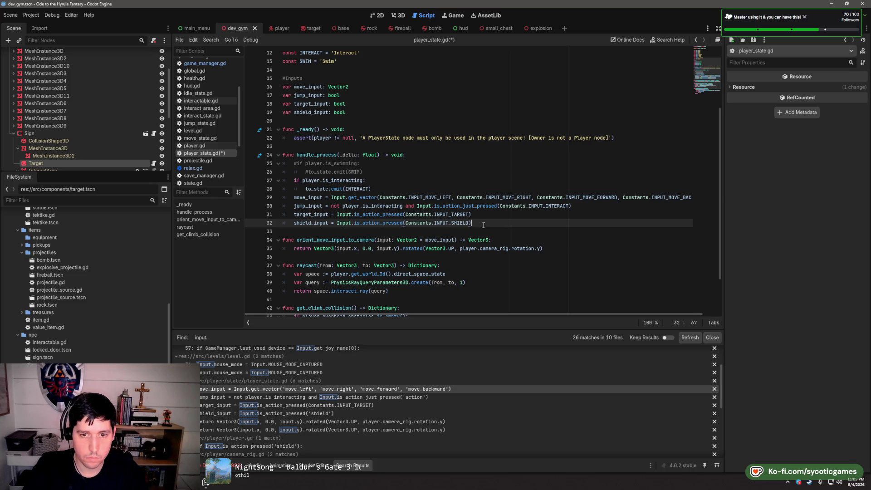
left_click(334, 422)
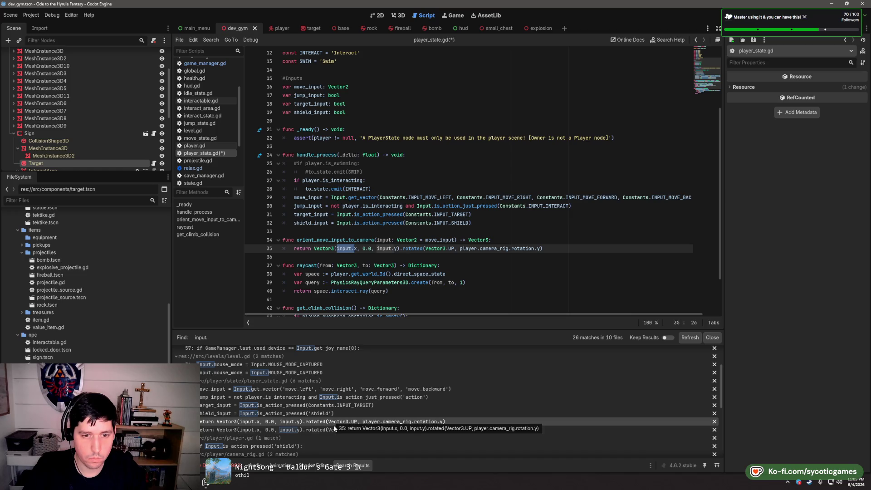
left_click(334, 429)
Open player.gd and replace the 'shield' string on line 85 with Constants.INPUT_SHIELD
scroll(334, 424, "down", 3)
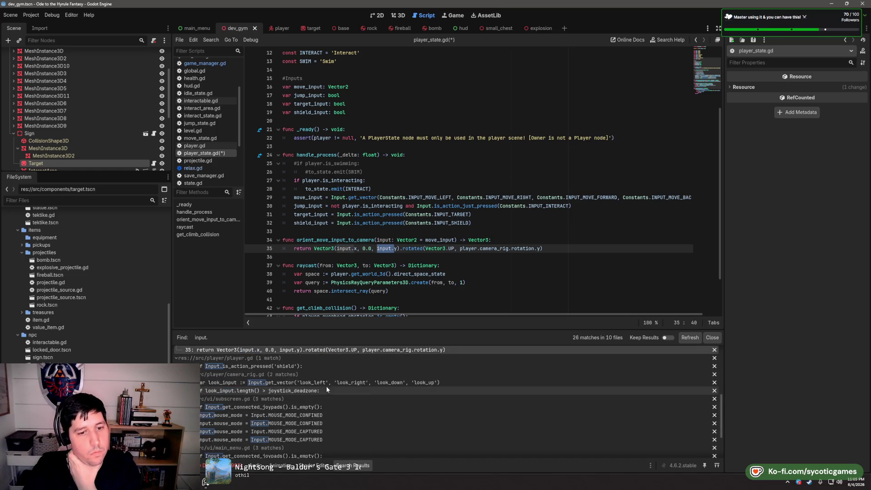
left_click(326, 368)
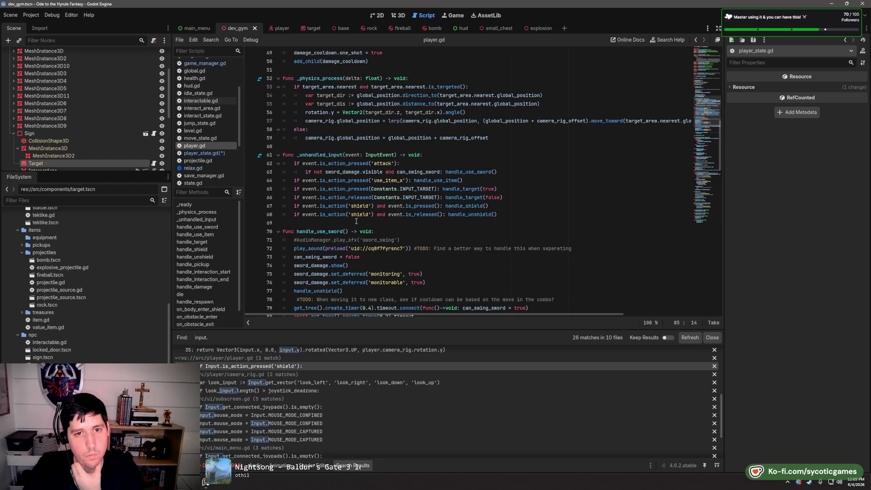
scroll(356, 221, "down", 2)
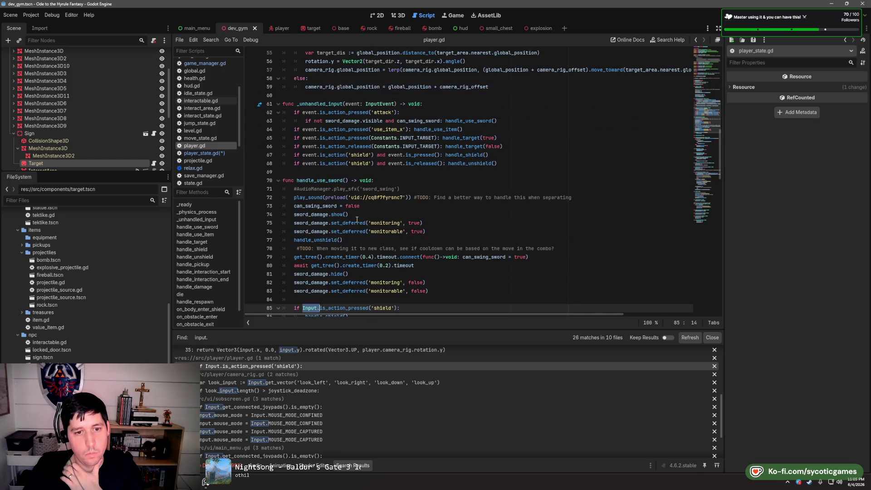
scroll(357, 220, "down", 4)
left_click_drag(371, 206, 395, 207)
type("Constants.INPUT_MOVE_L")
key("BackSpace")
key("BackSpace")
key("BackSpace")
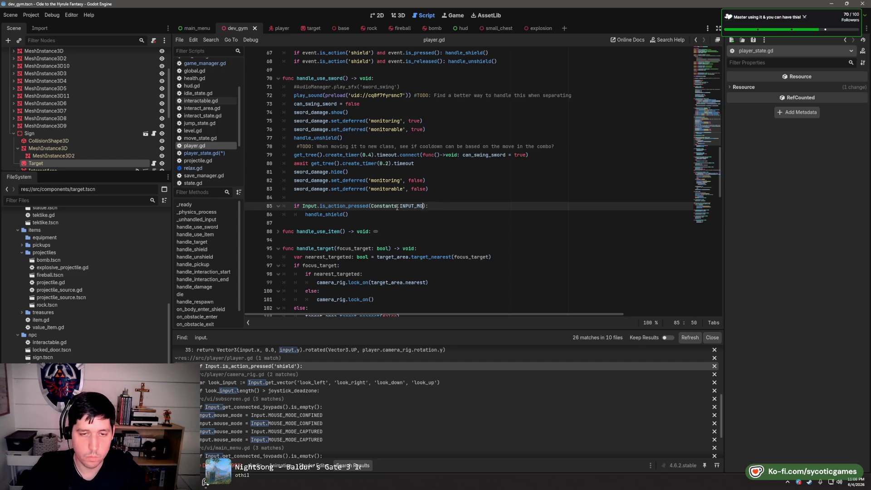
type("SHIELD")
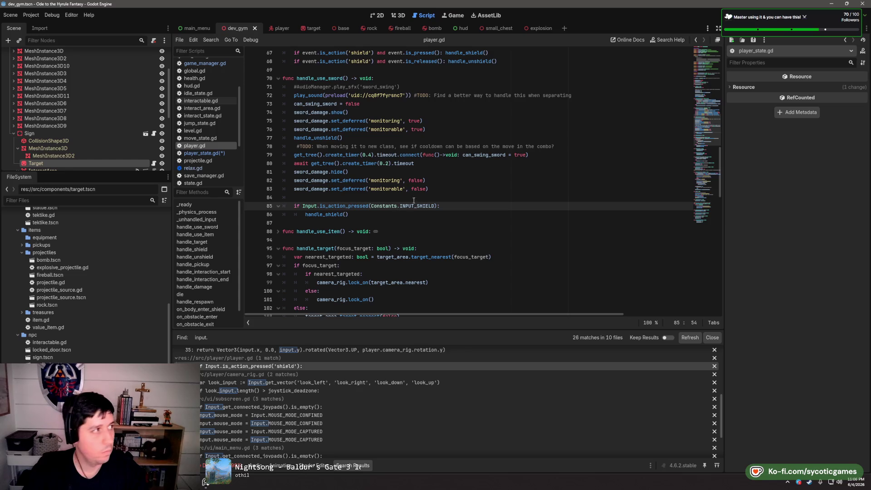
left_click(495, 219)
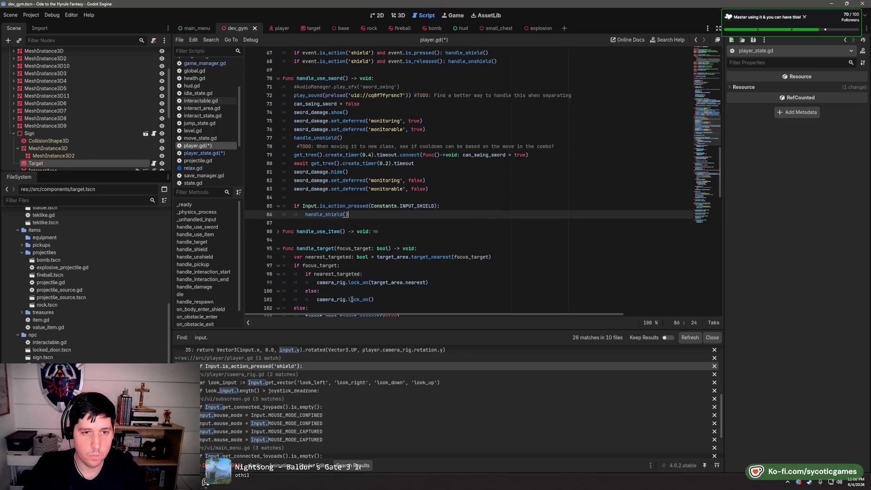
Save player.gd and replace the 'shield' strings on lines 67 and 68 with Constants.INPUT_SHIELD
scroll(384, 242, "up", 4)
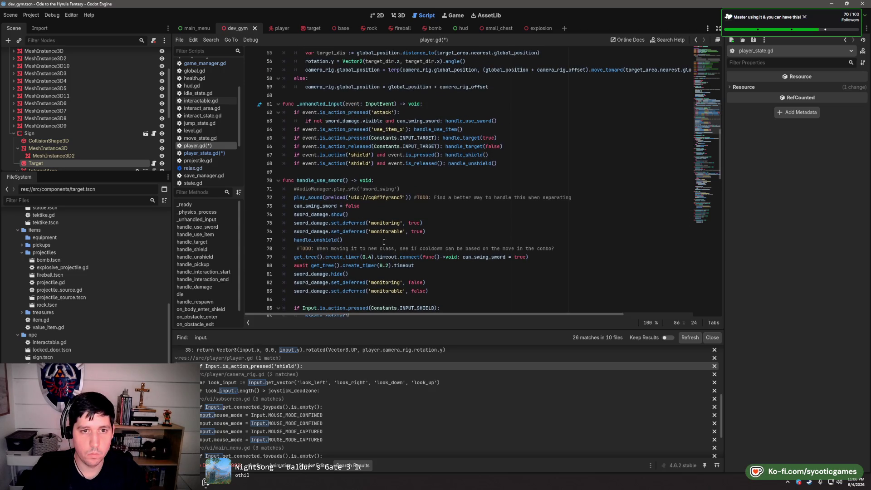
left_click_drag(349, 164, 371, 164)
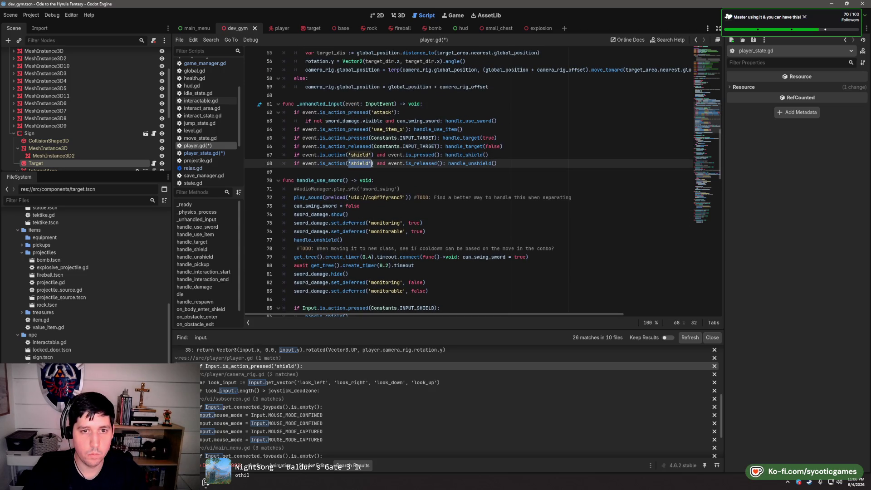
key("ctrl+s")
scroll(447, 179, "down", 3)
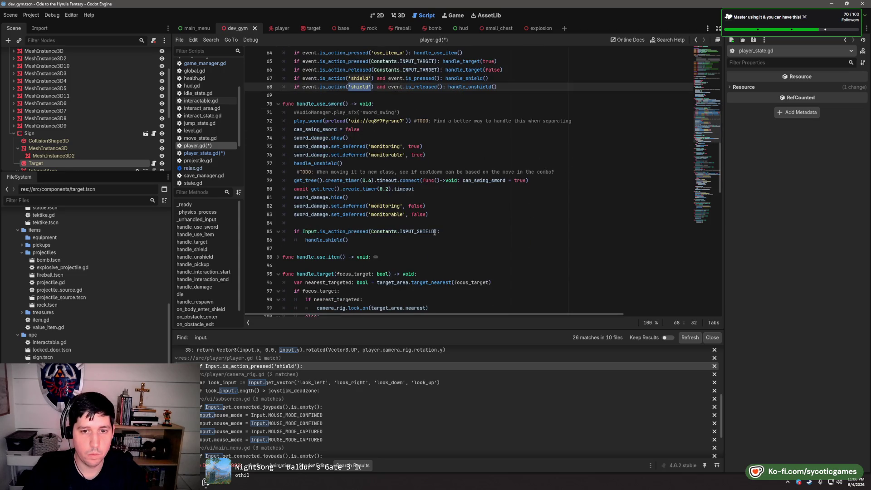
mouse_move(384, 232)
left_mouse_down()
mouse_move(373, 232)
mouse_move(436, 232)
left_mouse_up()
scroll(368, 191, "up", 3)
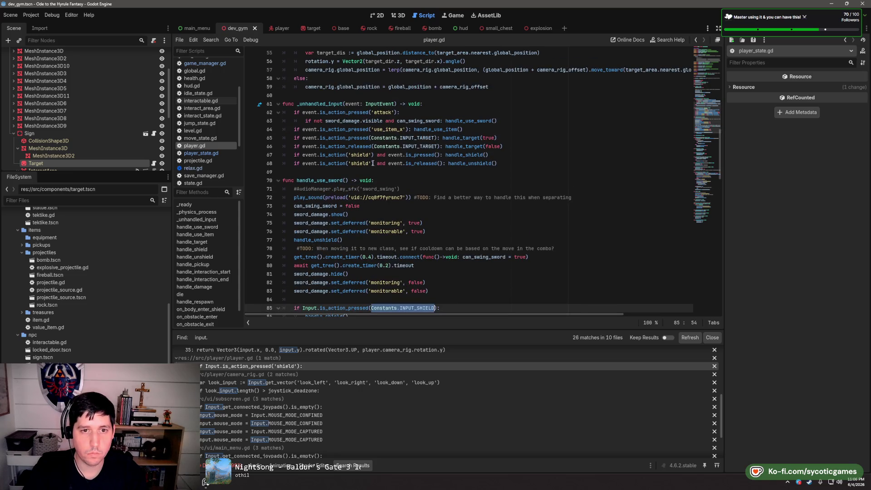
mouse_move(373, 163)
left_mouse_down()
mouse_move(349, 164)
mouse_move(349, 155)
mouse_move(370, 156)
left_mouse_up()
type("Constants.INPUT_SHIELD")
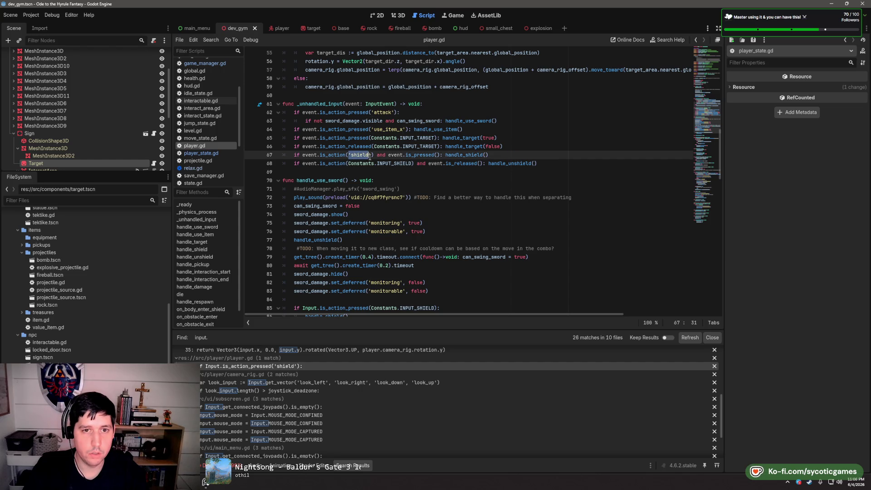
type("Constants.INPUT_SHIELD")
Replace 'use_item_x' on line 64 with Constants.INPUT_ITEM_A and 'attack' on line 62 with Constants.INPUT_SWORD
scroll(413, 182, "up", 1)
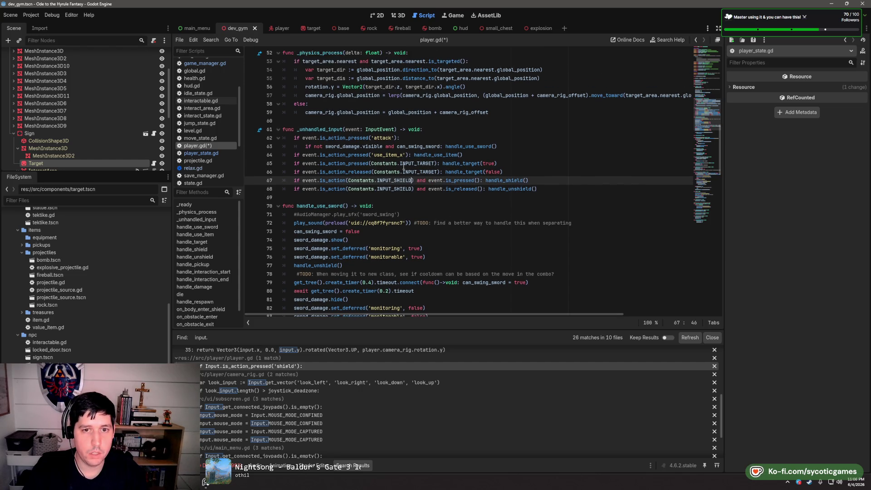
left_click_drag(406, 155, 372, 155)
type("Constants.INPUT_I")
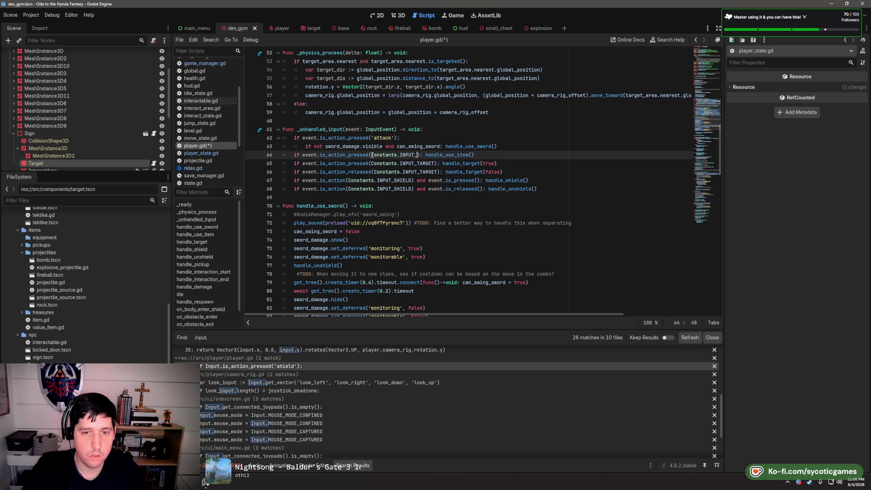
type("TEMA")
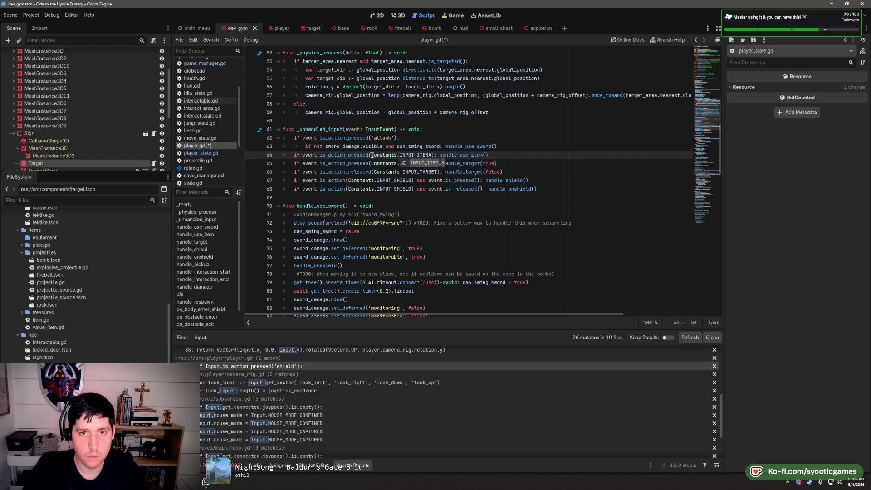
key("Return")
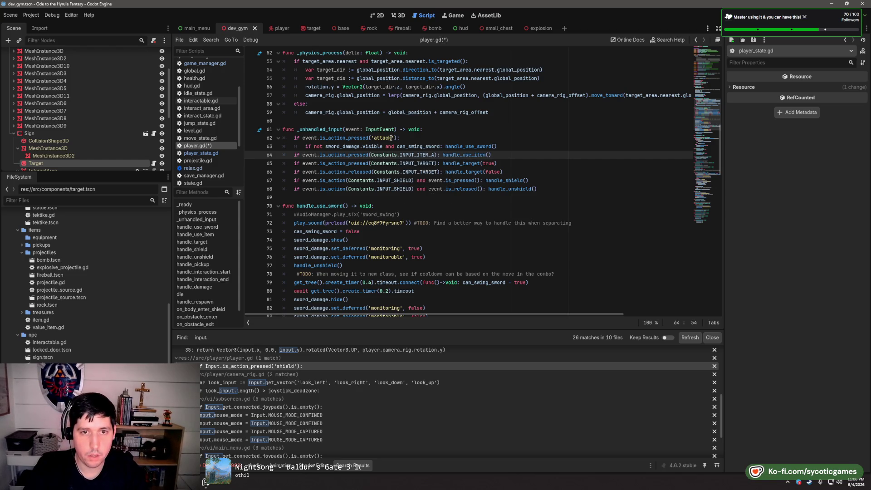
left_click_drag(394, 138, 371, 138)
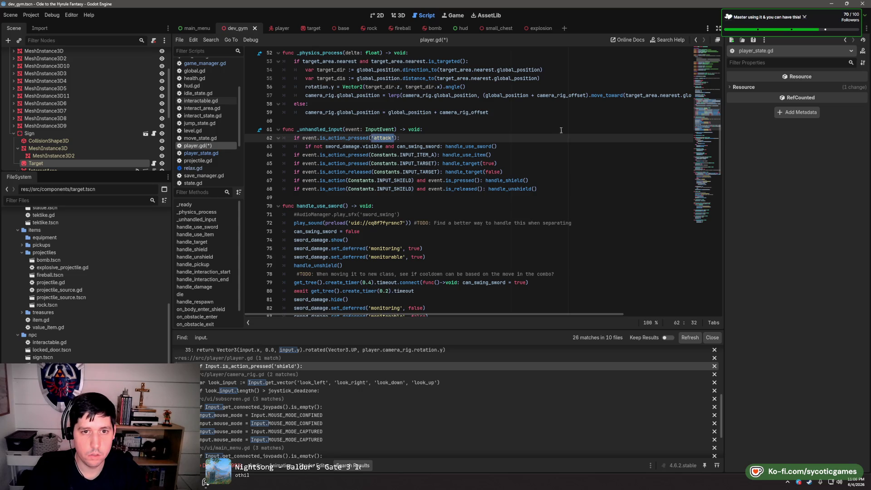
type("Constants.INPUT_SHIELD")
type("Constants.INPUT_SHIELD")
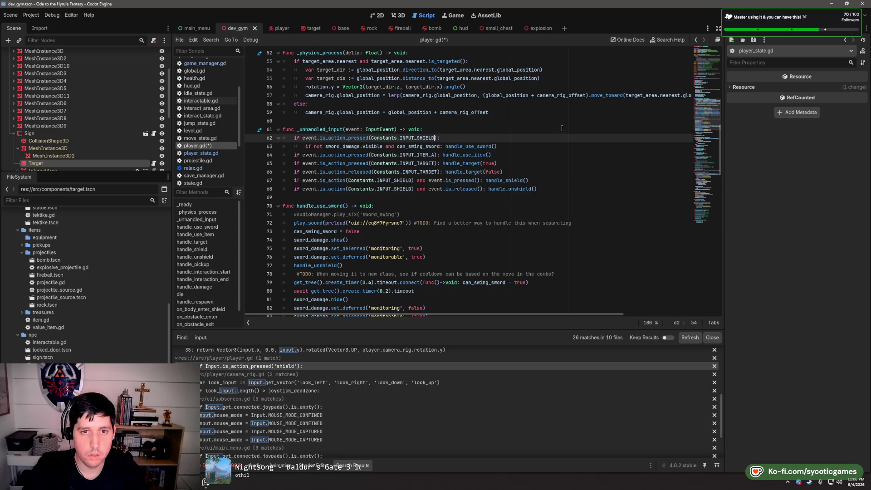
type("TT")
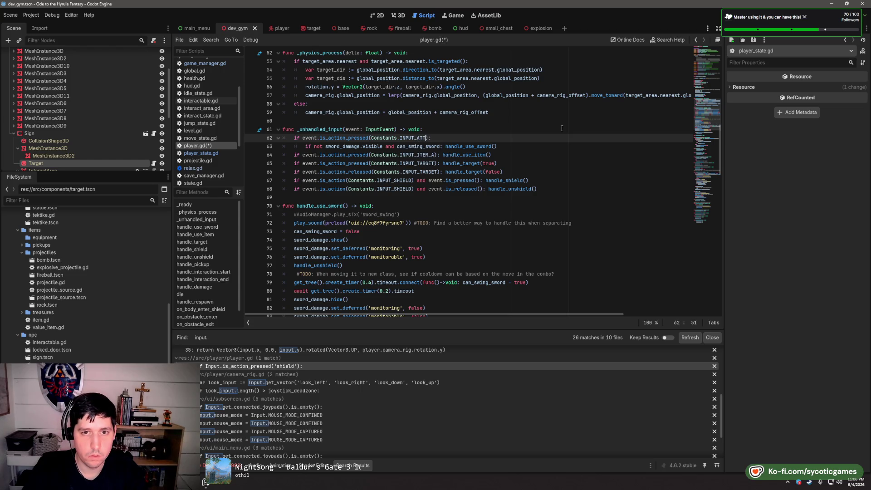
type("WORD")
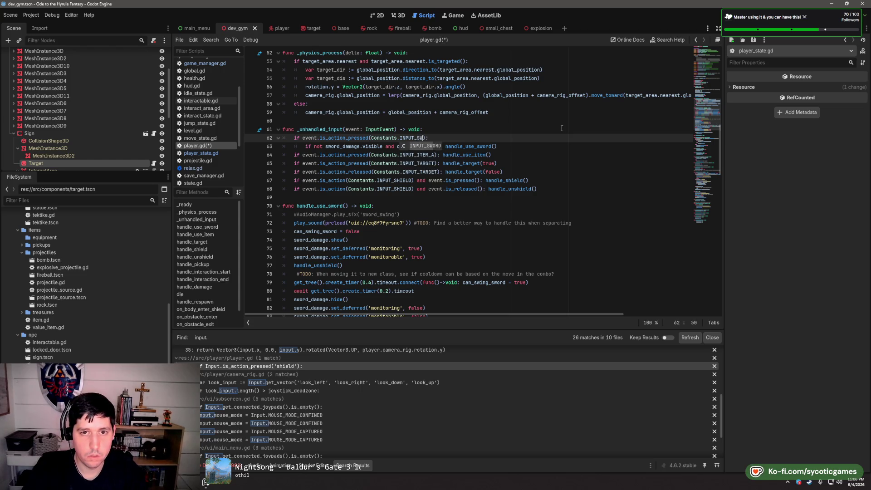
key("End")
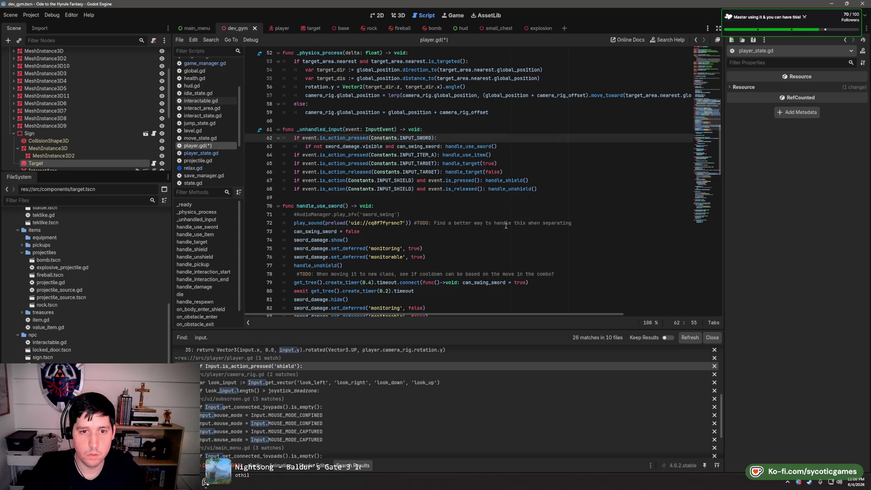
Scroll through the rest of player.gd to review it
scroll(507, 226, "up", 15)
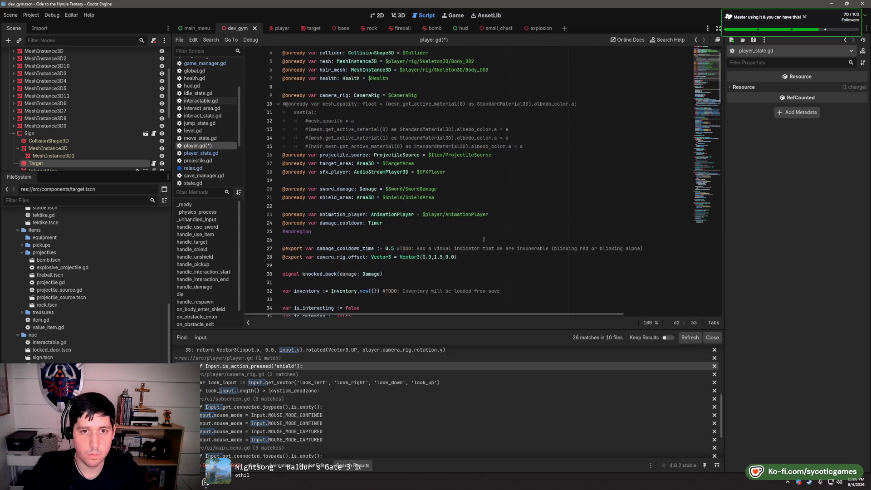
scroll(484, 239, "down", 7)
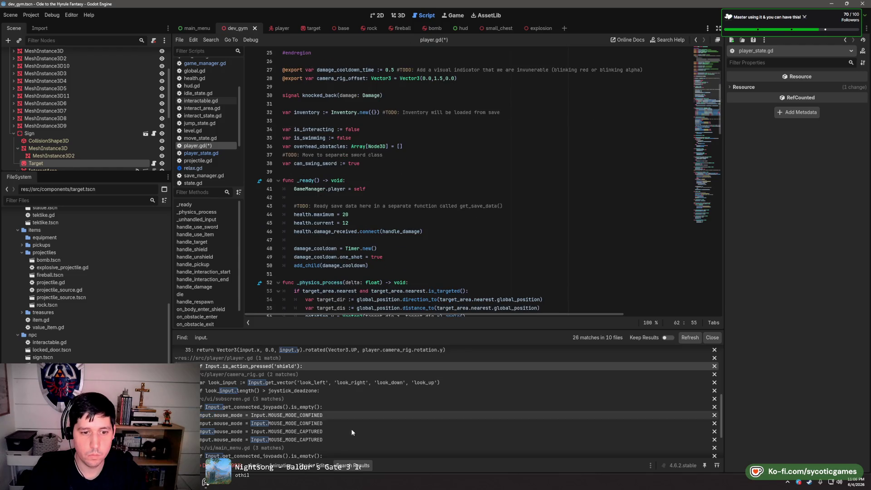
scroll(435, 253, "down", 6)
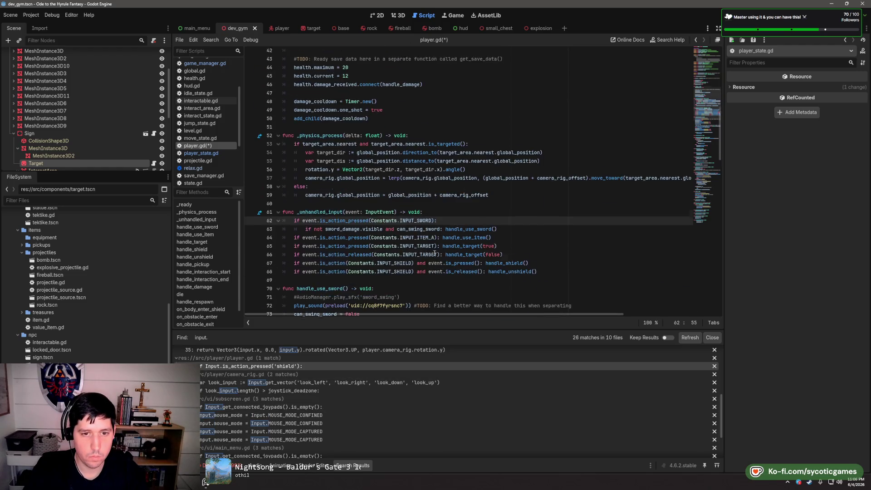
scroll(435, 253, "down", 7)
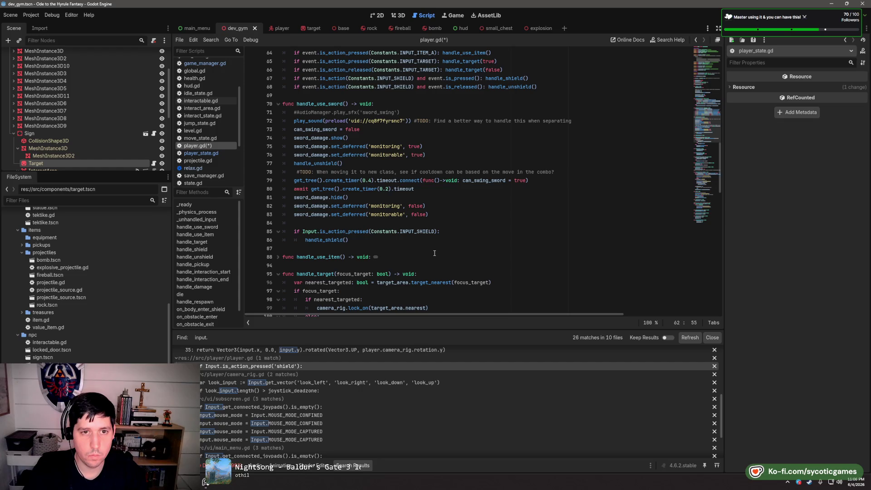
scroll(435, 254, "down", 3)
scroll(435, 253, "down", 12)
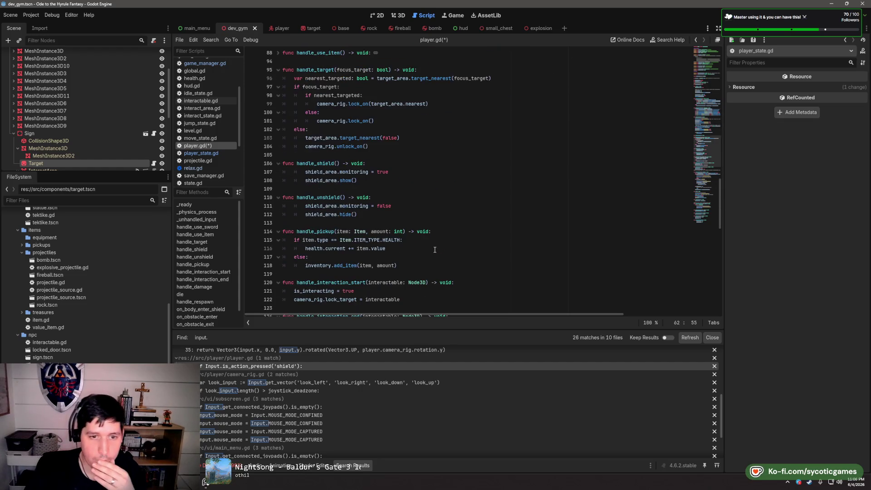
scroll(435, 250, "down", 12)
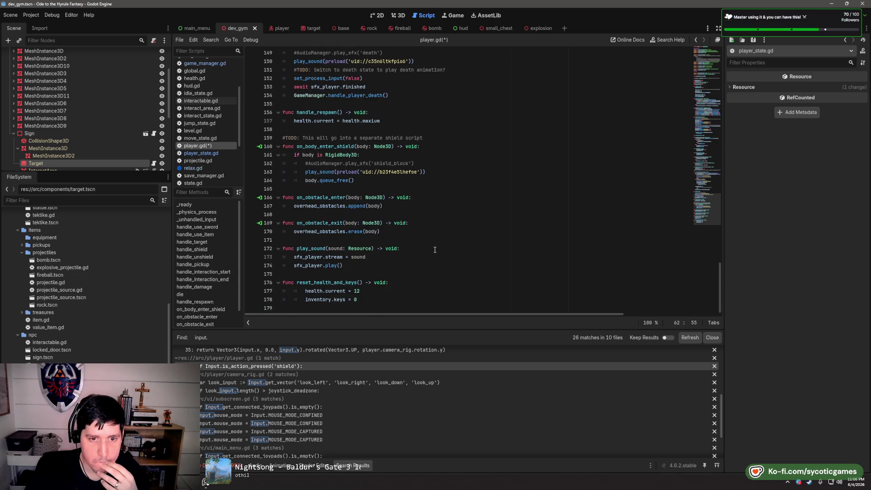
Open camera_rig.gd at line 27 and replace 'look_left' with Constants.INPUT_LOOK_LEFT
left_click(324, 384)
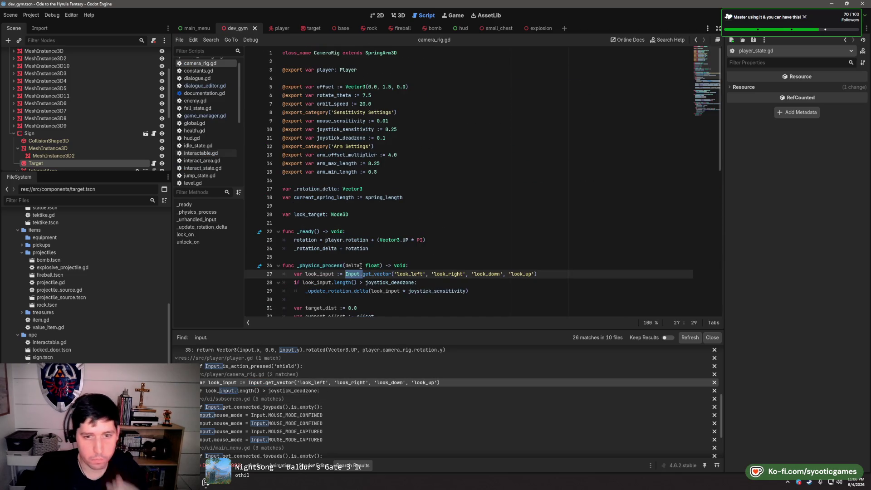
scroll(361, 266, "down", 2)
left_click_drag(394, 223, 425, 223)
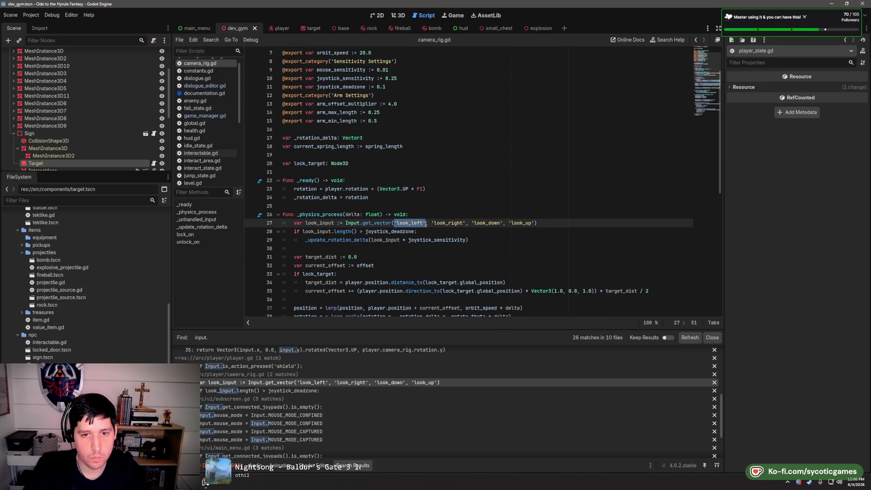
type("Constants.INPUT_L")
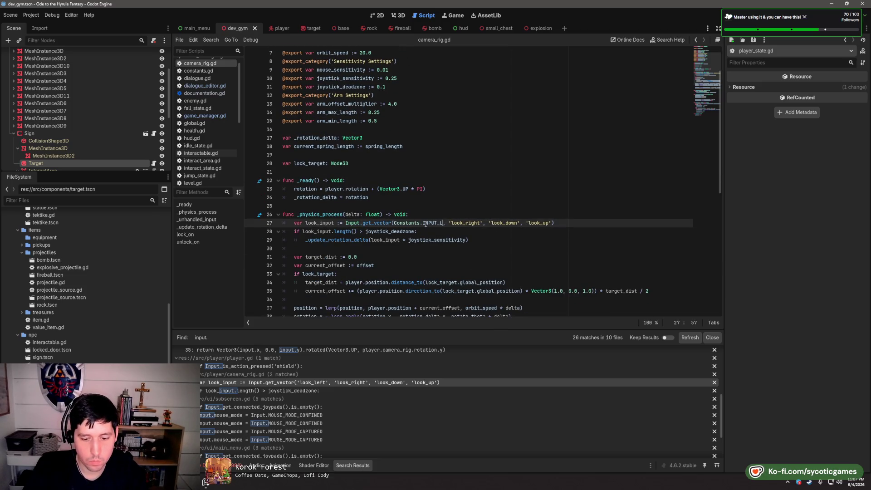
type("OOK_LEFT")
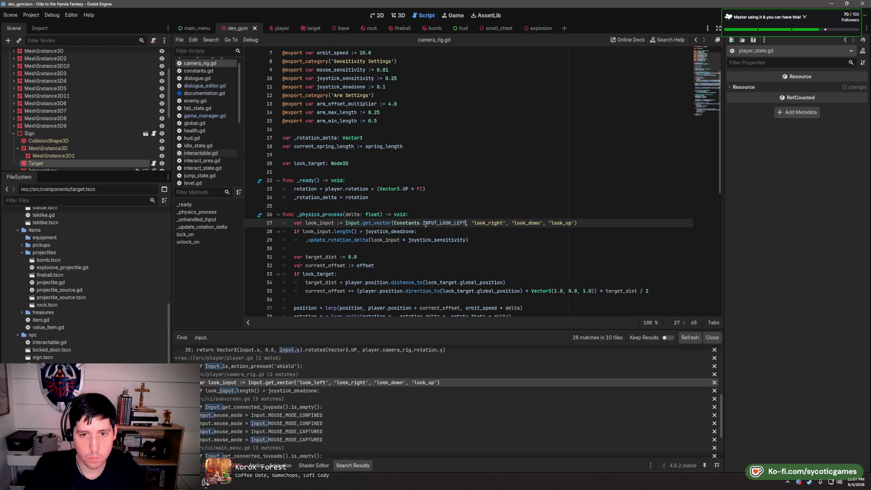
left_click(452, 223)
key("shift+Left")
key("shift+Left")
key("shift+Left")
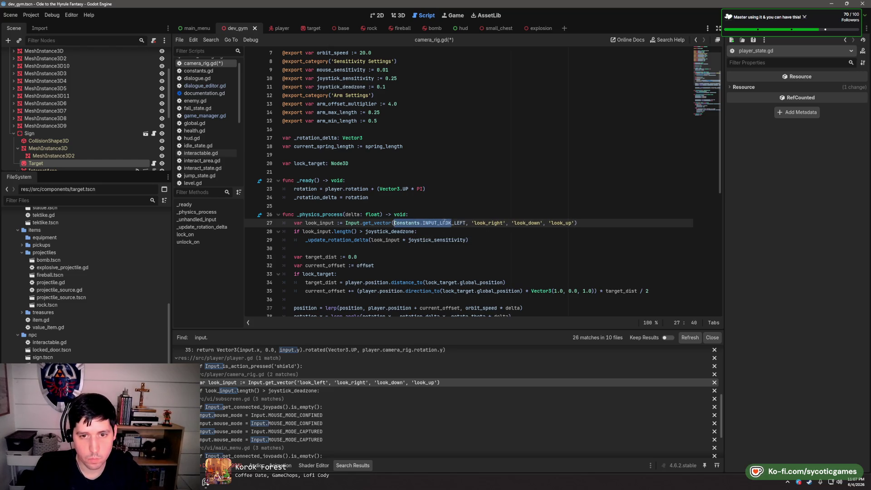
key("Right")
key("Right")
key("Right")
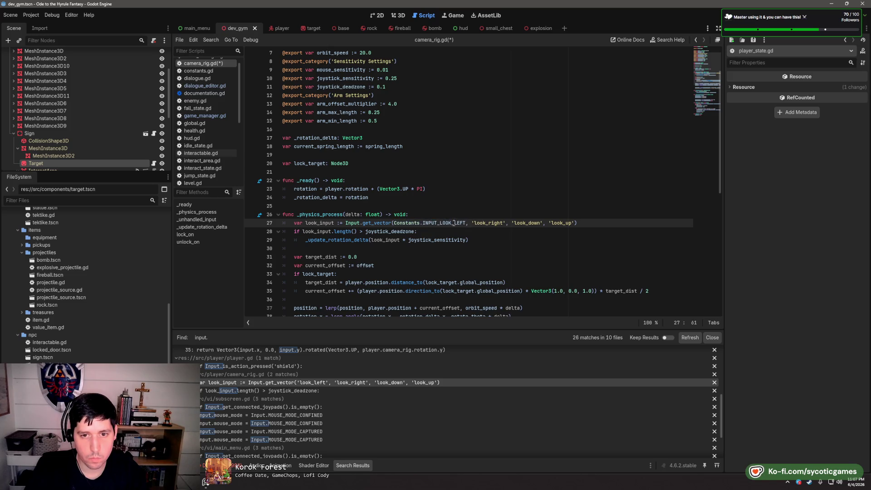
left_click_drag(454, 223, 394, 224)
key("ctrl+c")
Replace 'look_right', 'look_down' and 'look_up' with the matching Constants.INPUT_LOOK_* constants
left_click_drag(506, 222, 472, 223)
key("ctrl+v")
type("RIGHT")
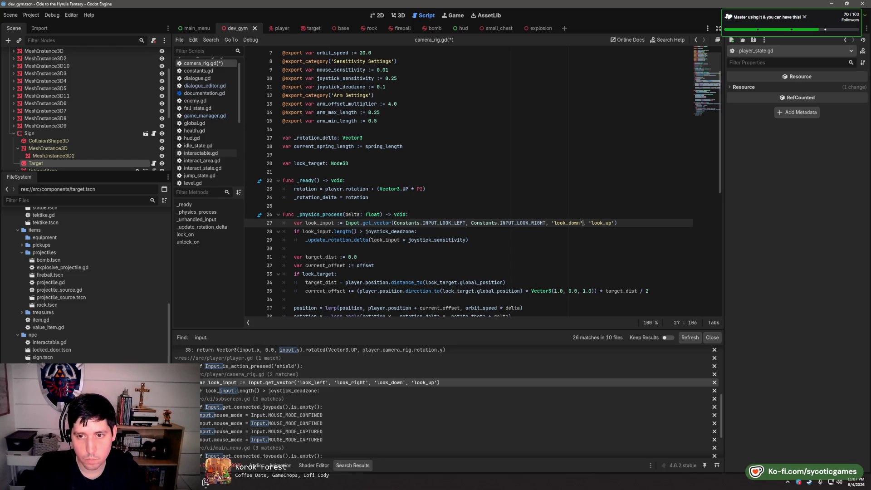
left_click_drag(584, 223, 552, 223)
key("ctrl+v")
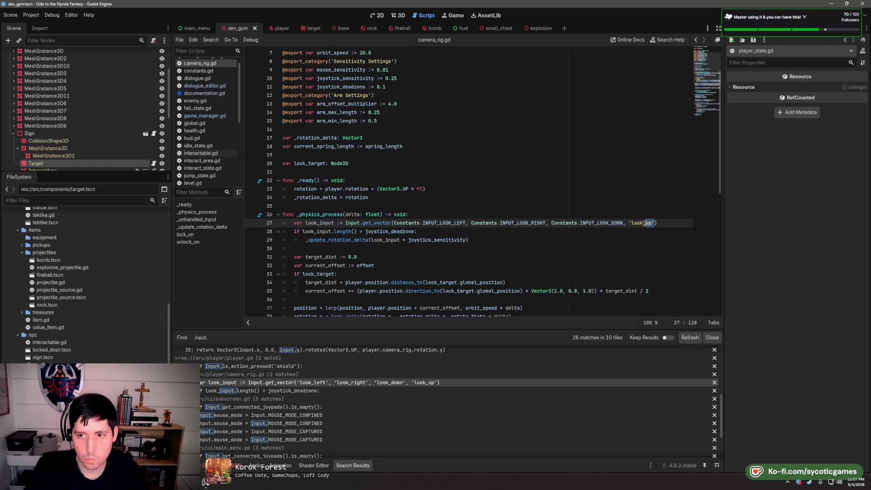
left_click_drag(645, 223, 630, 223)
key("ctrl+v")
type("UP")
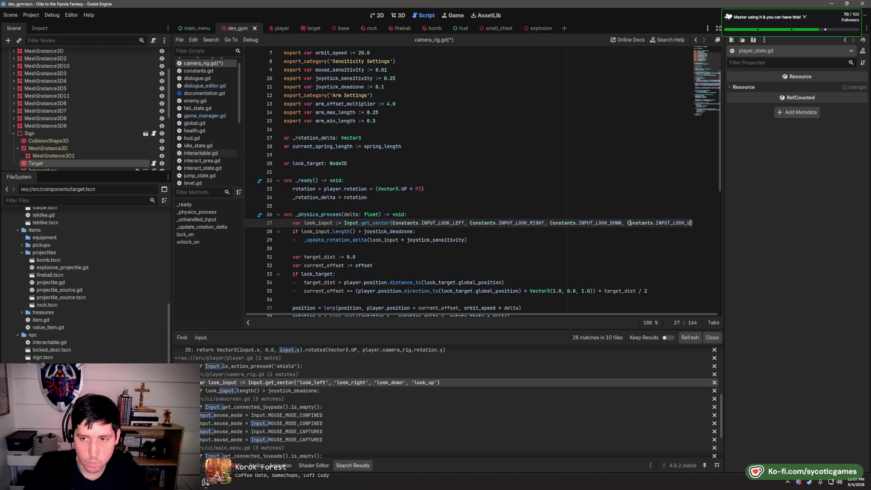
left_click(614, 234)
scroll(613, 234, "down", 10)
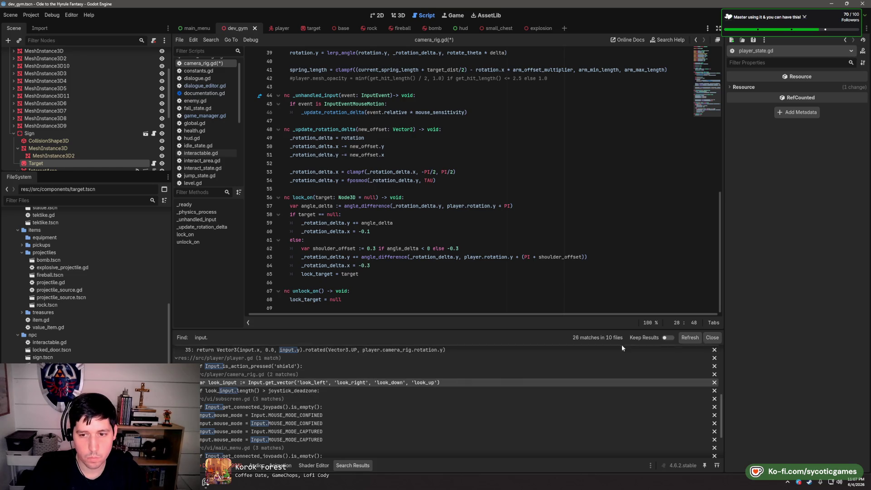
Step through the remaining Input matches in camera_rig.gd, subscreen.gd, main_menu.gd and file_select.gd
left_click(331, 389)
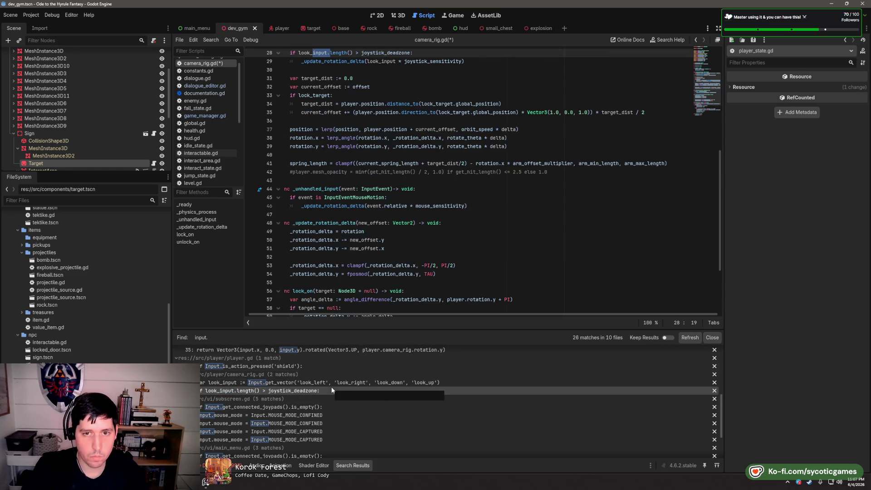
left_click(329, 408)
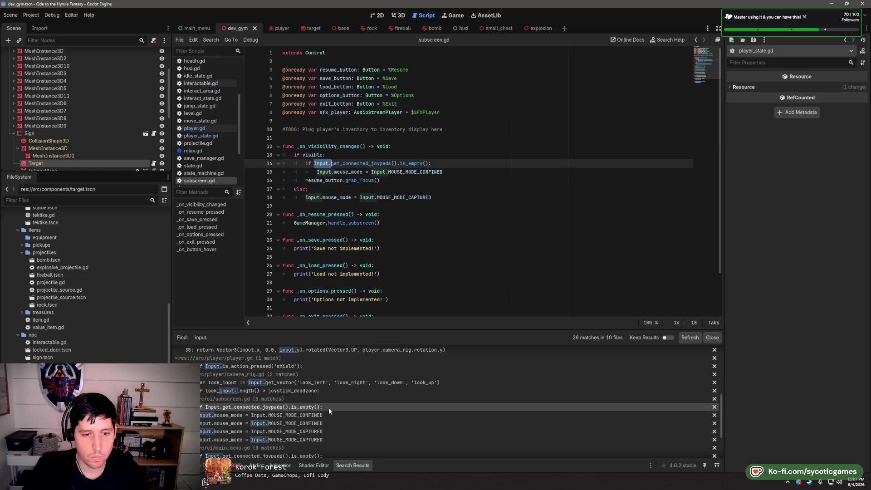
left_click(330, 413)
left_click(336, 423)
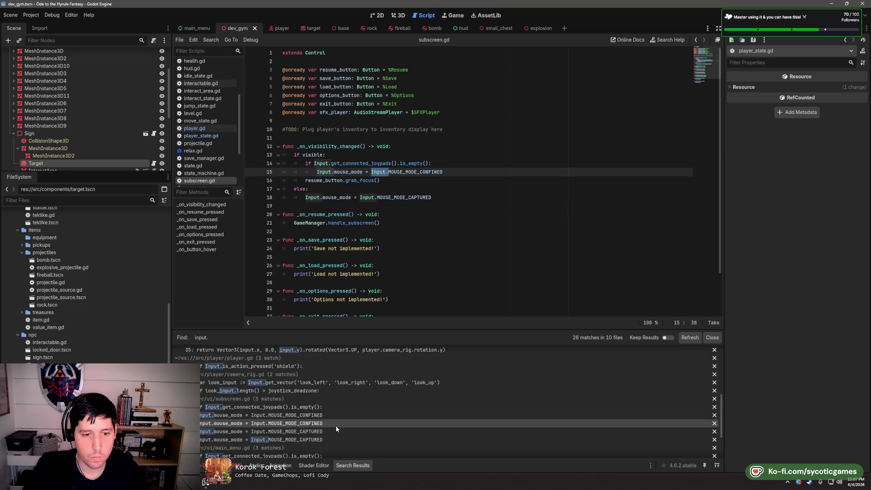
left_click(335, 431)
left_click(334, 439)
scroll(335, 436, "down", 2)
left_click(338, 403)
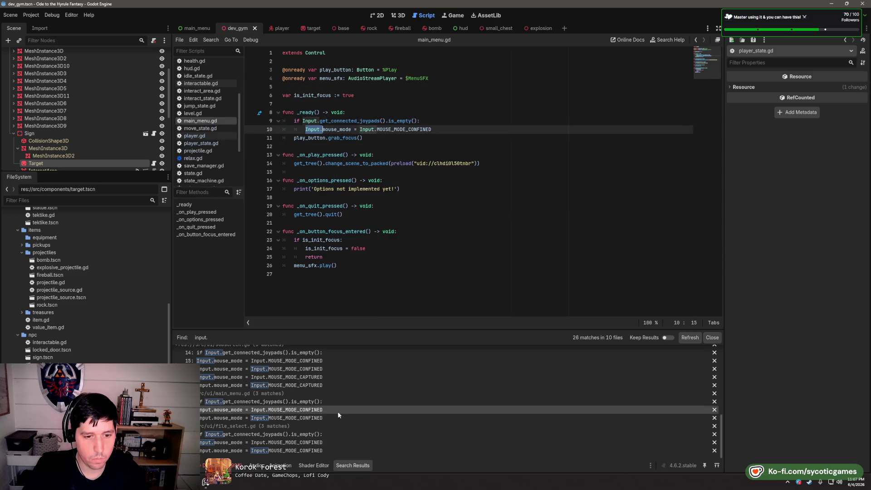
left_click(337, 418)
left_click(336, 435)
left_click(335, 443)
left_click(335, 451)
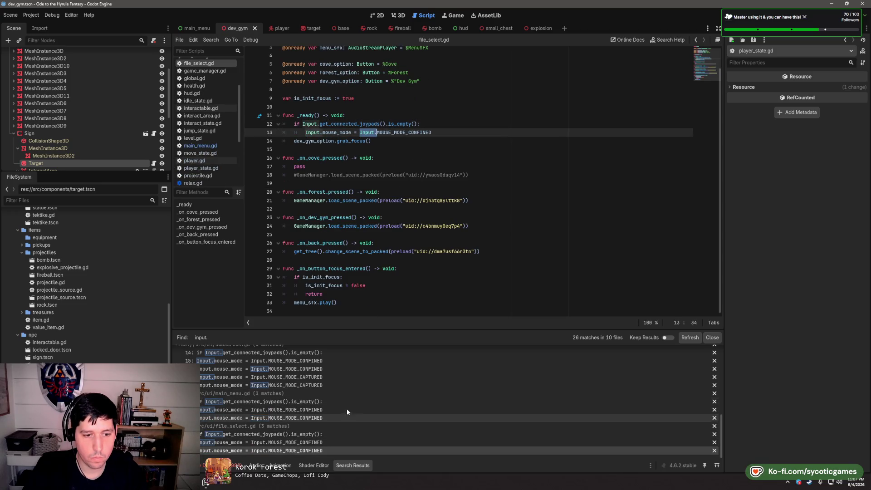
Search the project for 'is_action' and open game_manager.gd at its first match
key("ctrl+shift+f")
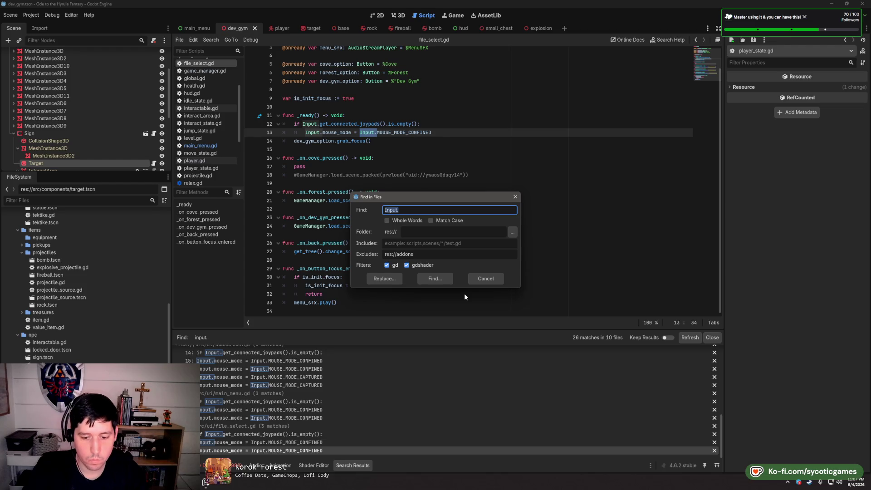
type("is_action")
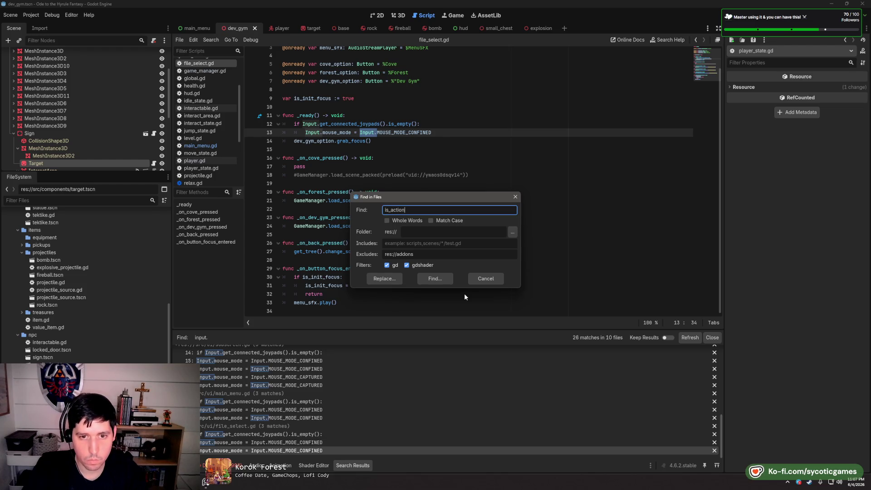
left_click(439, 279)
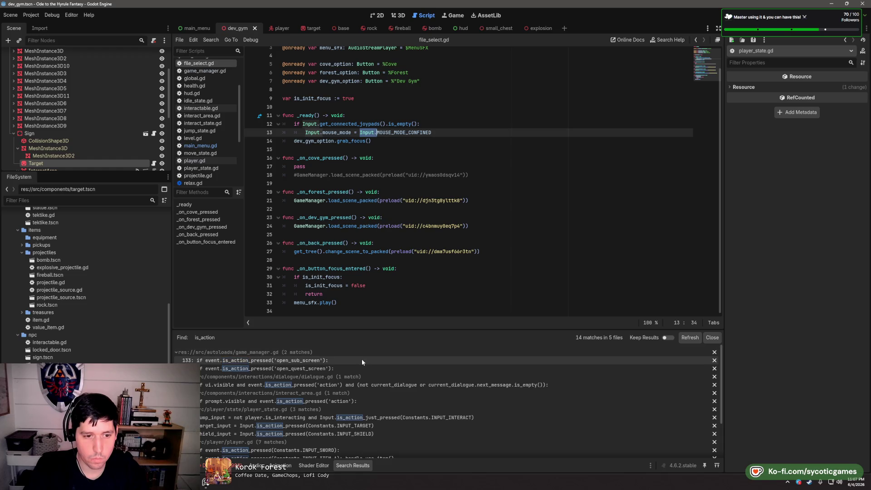
left_click(362, 361)
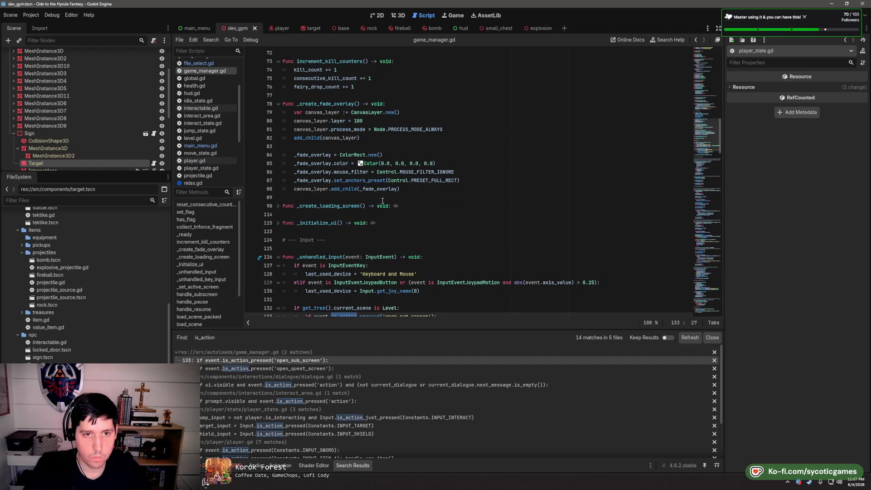
Replace 'open_sub_screen' (line 133) and 'open_quest_screen' (line 135) with Constants.INPUT_SUBSCREEN and Constants.INPUT_QUEST_SCREEN
scroll(400, 173, "down", 3)
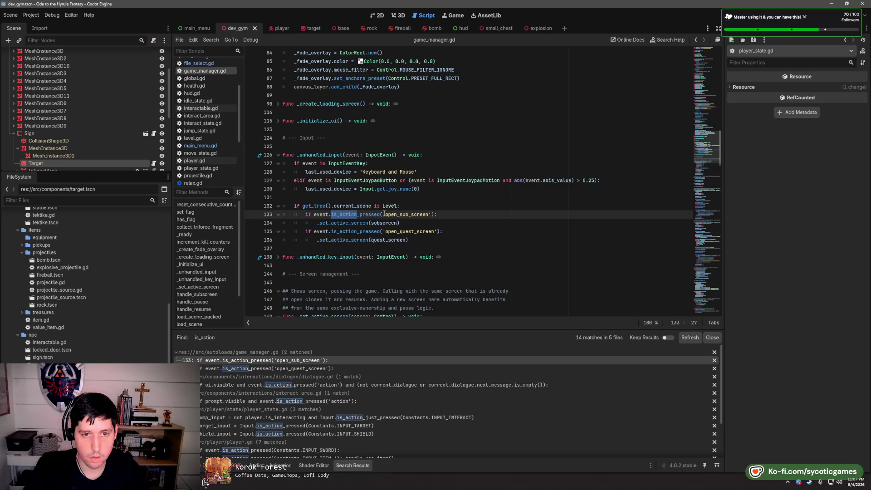
left_click_drag(384, 214, 431, 214)
type("Constants.INPUT_LOOK_")
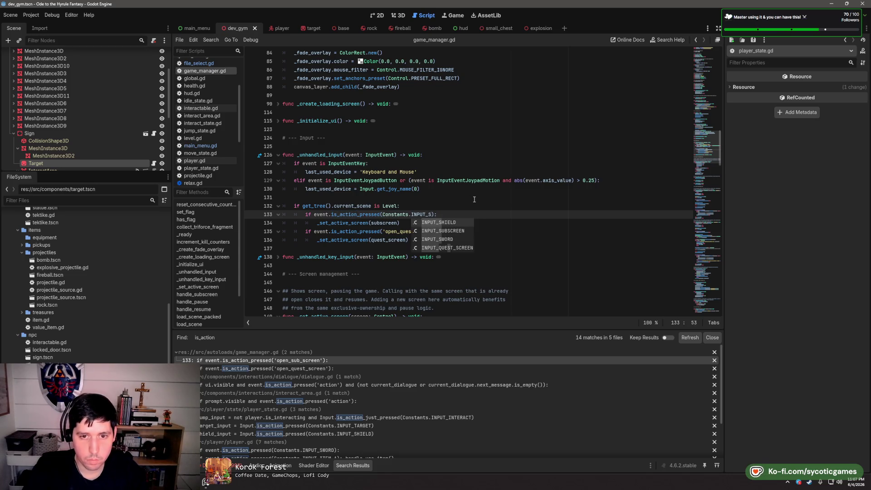
type("UB")
key("Return")
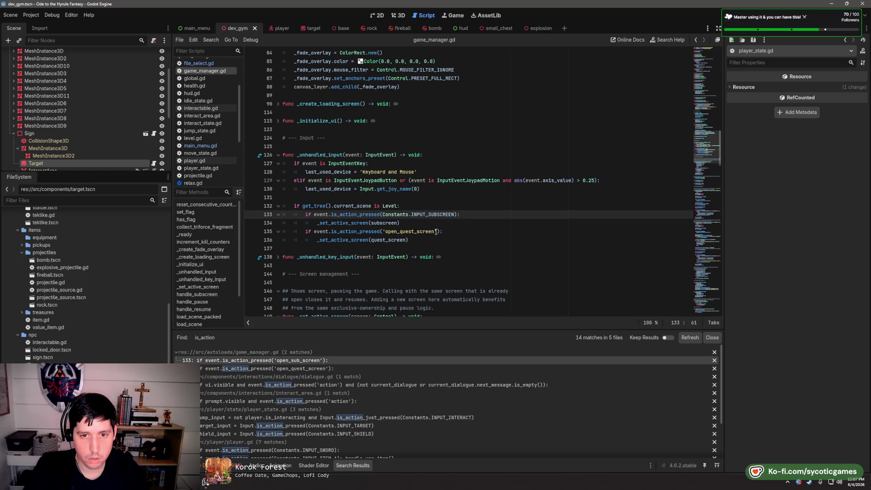
left_click_drag(436, 232, 383, 232)
key("ctrl+v")
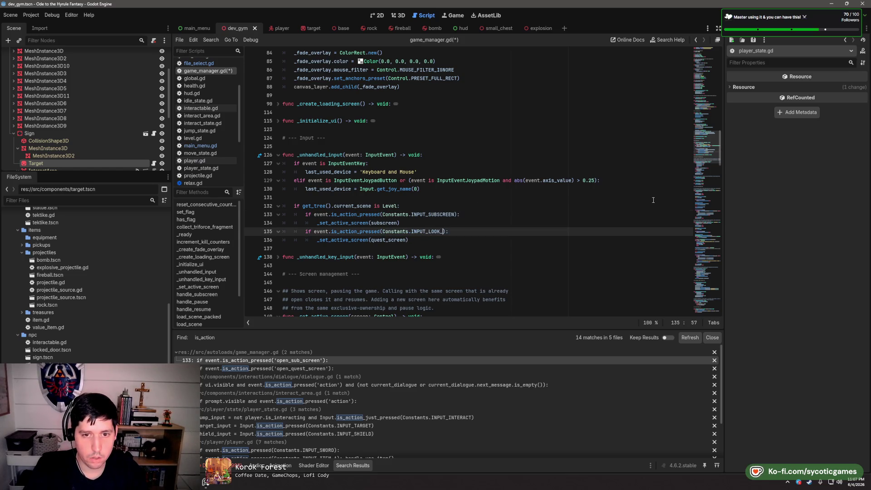
type("U")
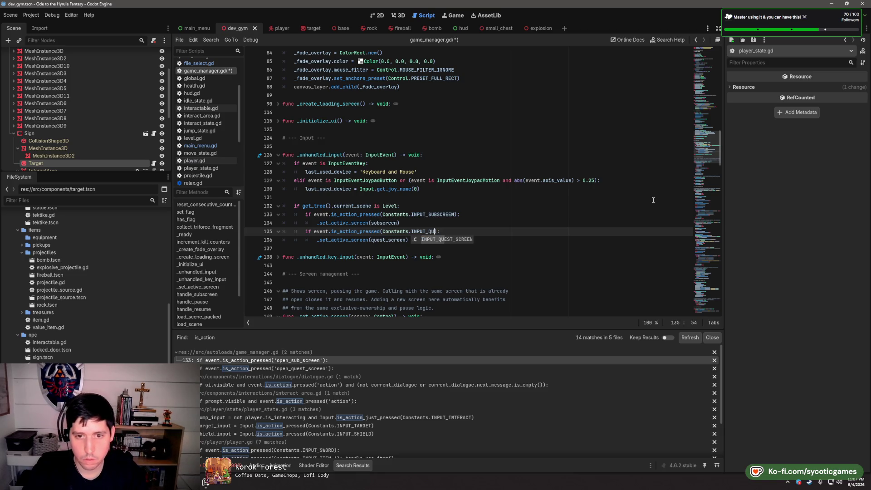
key("Return")
Scroll the search results and open dialogue.gd at its line 23 match
scroll(425, 247, "down", 8)
scroll(424, 247, "down", 4)
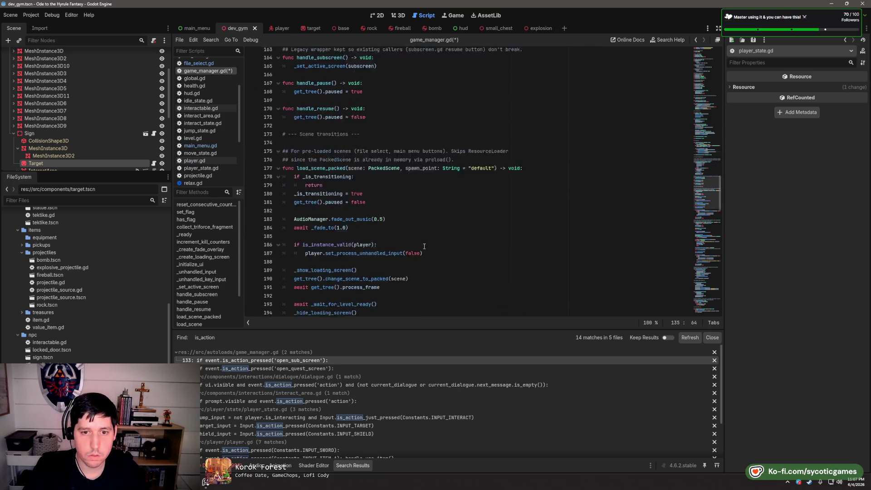
scroll(486, 193, "down", 4)
scroll(486, 193, "down", 4)
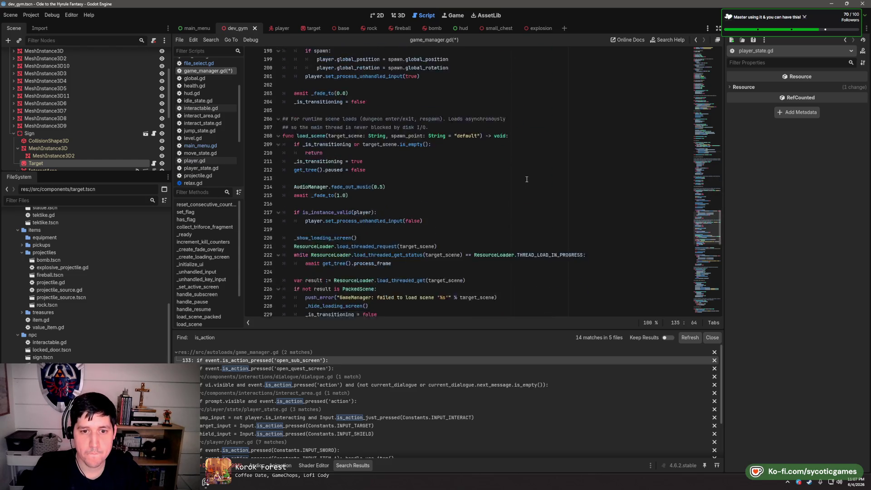
left_click(346, 371)
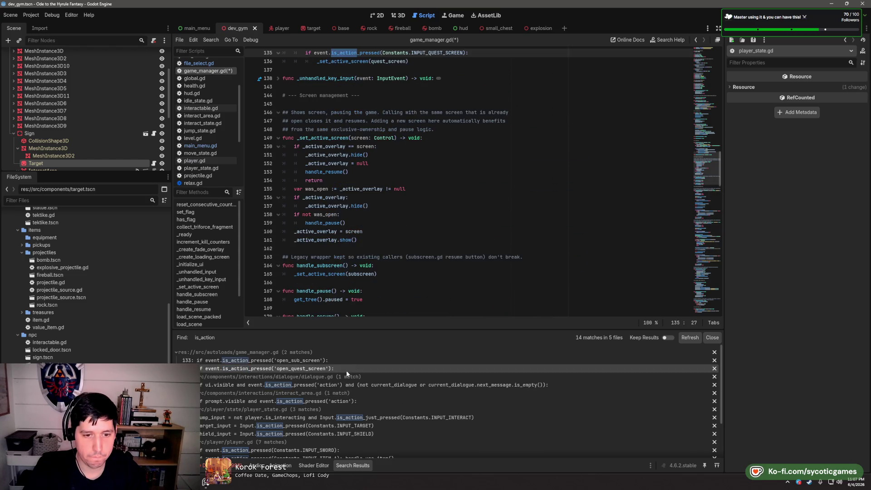
left_click(363, 385)
scroll(415, 110, "up", 3)
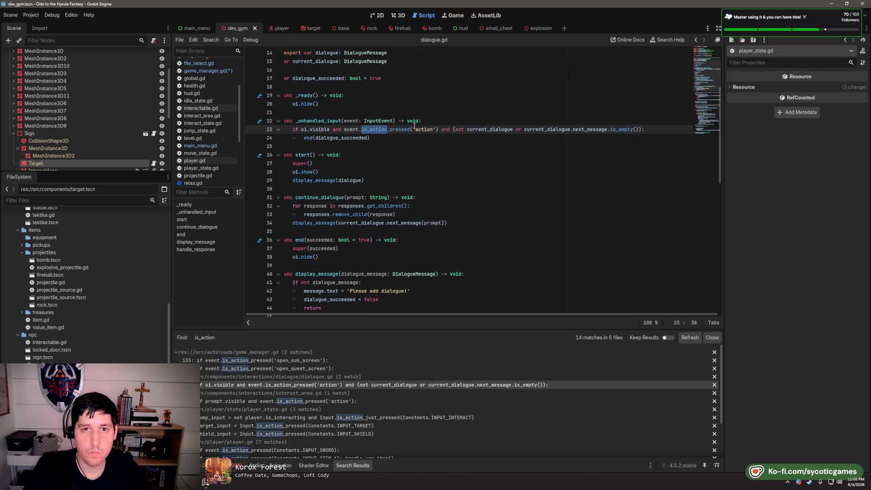
Replace 'action' on dialogue.gd line 23 with Constants.INPUT_INTERACT and open interact_area.gd at line 34
left_click_drag(414, 130, 434, 130)
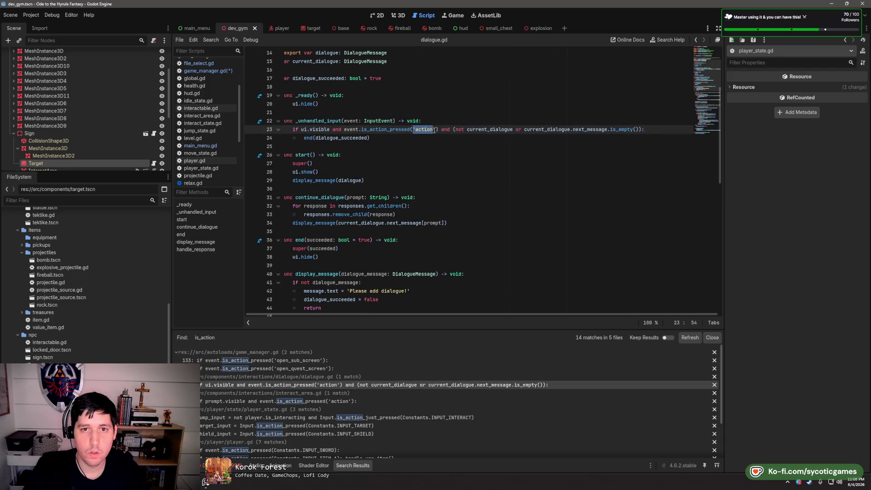
type("Constants.INPUT_I")
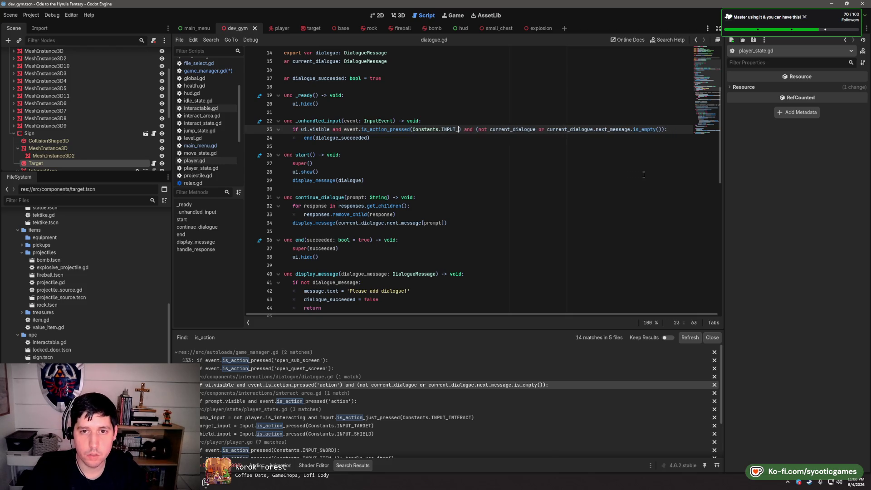
type("NTERACT")
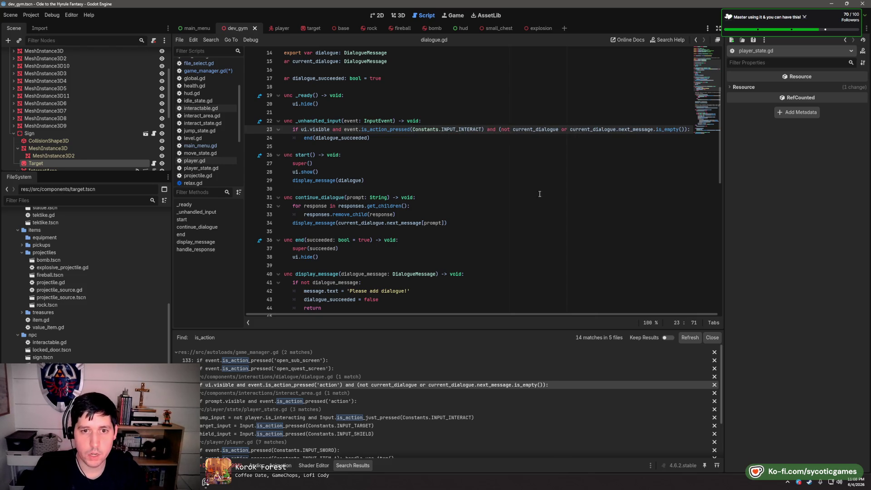
left_click(369, 401)
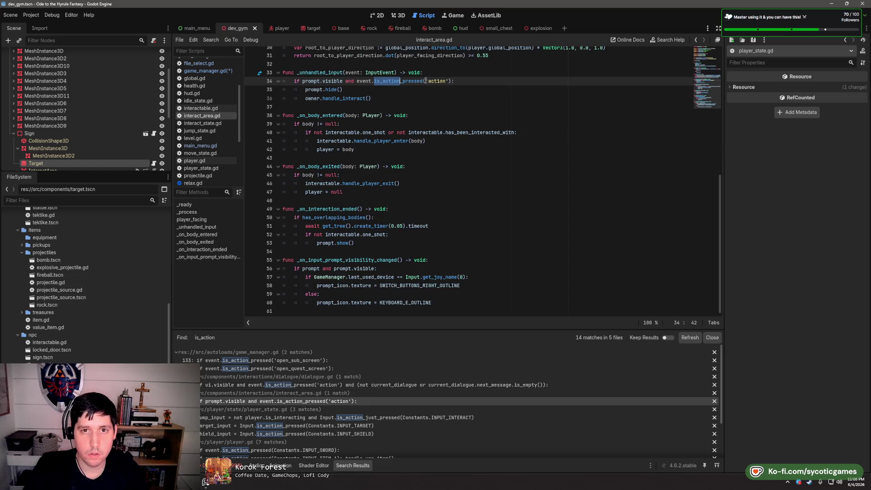
left_click(425, 81)
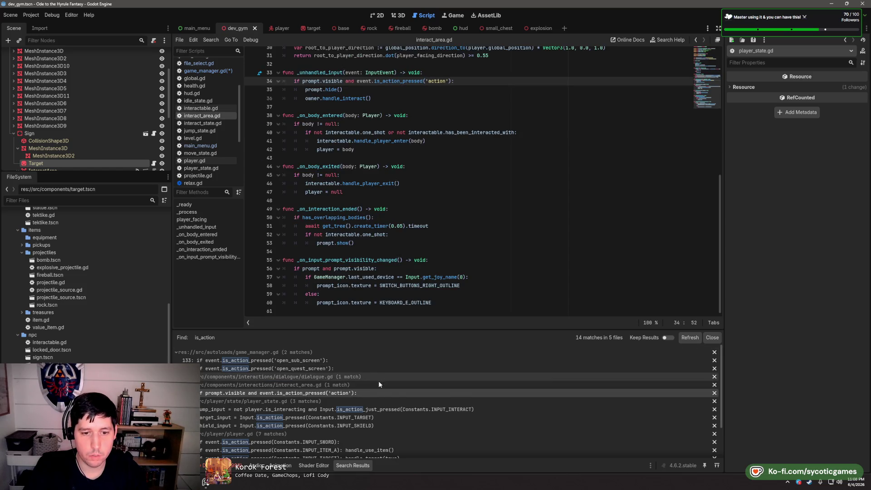
Save dialogue.gd and put Constants.INPUT_INTERACT in place of 'action' on interact_area.gd line 34
left_click(379, 385)
left_click_drag(413, 130, 482, 130)
key("ctrl+s")
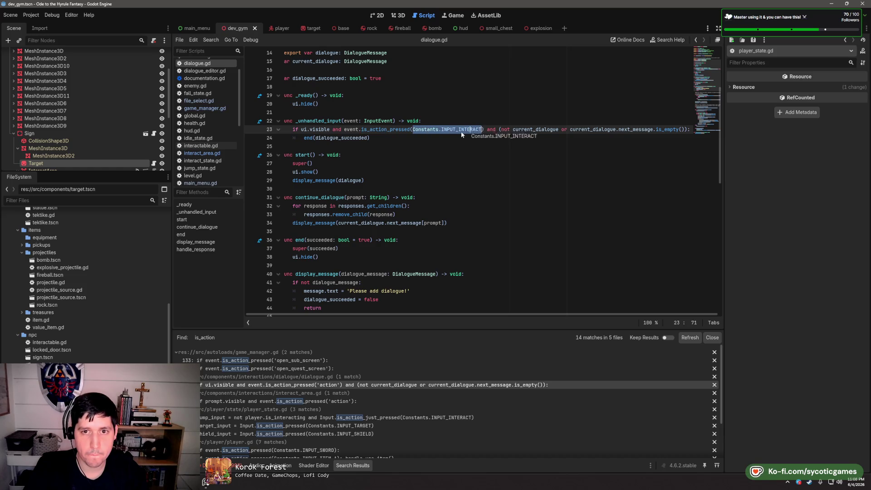
left_click(342, 402)
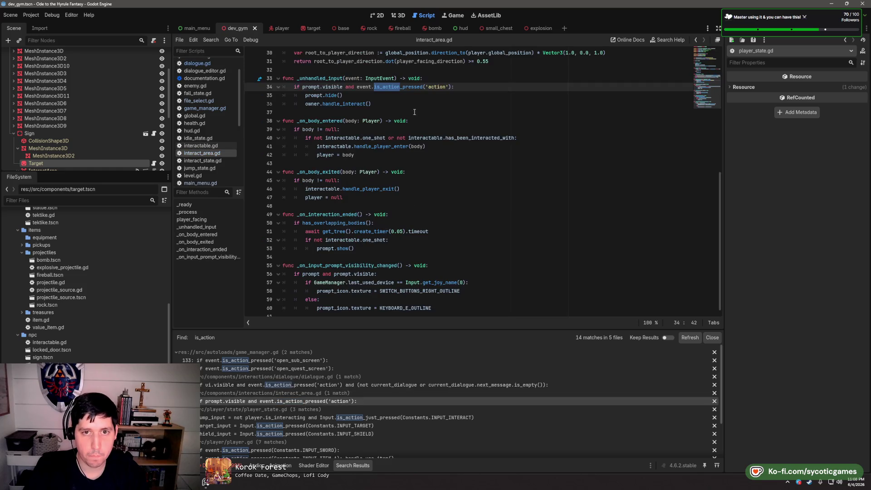
left_click_drag(428, 86, 446, 86)
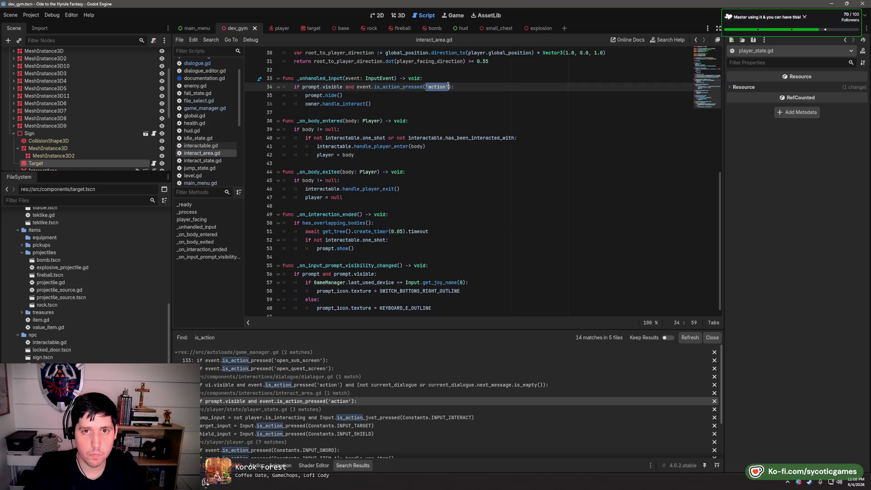
type("Constants.INPUT_INTERACT")
Review the player_state.gd and player.gd matches, then run the game with F5
left_click(492, 417)
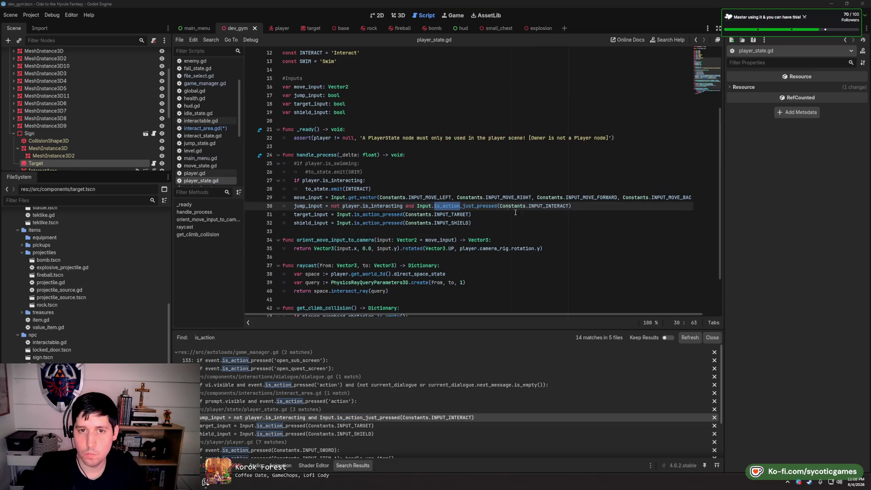
left_click(378, 433)
scroll(380, 431, "down", 2)
left_click(388, 411)
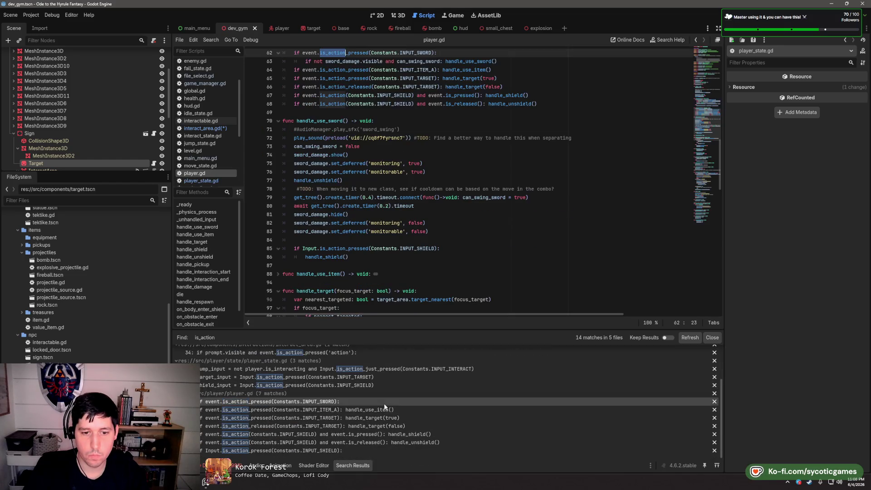
left_click(391, 418)
left_click(394, 427)
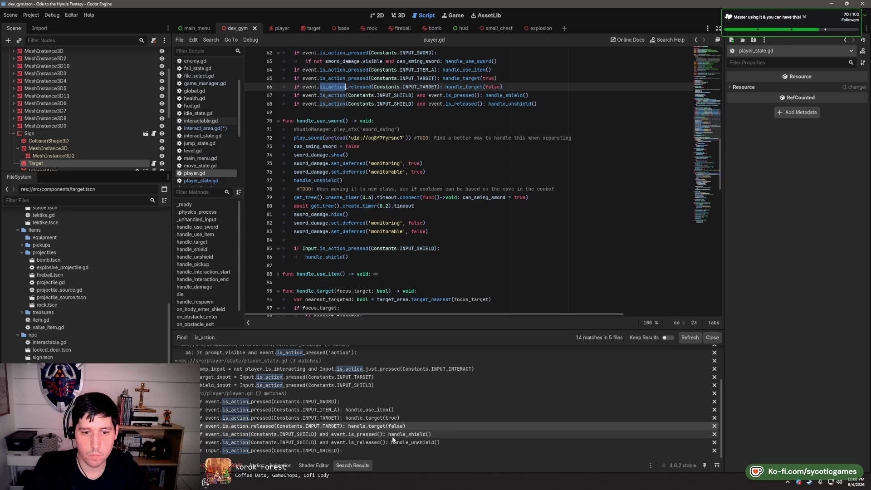
left_click(389, 435)
left_click(383, 443)
left_click(382, 451)
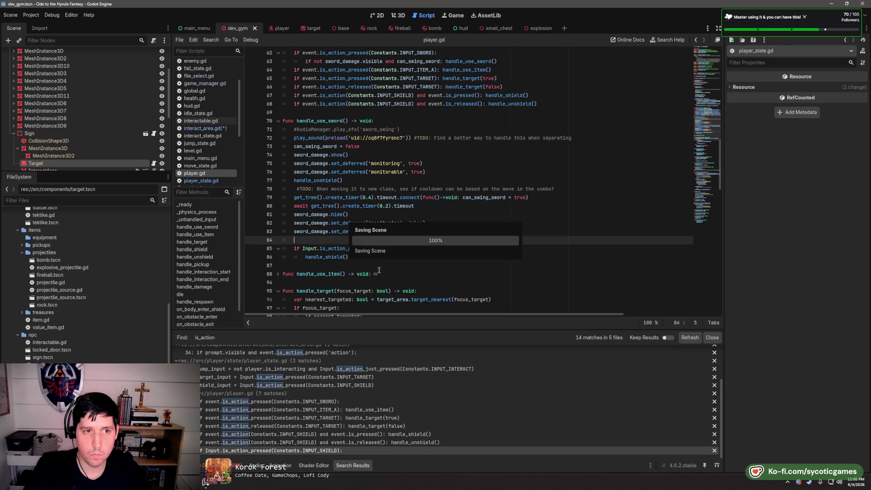
left_click(354, 240)
key("F5")
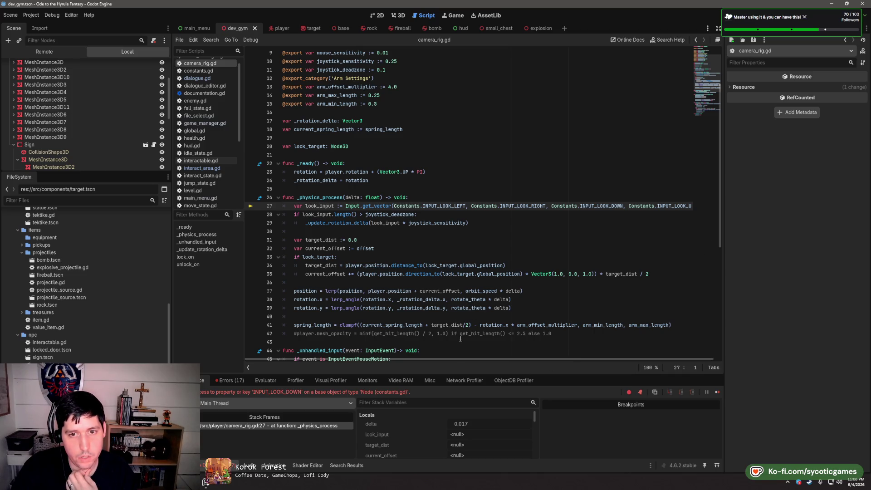
Undo and redo camera_rig.gd line 27 edits, then delete DOWN to list available INPUT_LOOK_ constants
left_click_drag(425, 361, 429, 362)
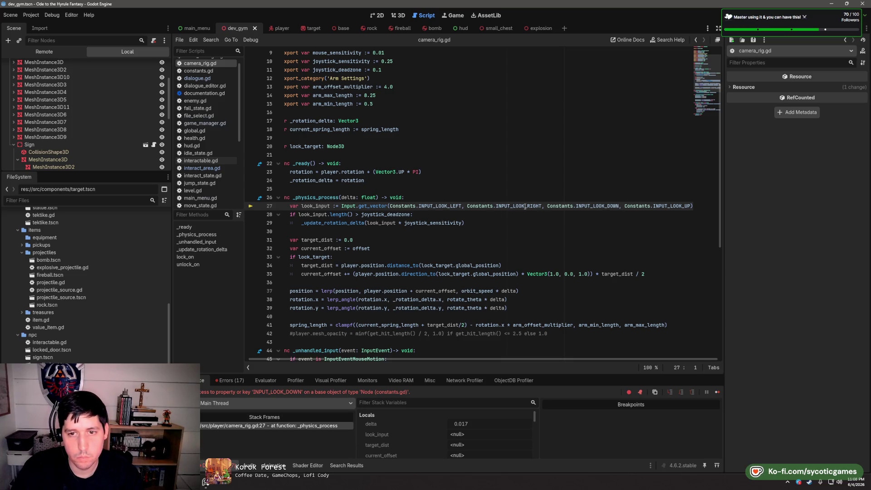
key("ctrl+z")
key("ctrl+z")
key("ctrl+z")
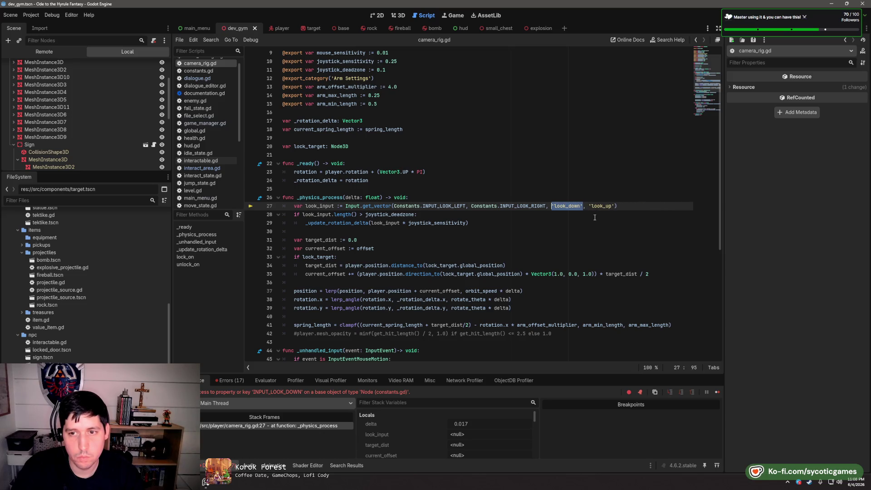
key("ctrl+y")
key("ctrl+y")
key("ctrl+y")
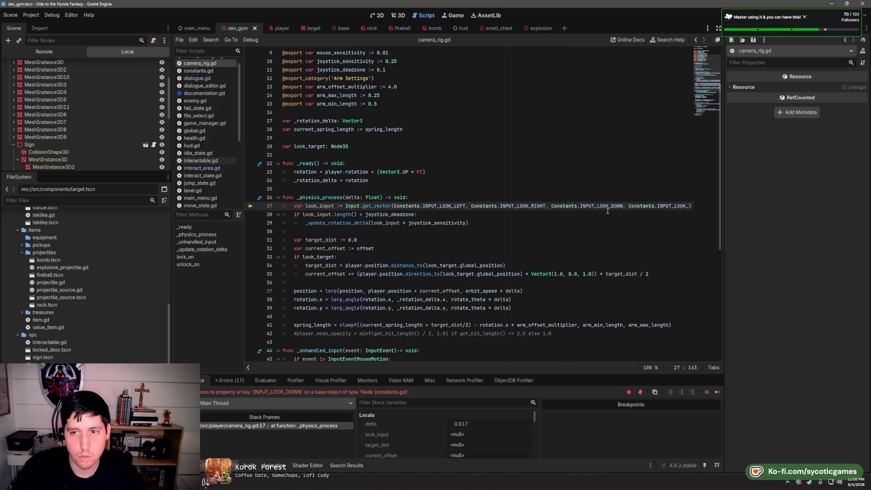
key("ctrl+y")
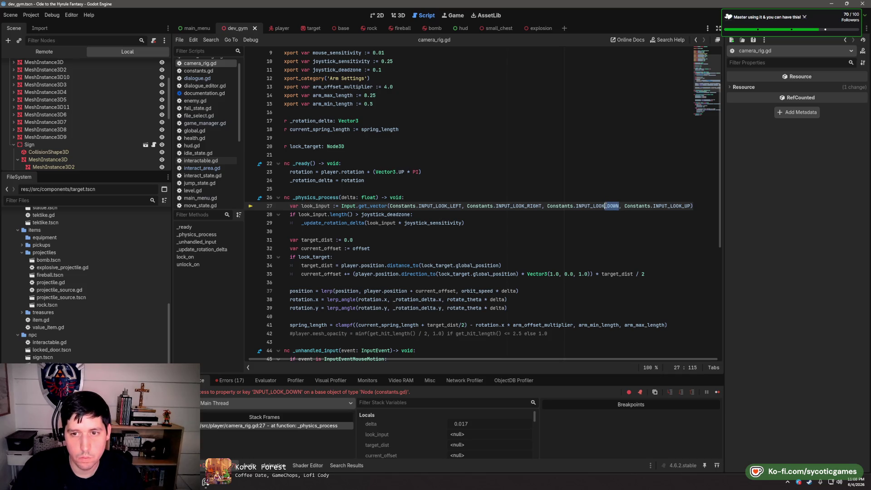
key("BackSpace")
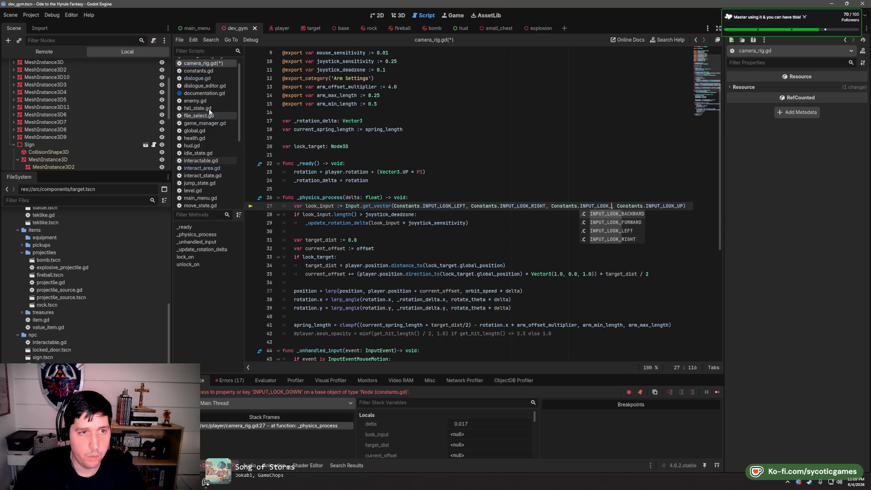
scroll(208, 78, "up", 1)
In constants.gd, rename INPUT_LOOK_FORWARD and INPUT_LOOK_BACKWARD to INPUT_LOOK_UP and INPUT_LOOK_DOWN, and save
left_click(209, 78)
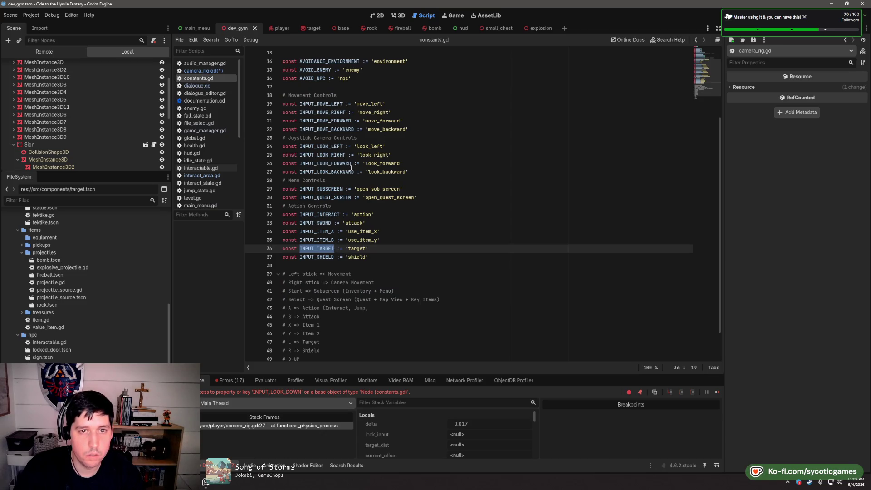
left_click_drag(352, 164, 344, 164)
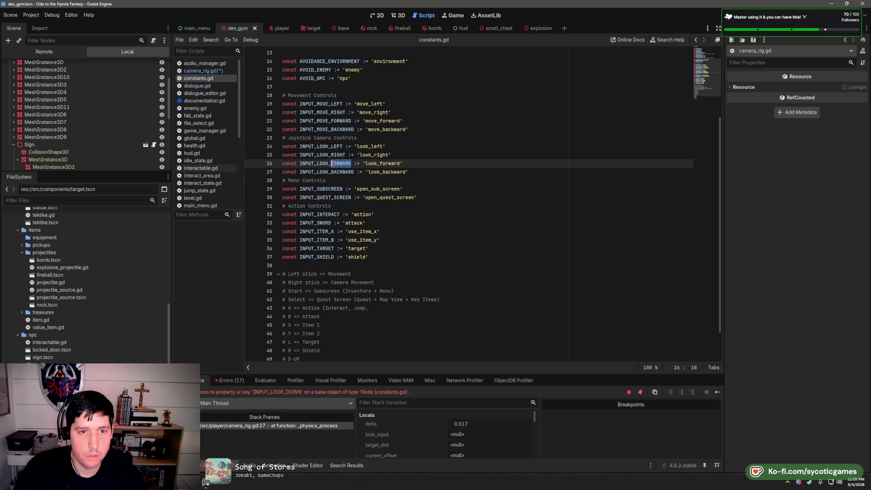
type("UP")
left_click_drag(354, 172, 331, 172)
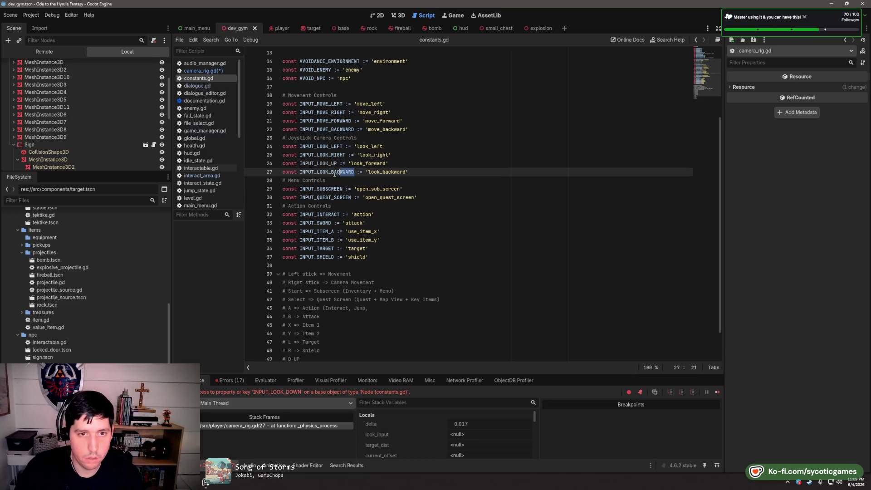
type("DOWN")
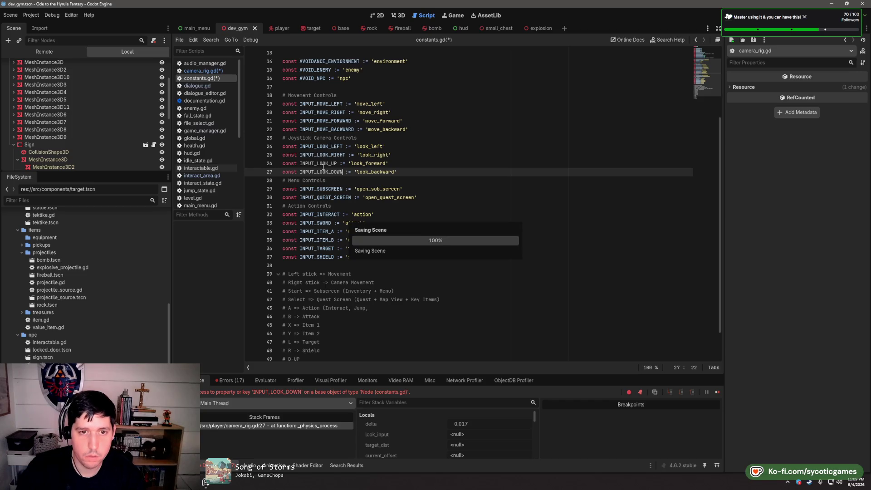
key("ctrl+s")
Review the look actions in the Project Settings Input Map, then close it
left_click(31, 15)
left_click(48, 26)
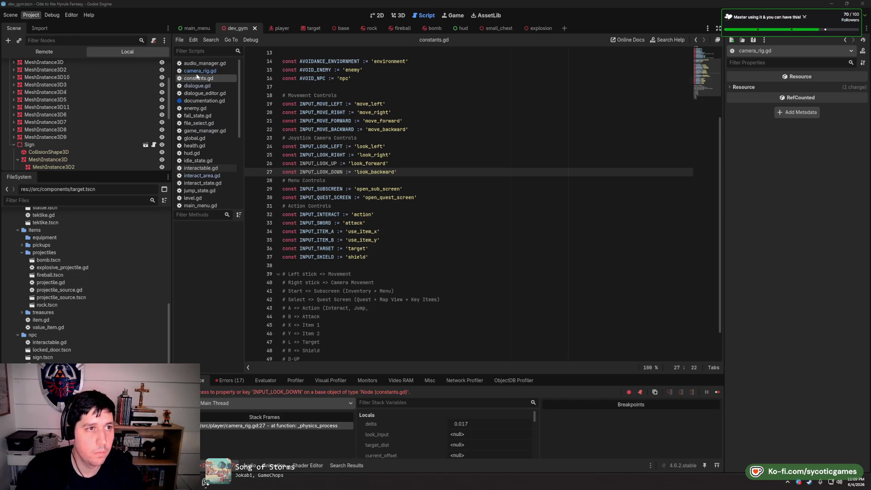
scroll(405, 170, "up", 3)
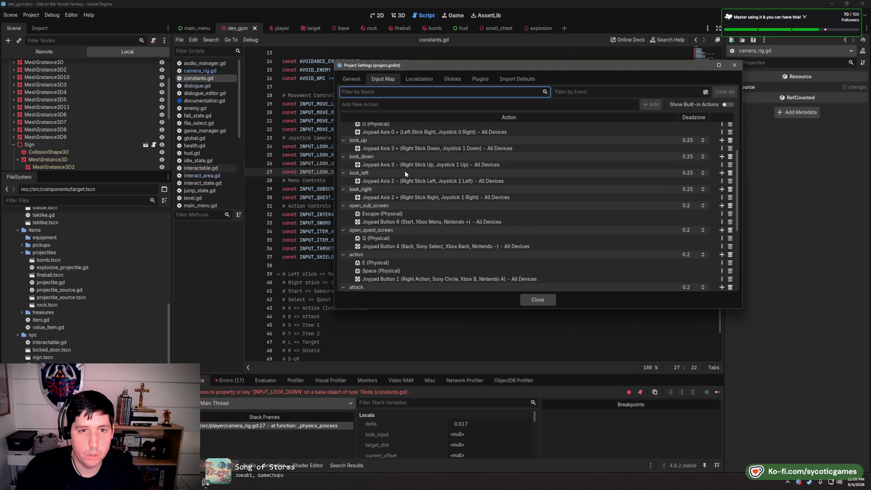
scroll(405, 171, "down", 3)
key("Escape")
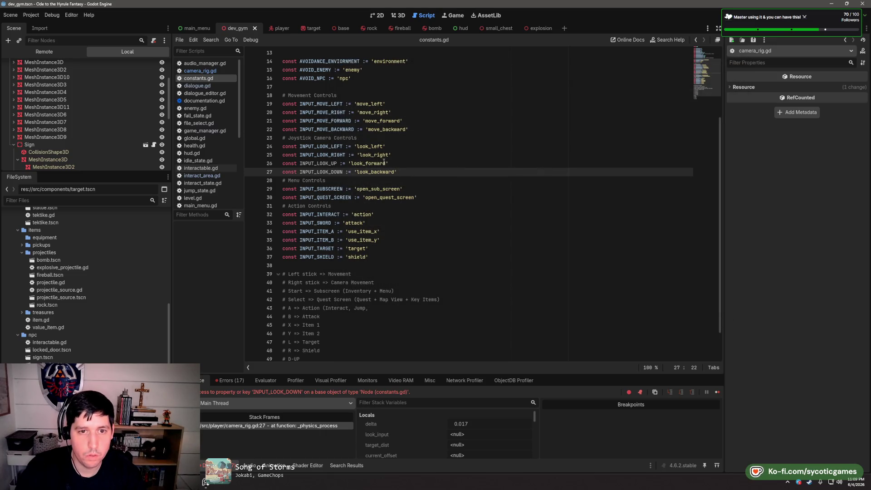
Change the look constants' values to 'look_up' and 'look_down', then check the Errors list
left_click(384, 163)
type("up")
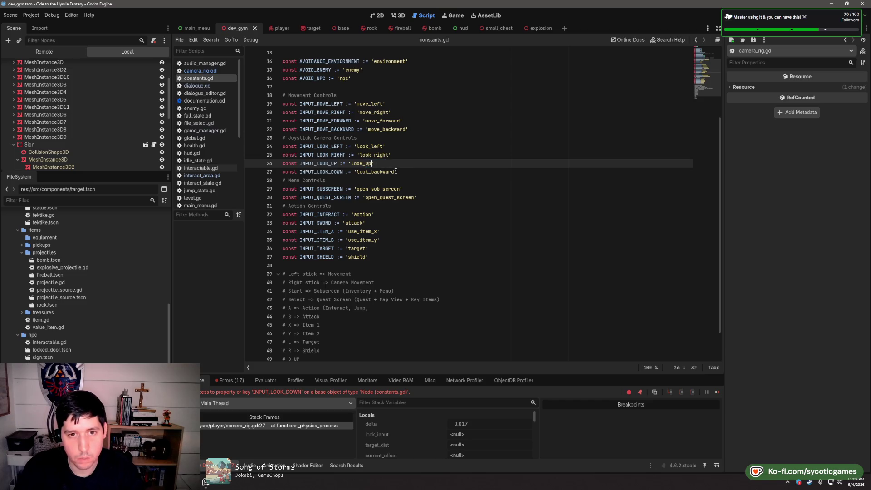
type("p")
left_click_drag(396, 172, 373, 172)
type("down")
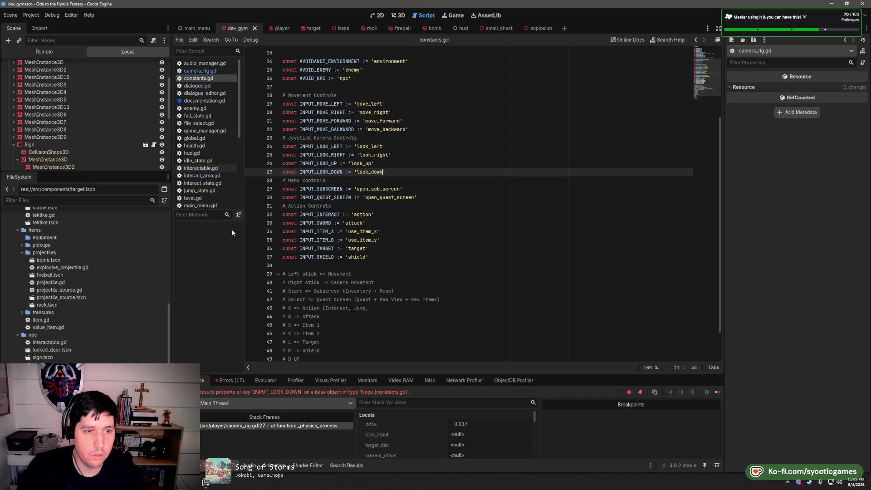
left_click(227, 382)
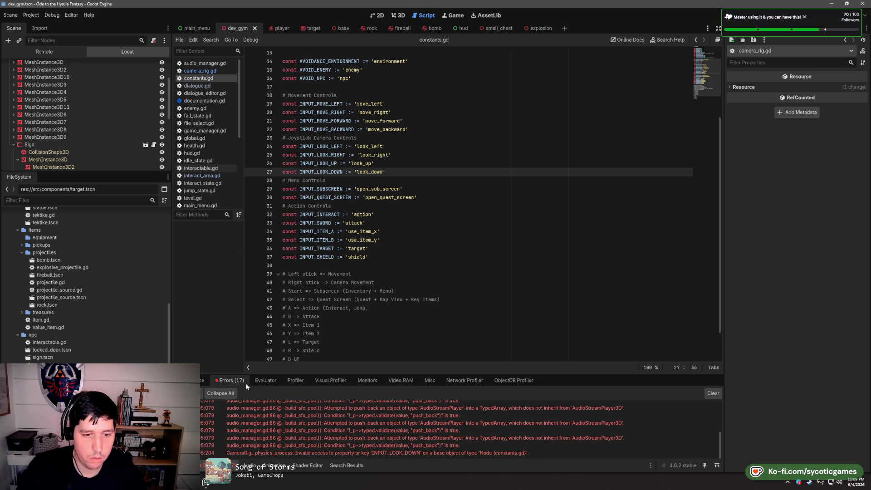
Complete INPUT_LOOK_DOWN on camera_rig.gd line 27, then test-play the game and quit
double_click(328, 453)
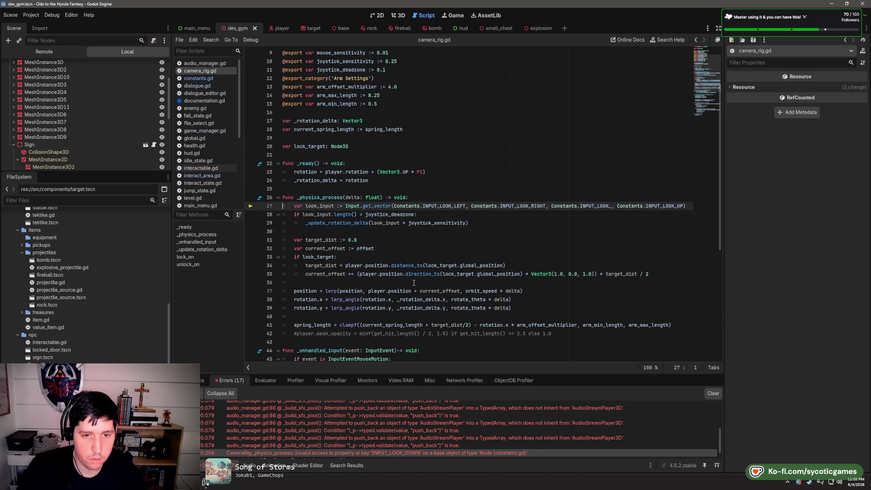
left_click(612, 205)
type("DOWN")
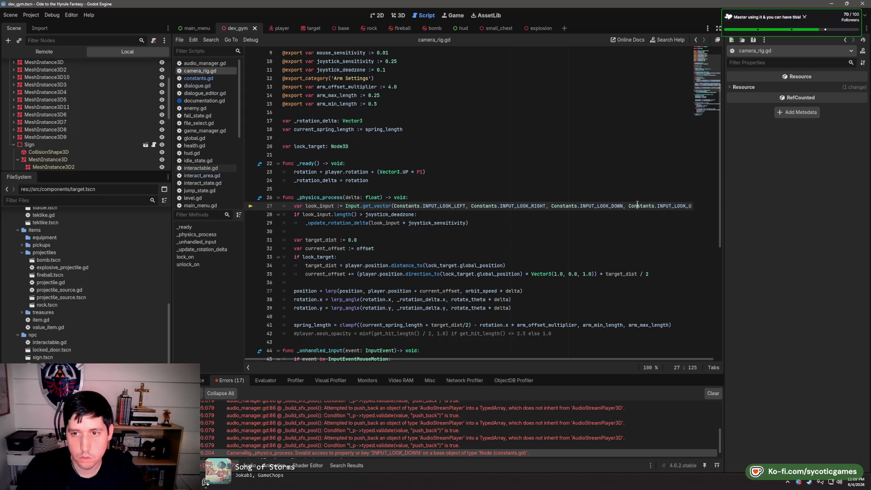
key("F5")
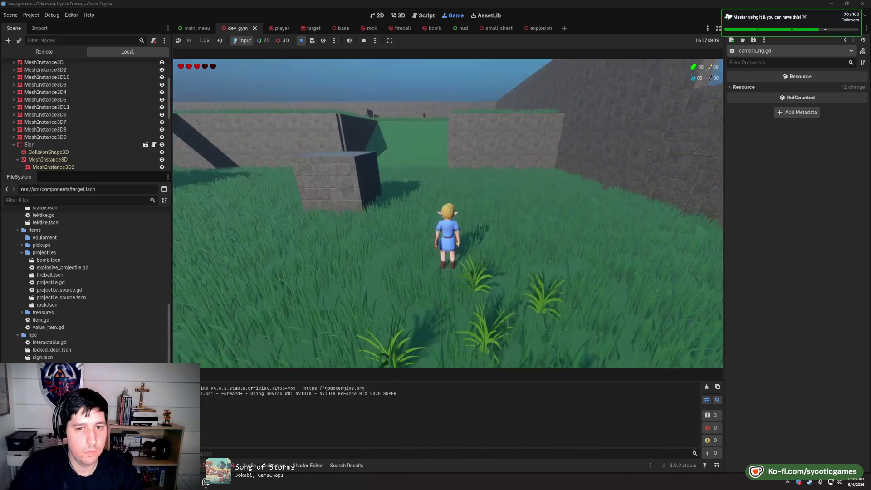
key("w")
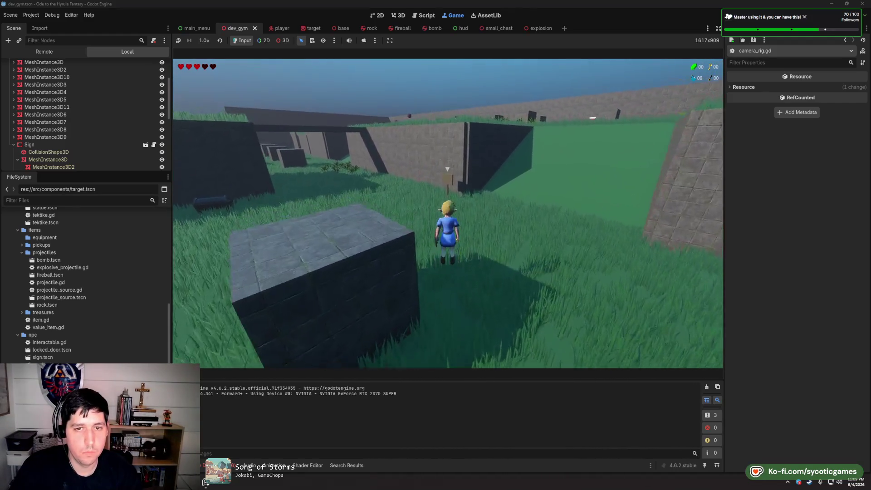
key("Escape")
left_click(590, 260)
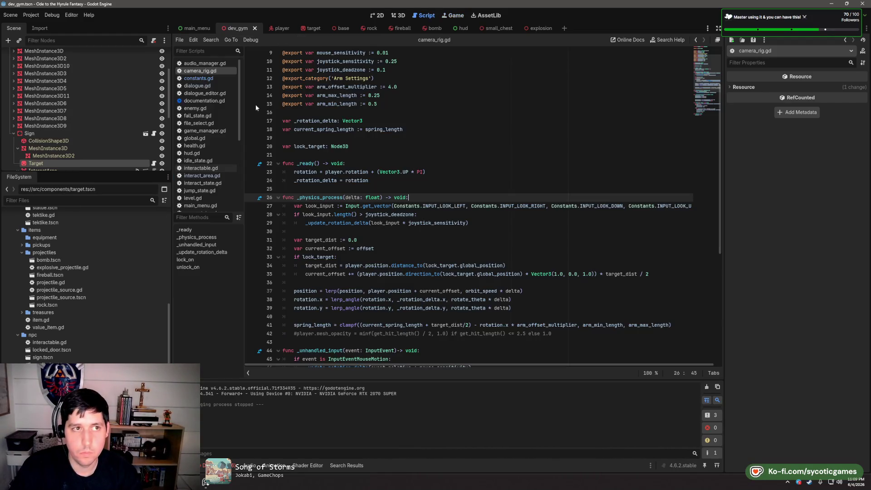
Inspect the move_forward action in the Input Map, close settings, and open Find in Files
left_click(32, 15)
left_click(49, 26)
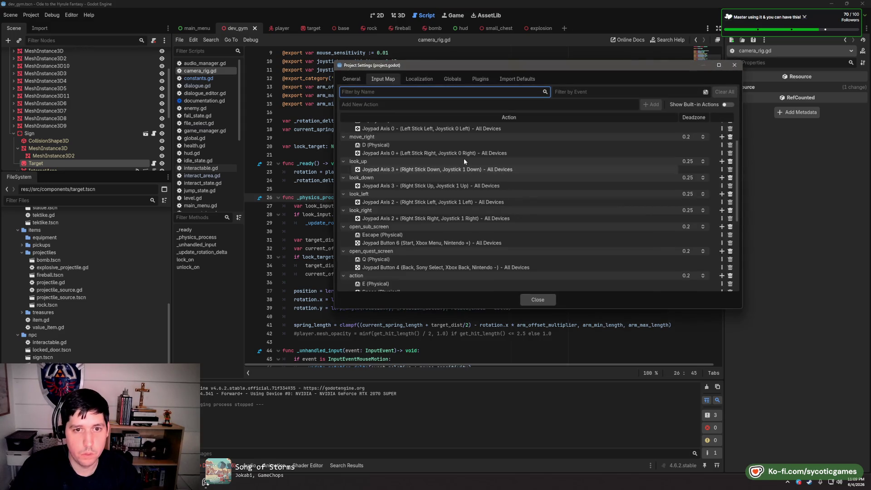
double_click(381, 126)
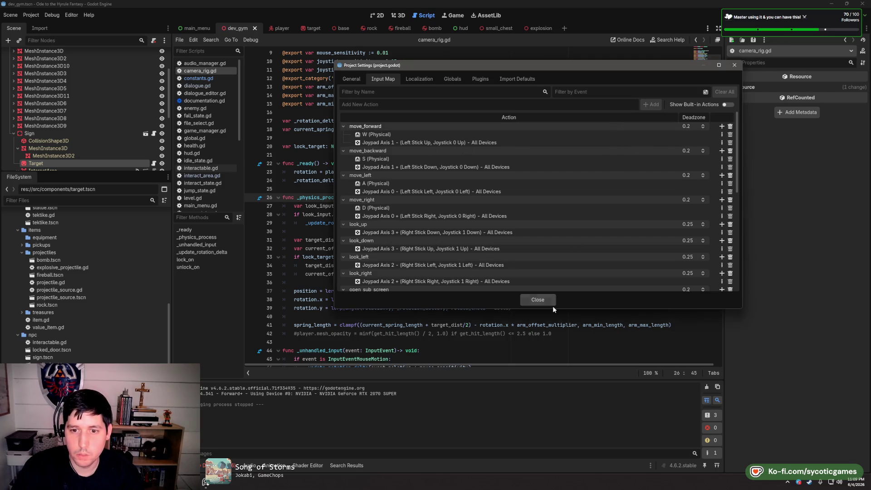
left_click(540, 300)
key("ctrl+shift+f")
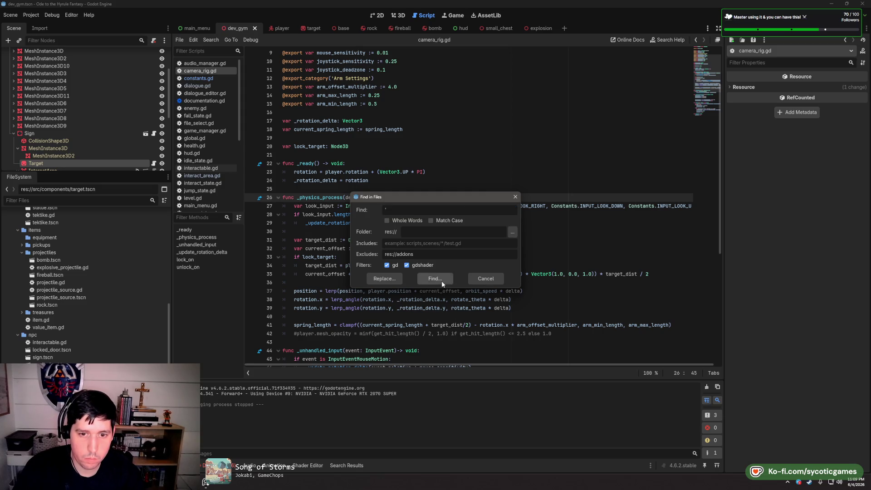
left_click(442, 281)
scroll(370, 362, "down", 5)
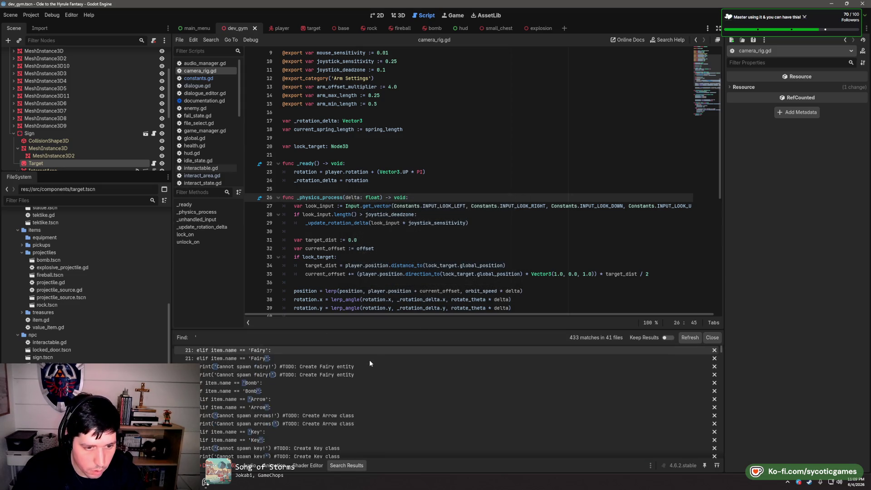
scroll(370, 362, "down", 10)
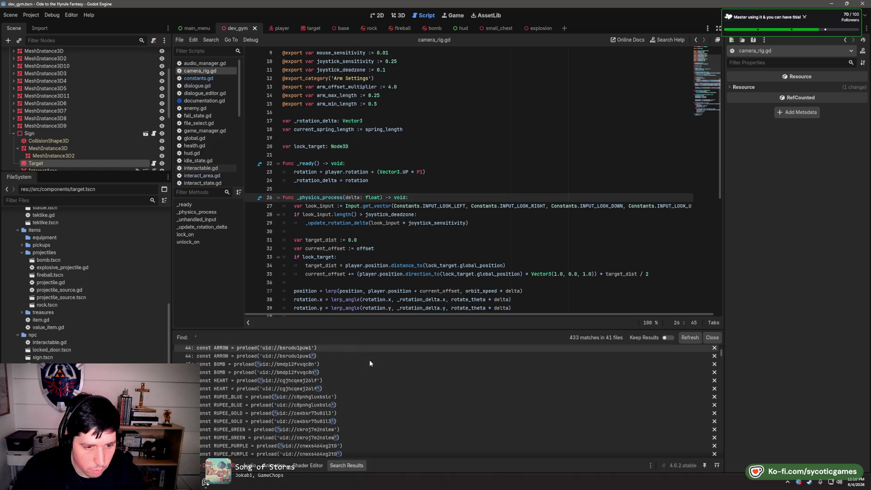
scroll(369, 360, "down", 8)
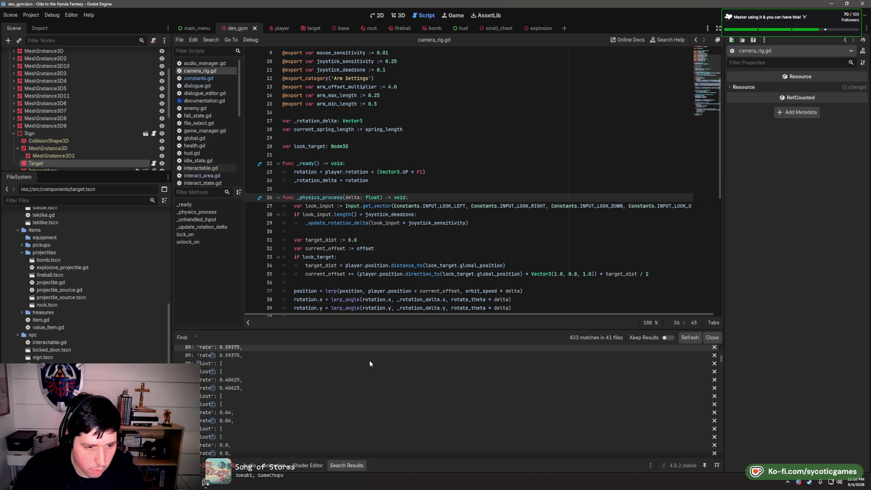
scroll(363, 382, "down", 2)
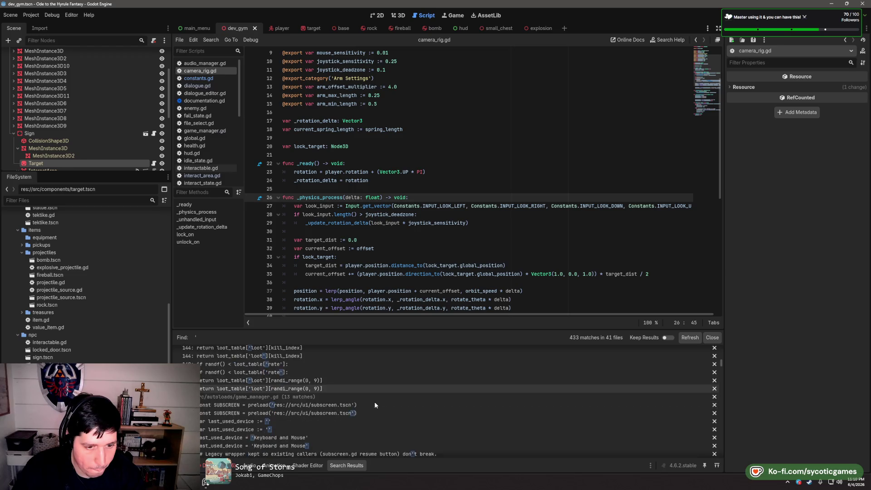
scroll(376, 395, "down", 2)
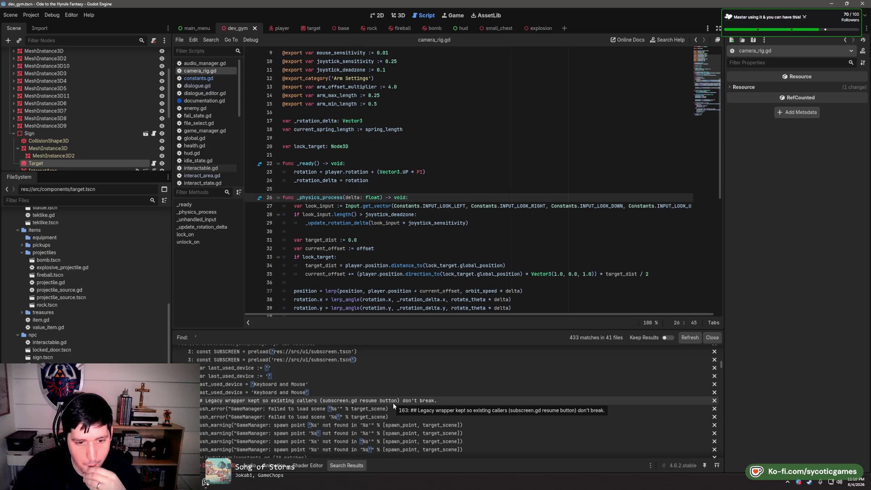
scroll(393, 403, "down", 5)
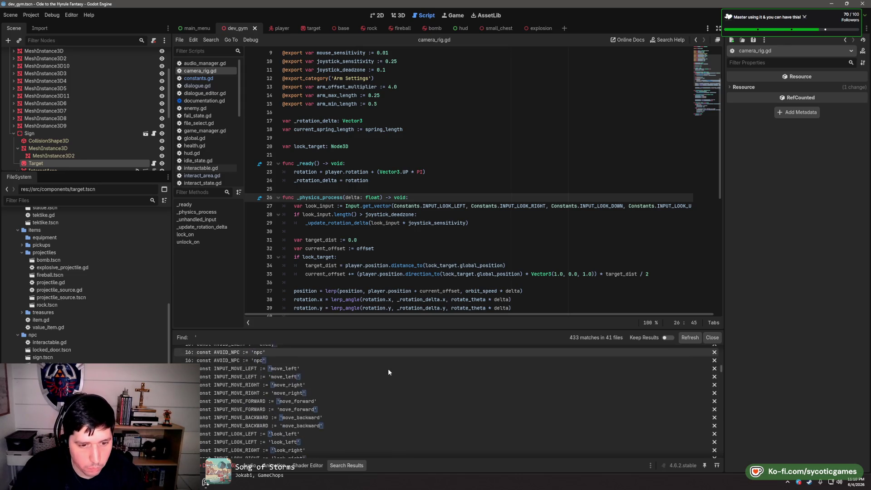
scroll(389, 371, "down", 5)
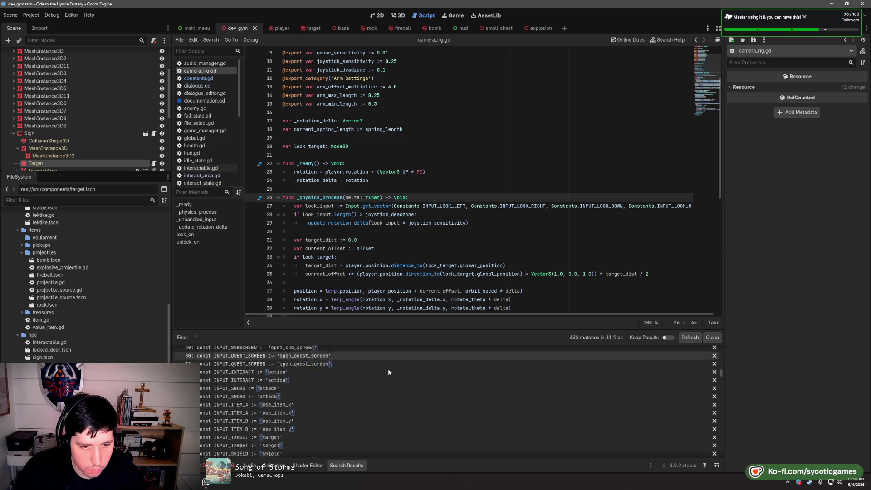
scroll(388, 370, "up", 3)
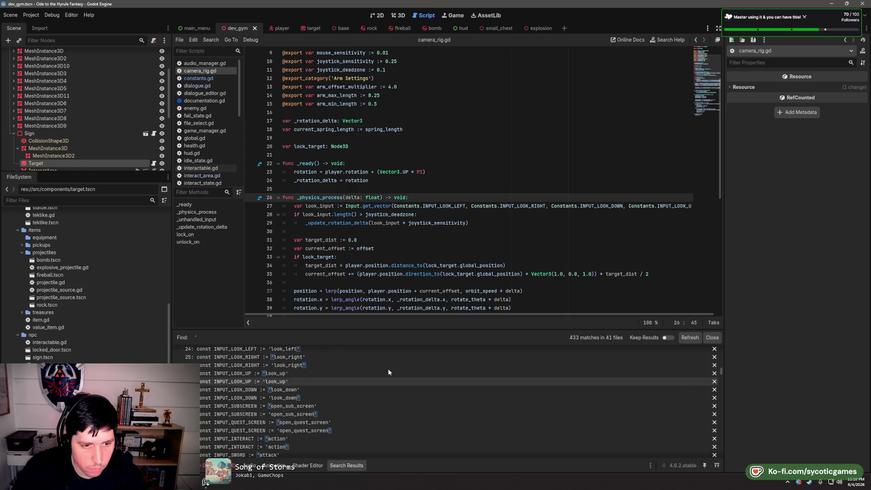
scroll(389, 372, "down", 3)
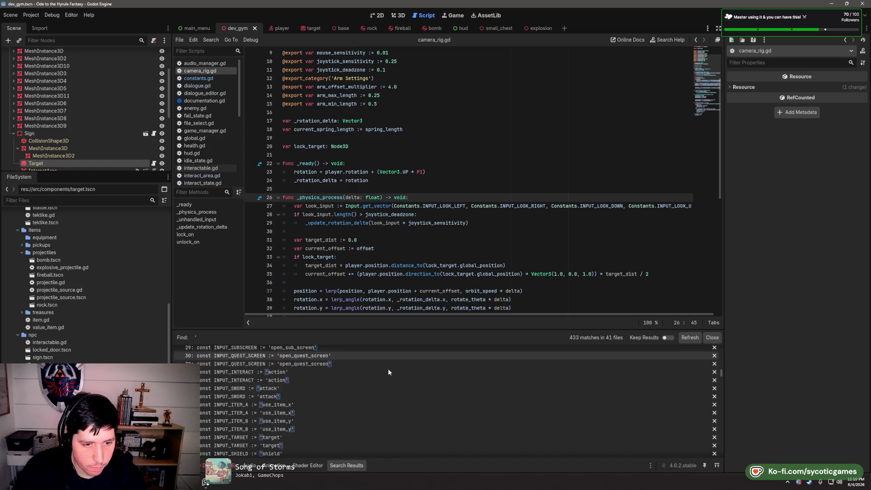
scroll(389, 369, "down", 10)
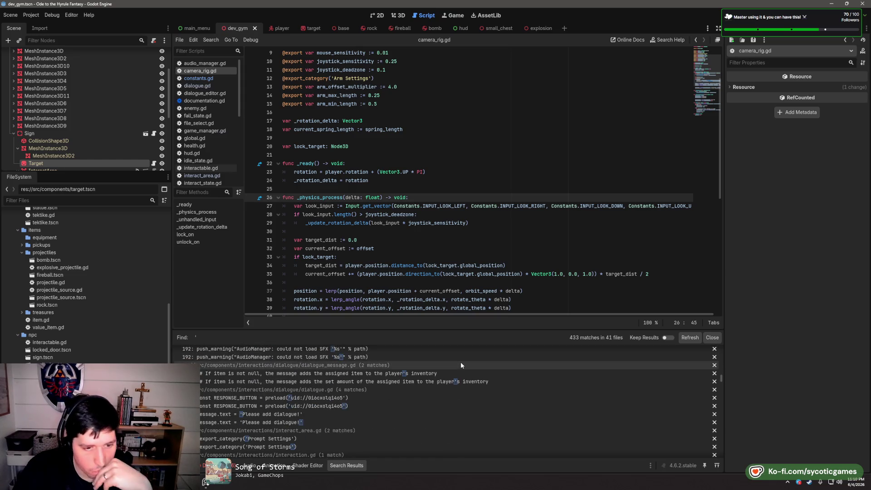
scroll(461, 376, "down", 3)
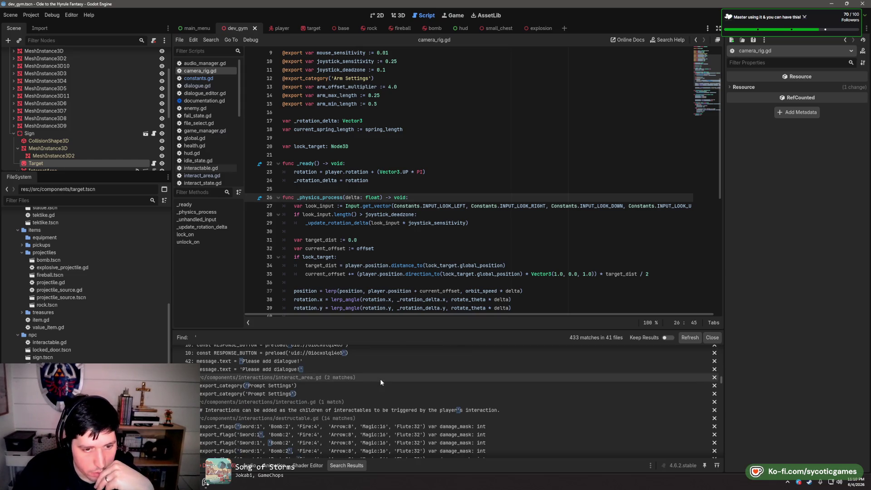
scroll(383, 380, "down", 8)
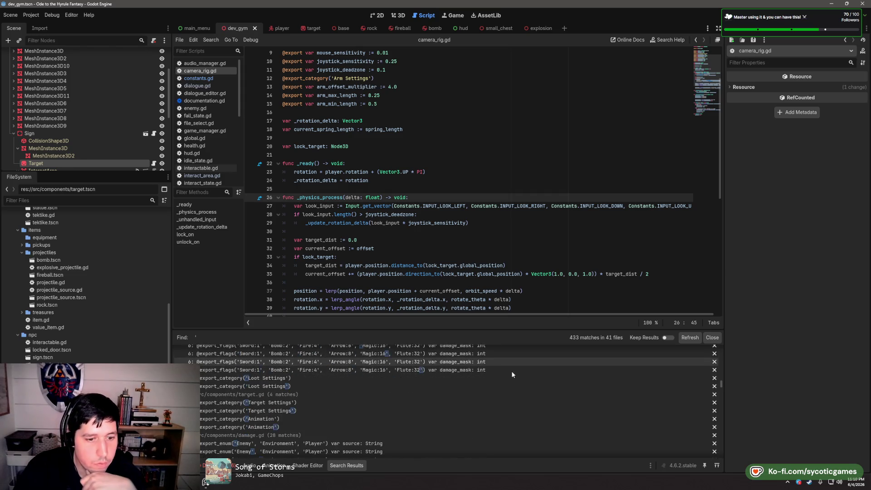
scroll(512, 375, "down", 2)
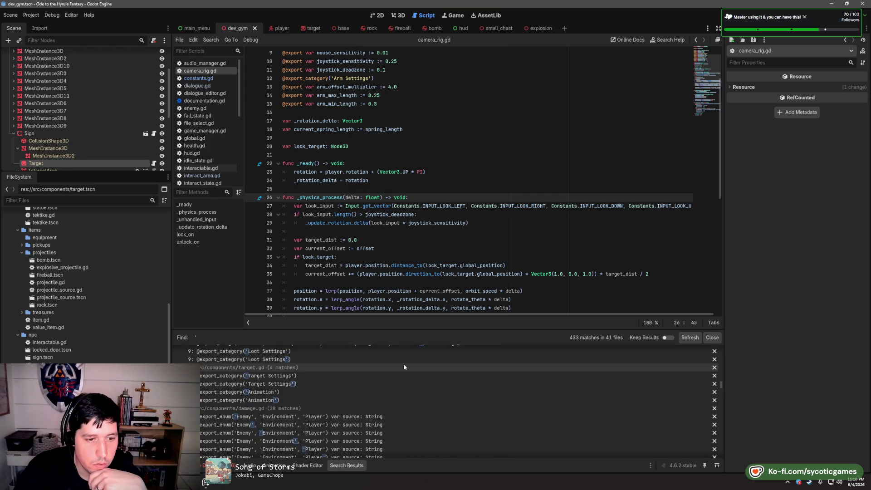
scroll(404, 367, "down", 8)
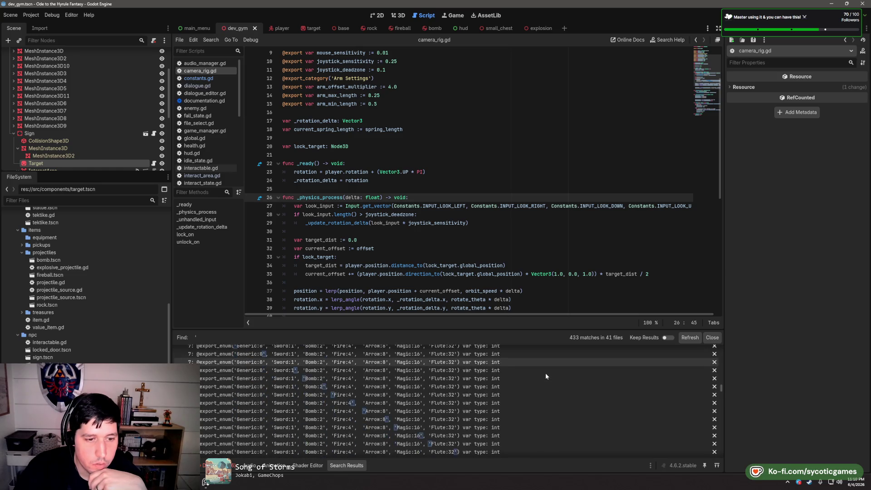
scroll(546, 373, "down", 4)
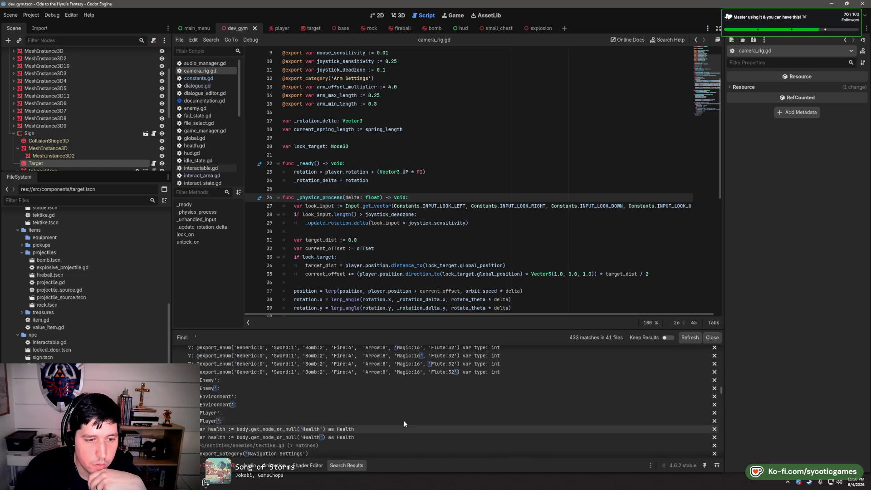
scroll(390, 377, "down", 3)
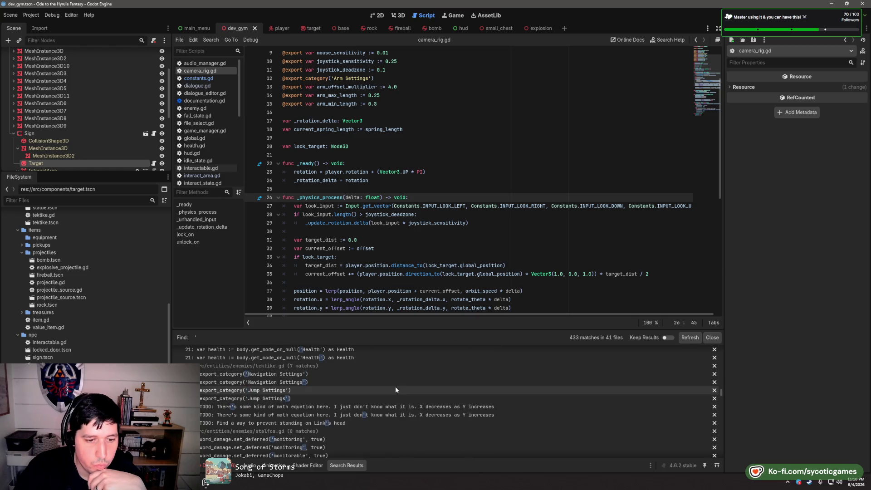
scroll(465, 390, "down", 3)
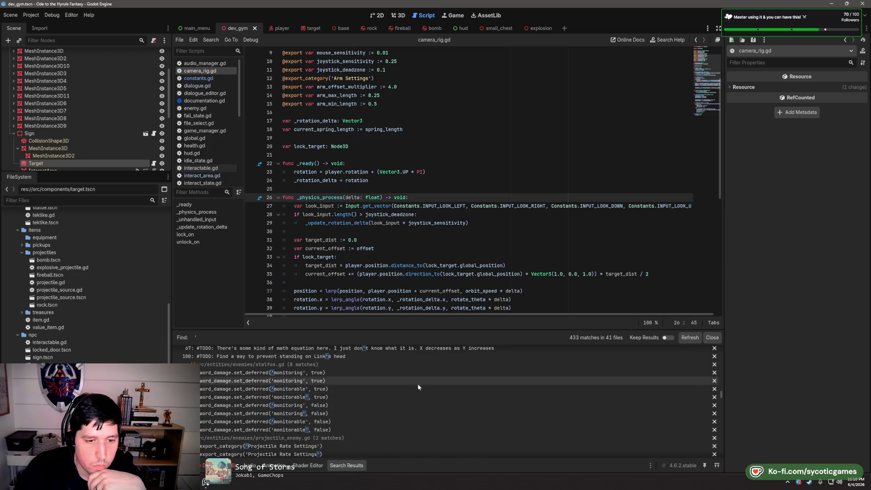
scroll(400, 399, "down", 3)
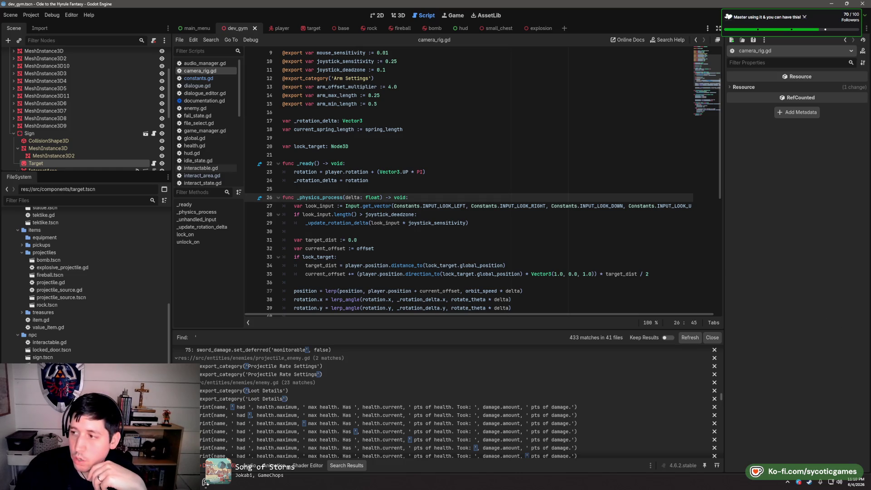
scroll(544, 387, "down", 3)
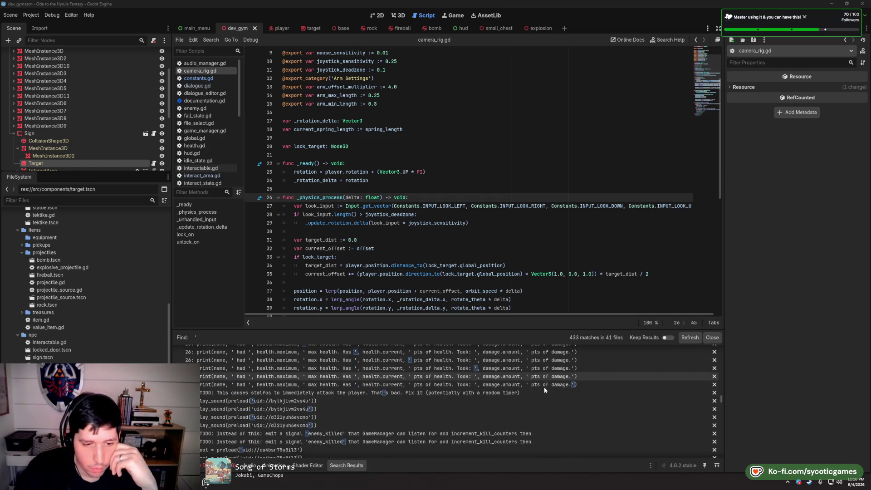
scroll(544, 387, "down", 2)
scroll(544, 387, "down", 1)
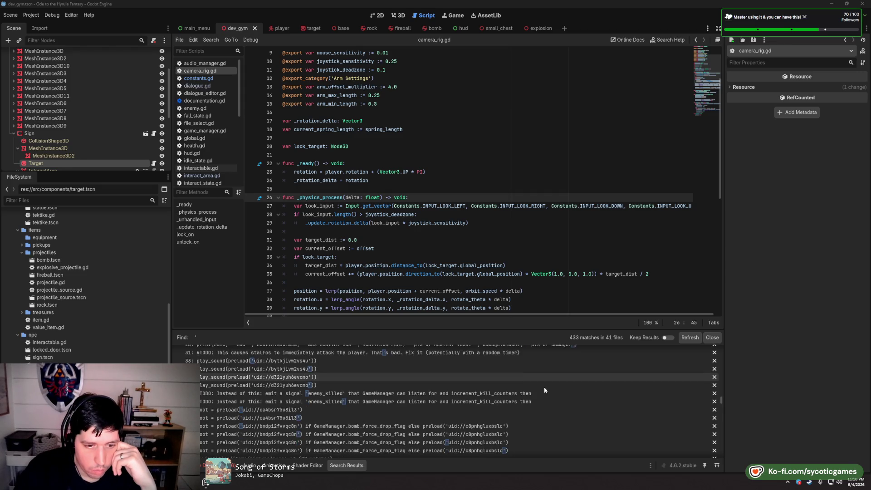
scroll(544, 387, "down", 1)
scroll(543, 387, "down", 1)
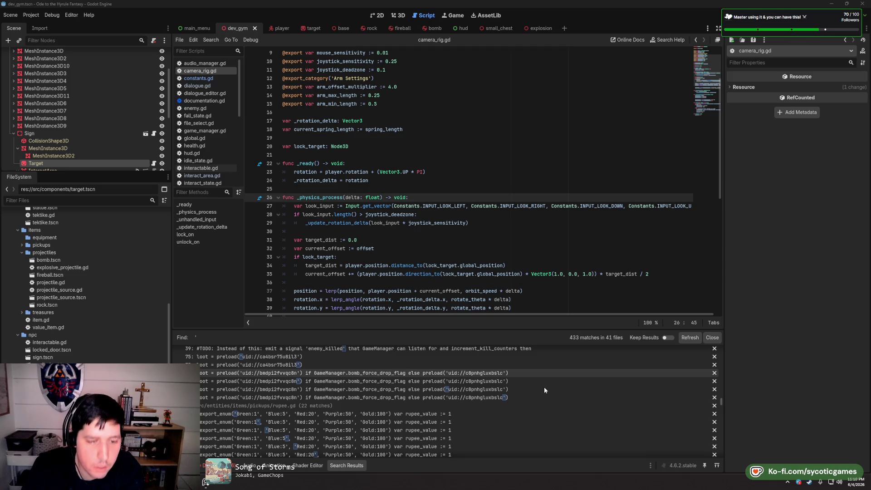
scroll(543, 387, "down", 3)
scroll(544, 386, "down", 2)
scroll(544, 387, "down", 4)
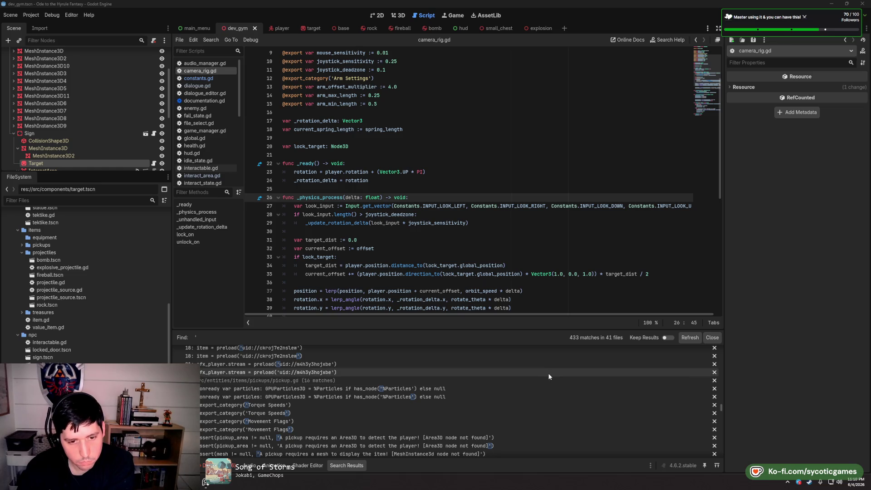
scroll(548, 373, "down", 5)
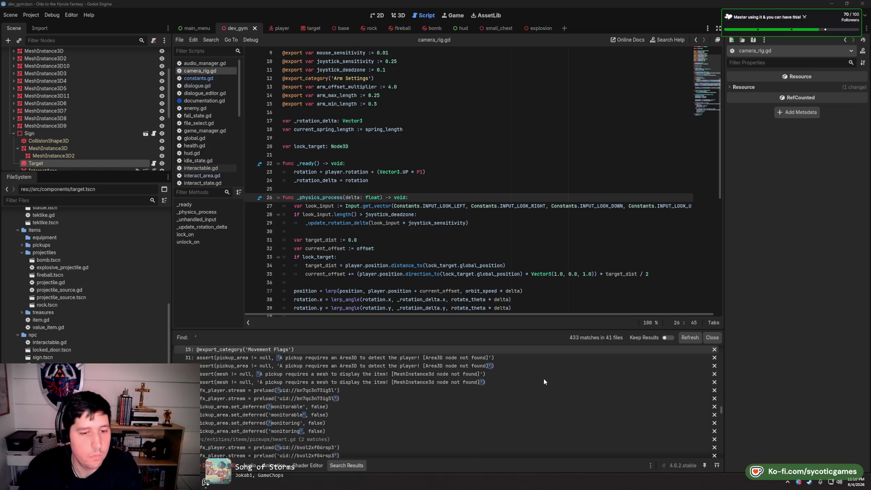
scroll(544, 380, "down", 8)
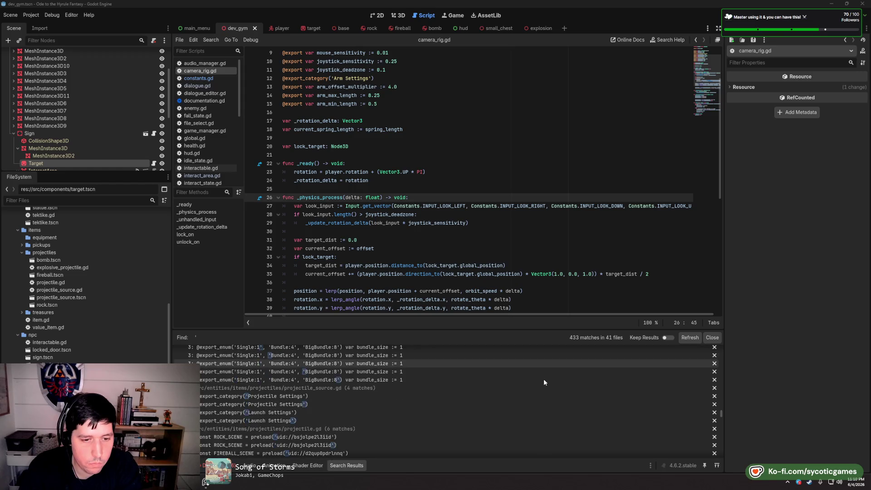
scroll(544, 380, "down", 5)
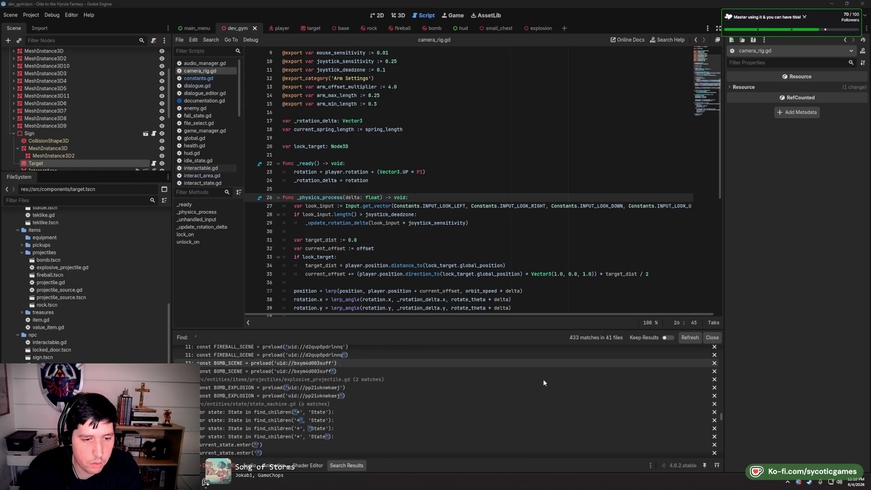
scroll(540, 382, "up", 4)
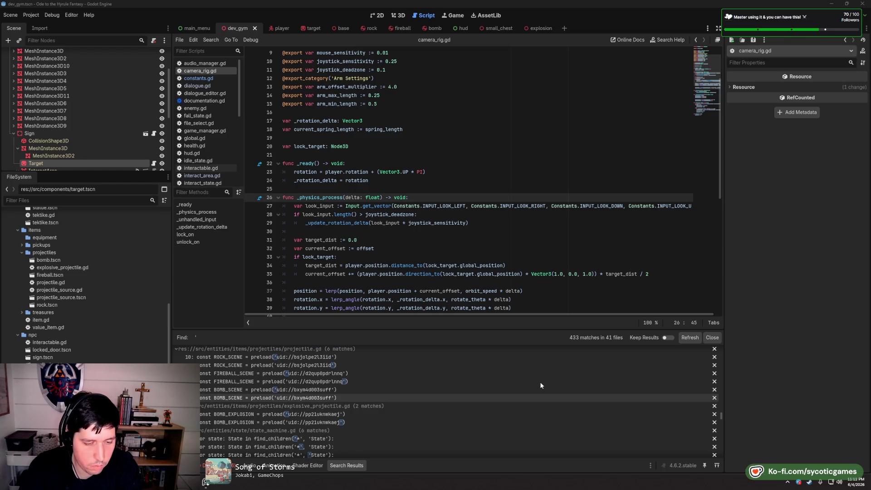
Scroll through the rest of the quote-character search results, then close the results panel
scroll(541, 384, "down", 3)
scroll(541, 385, "down", 3)
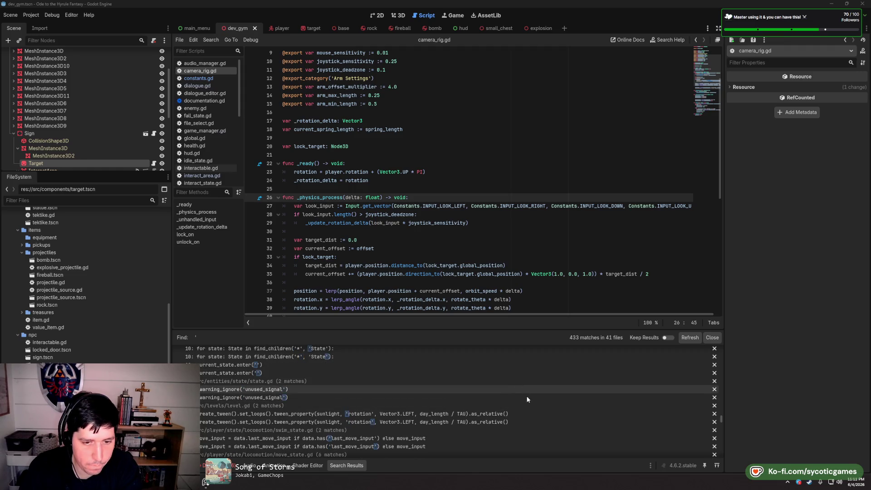
scroll(532, 412, "down", 1)
scroll(531, 412, "down", 5)
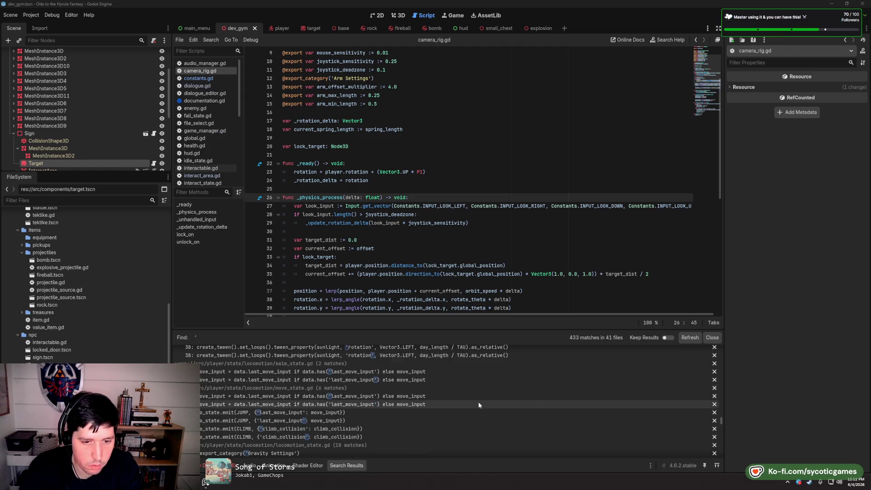
scroll(390, 386, "down", 3)
scroll(325, 372, "down", 3)
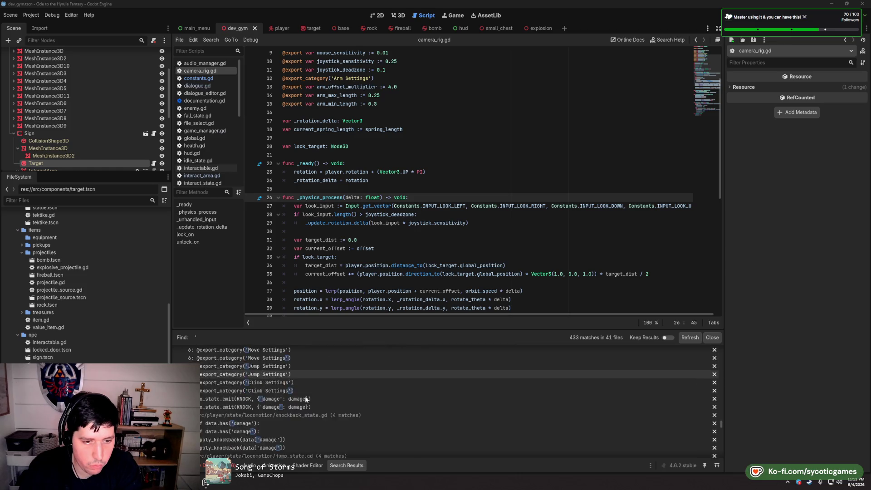
scroll(317, 361, "down", 1)
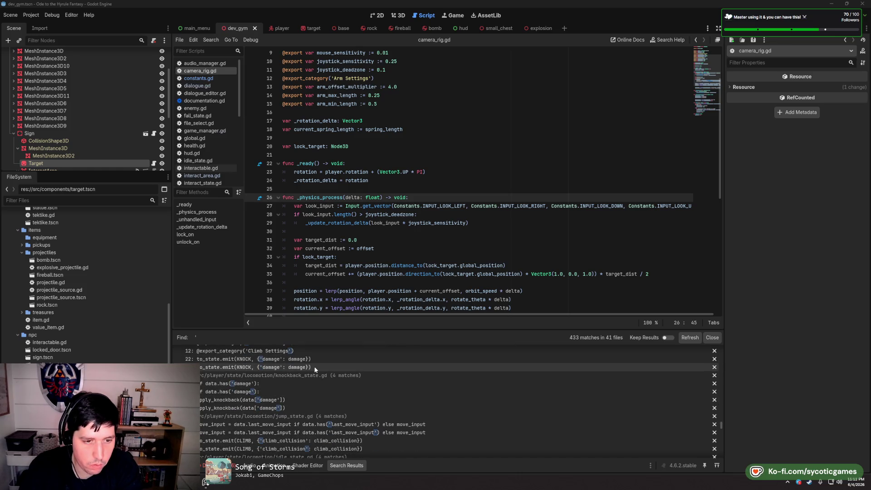
scroll(341, 402, "down", 3)
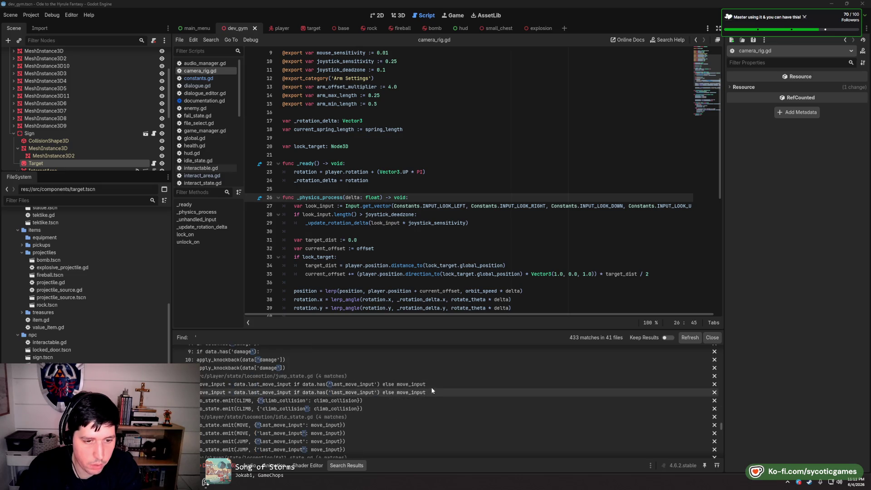
scroll(369, 400, "down", 5)
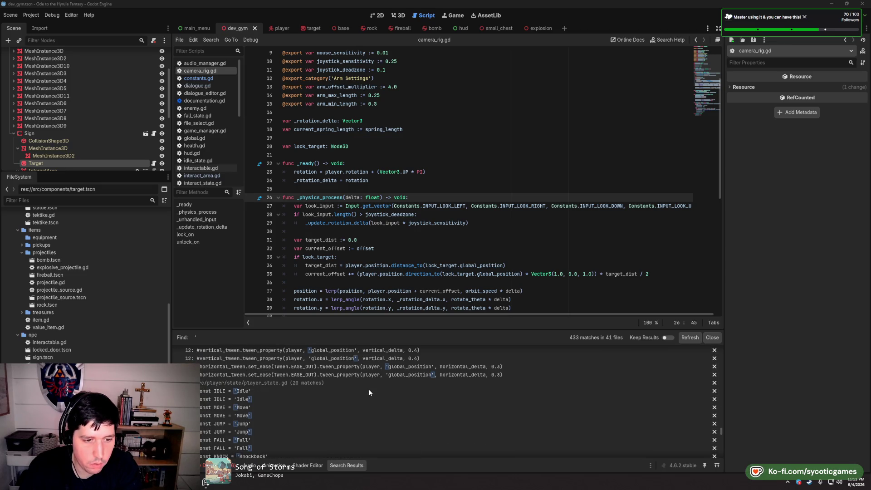
scroll(368, 389, "down", 5)
scroll(369, 388, "up", 1)
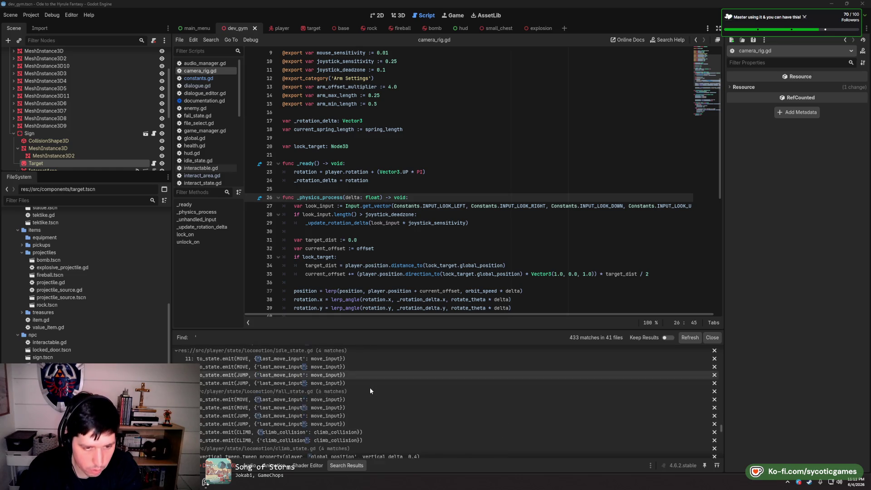
scroll(370, 391, "down", 10)
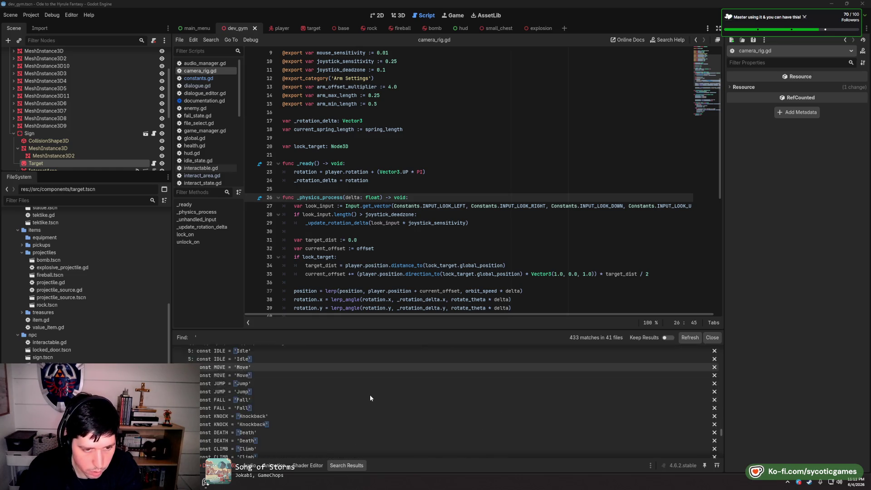
scroll(368, 394, "down", 3)
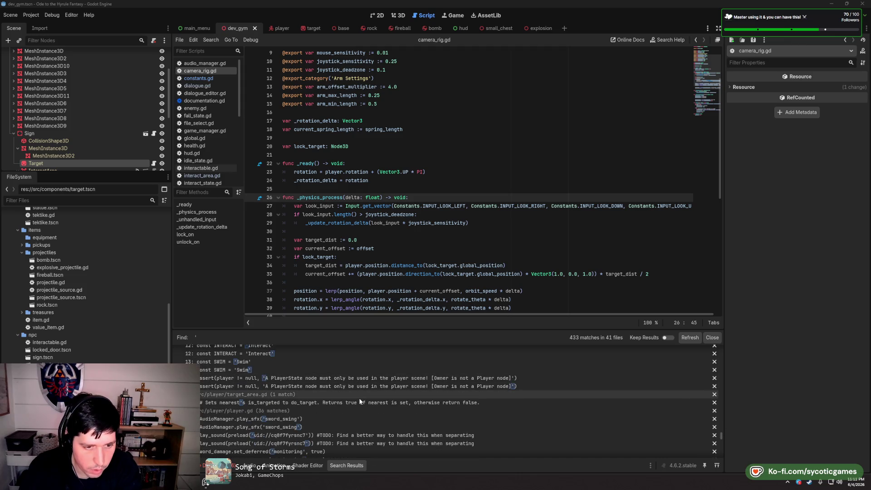
scroll(354, 393, "down", 2)
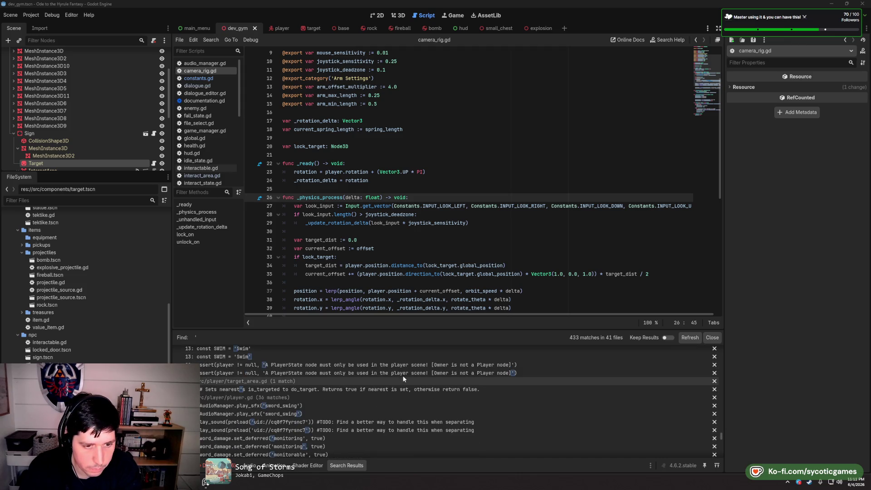
scroll(435, 382, "down", 3)
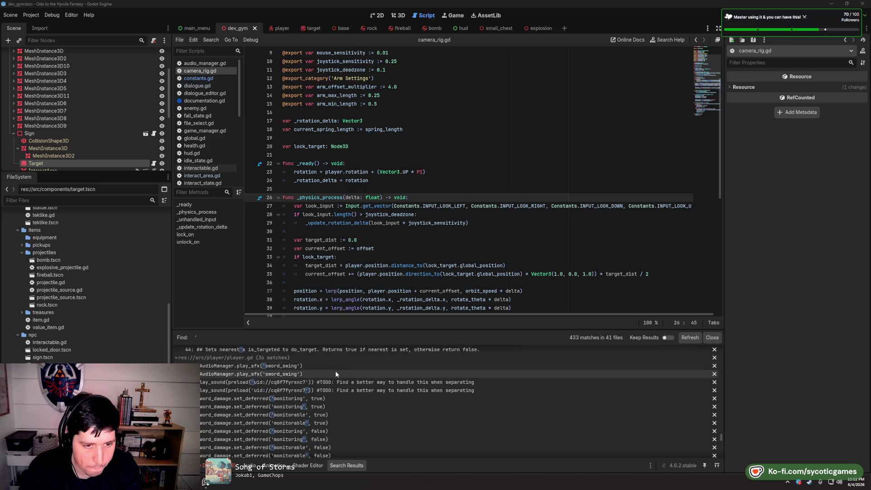
scroll(454, 383, "down", 3)
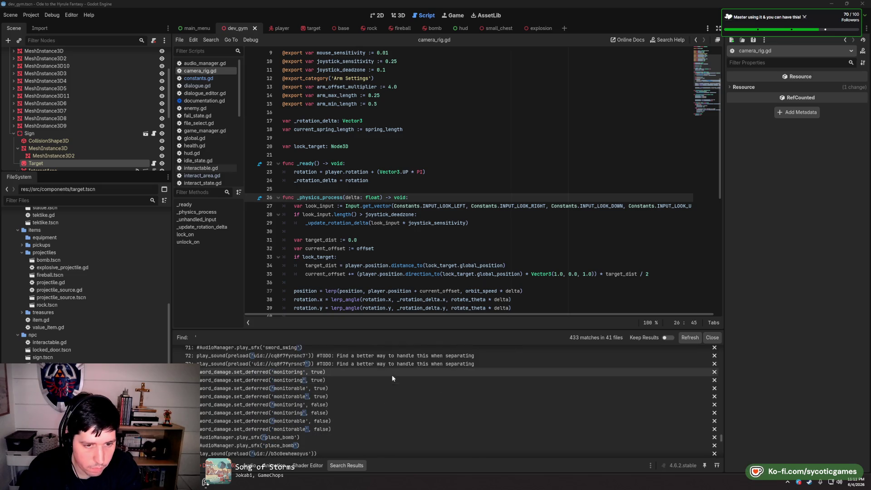
scroll(387, 380, "down", 2)
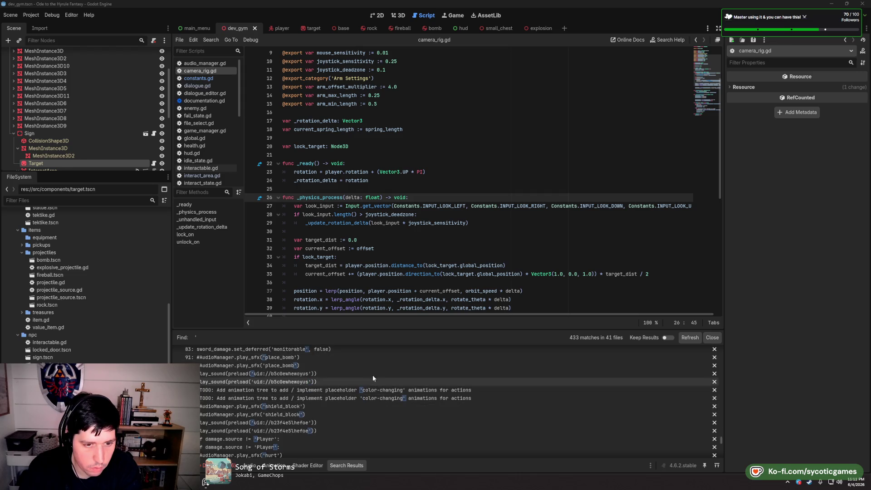
scroll(368, 381, "down", 3)
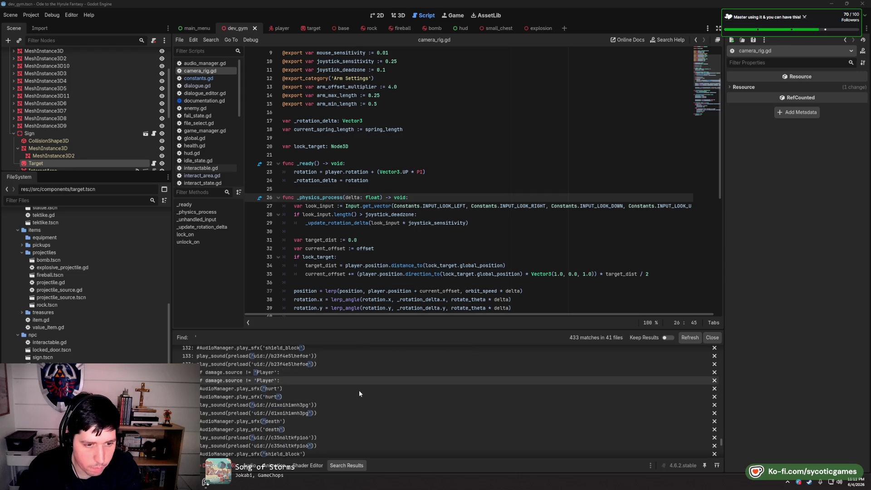
scroll(353, 405, "down", 8)
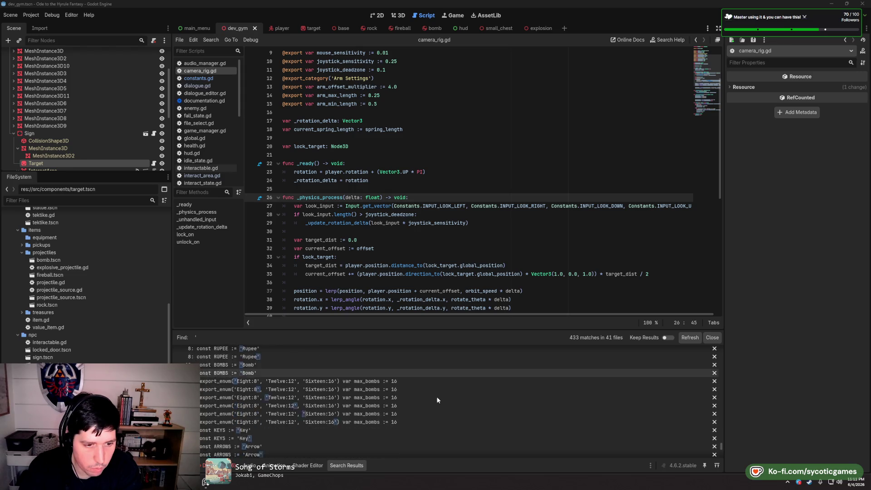
scroll(431, 396, "down", 6)
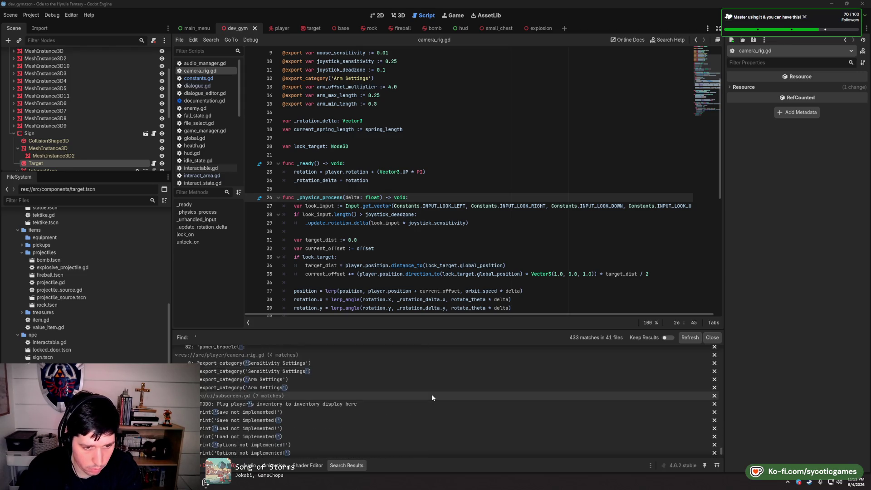
scroll(432, 397, "down", 1)
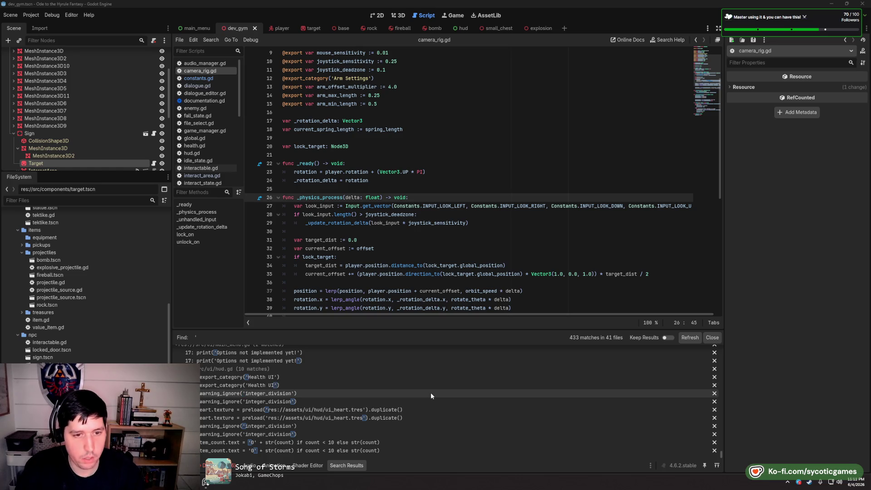
left_click(712, 337)
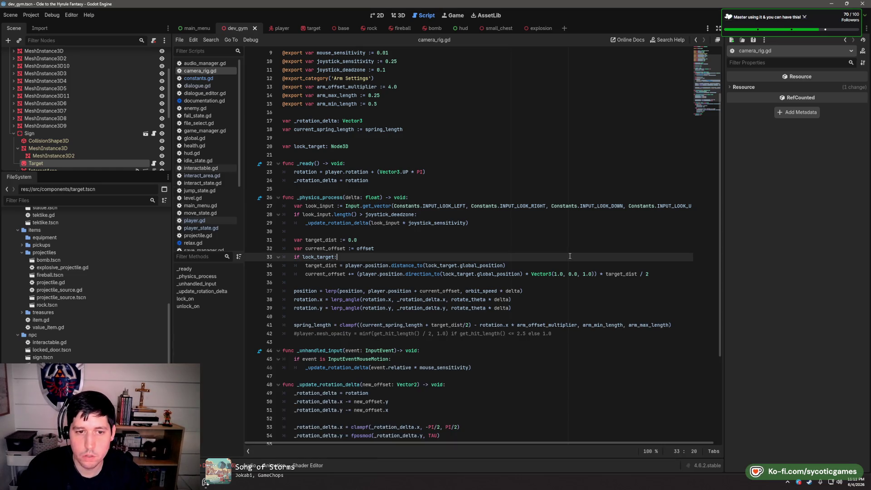
left_click(573, 238)
left_click(572, 234)
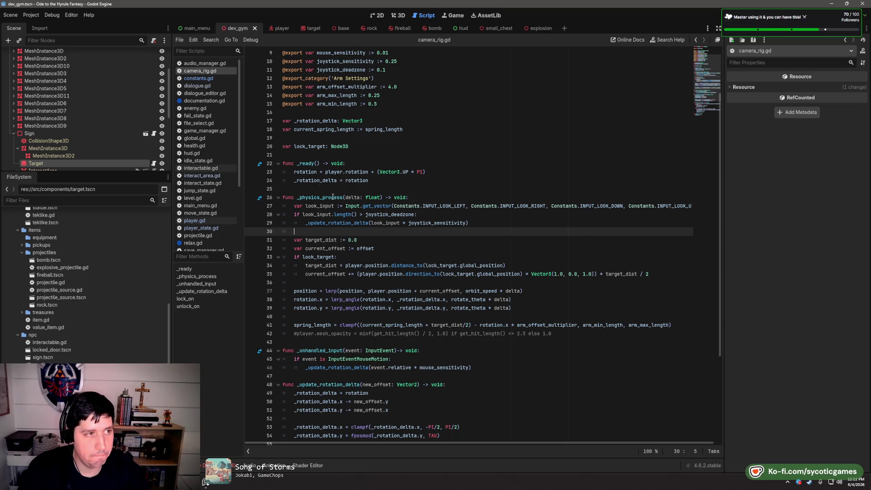
left_click(198, 78)
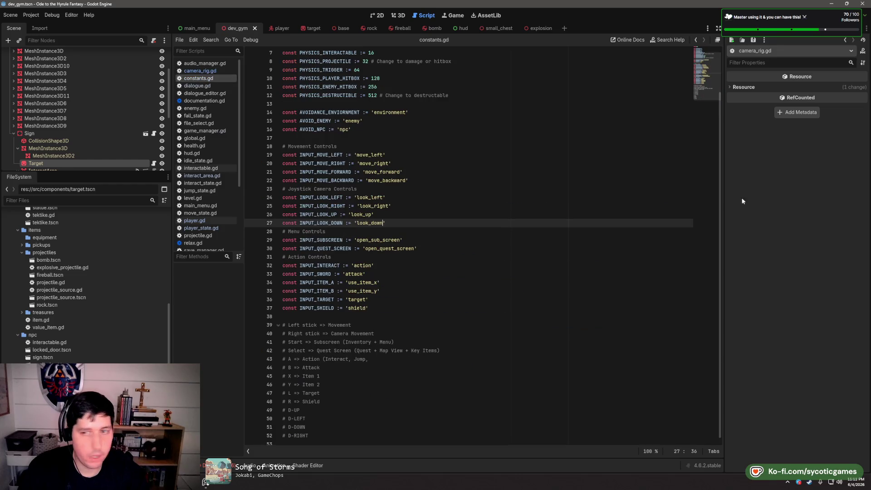
key("Up")
key("Up")
key("Up")
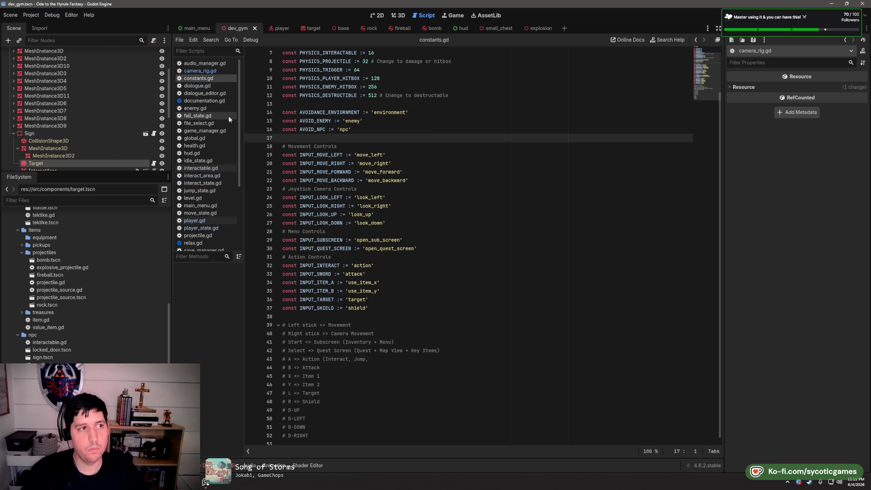
left_click(210, 72)
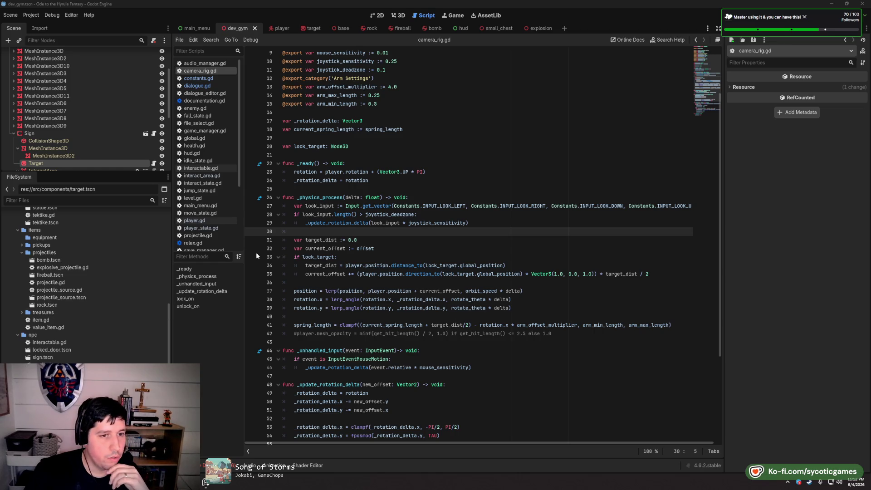
scroll(215, 208, "down", 5)
Open target.gd and place the cursor on its blank line 69
left_click(194, 185)
scroll(379, 400, "down", 8)
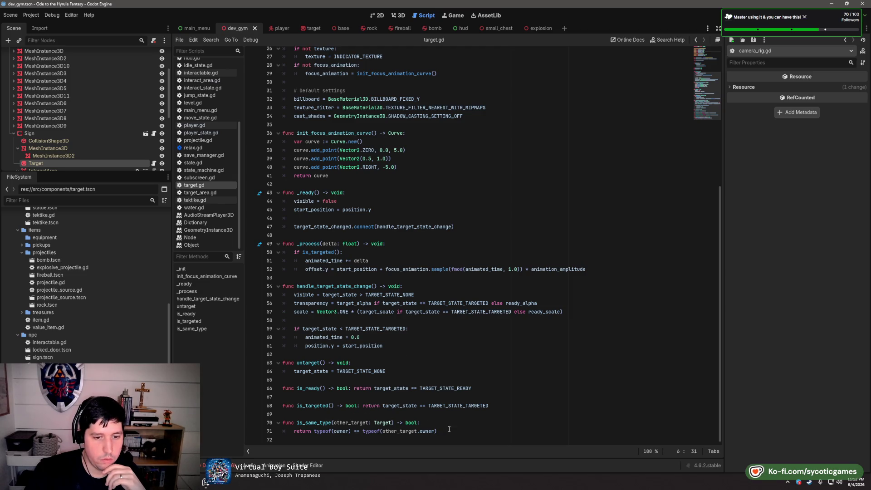
left_click(450, 415)
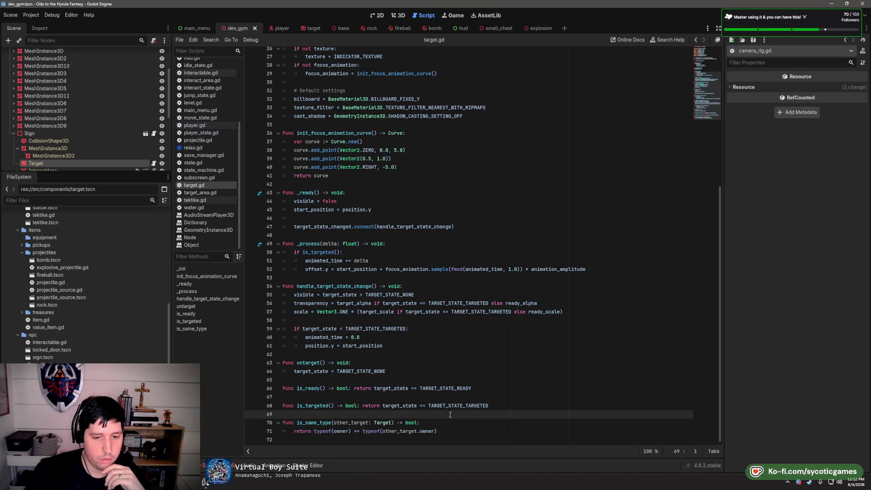
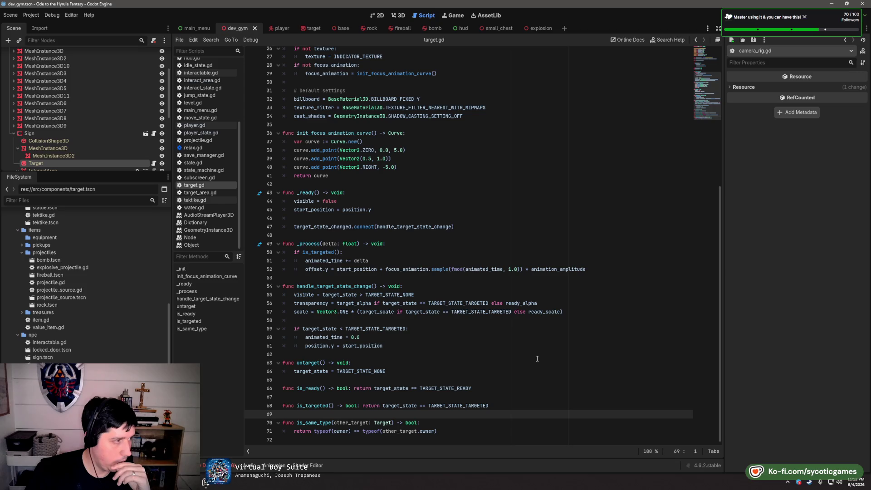
Place the caret at the end of line 71 in target.gd and show the Node dock's Groups panel
left_click(444, 436)
left_click(811, 48)
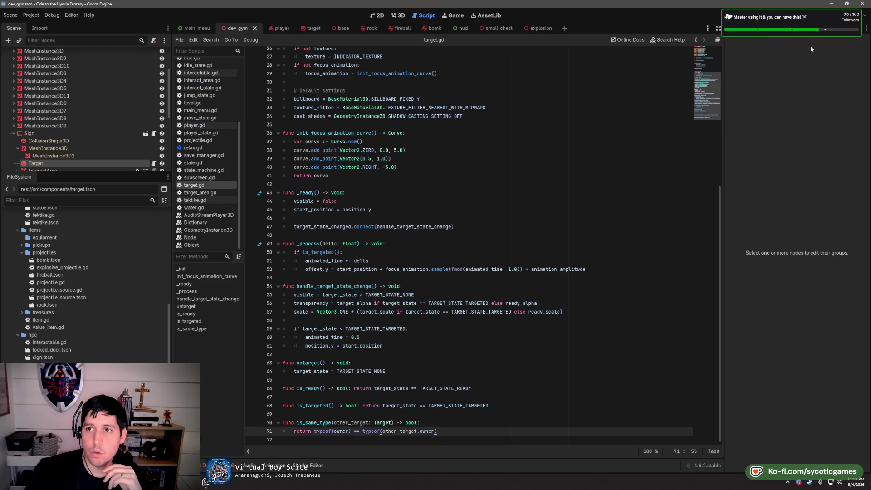
In Project Settings > Globals > Groups, add an Enemy group described 'All active enemies'
left_click(31, 15)
left_click(46, 27)
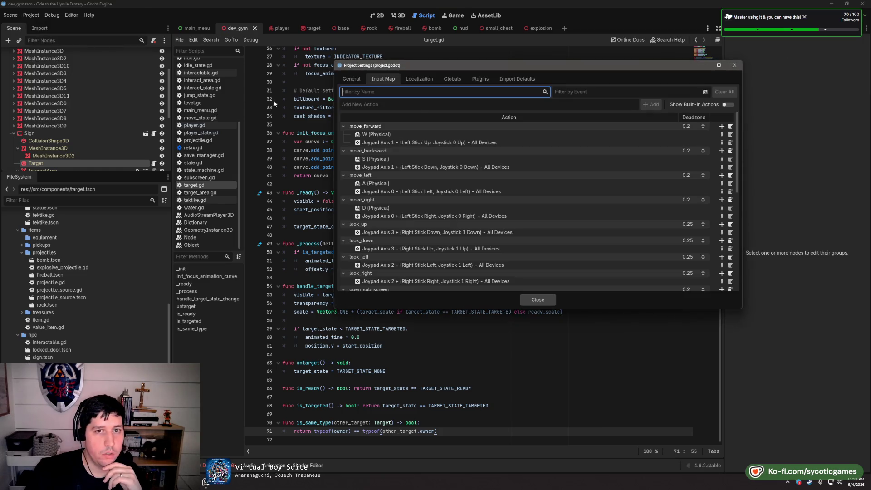
left_click(451, 79)
left_click(357, 79)
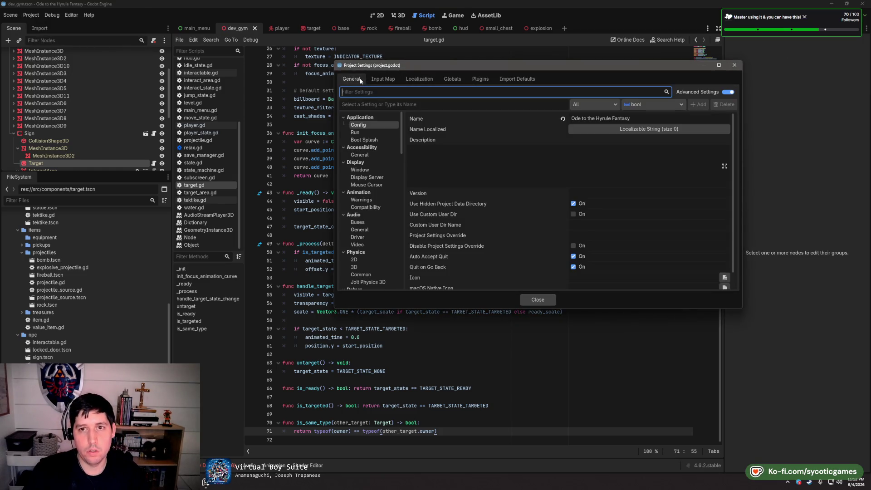
left_click(453, 79)
left_click(434, 92)
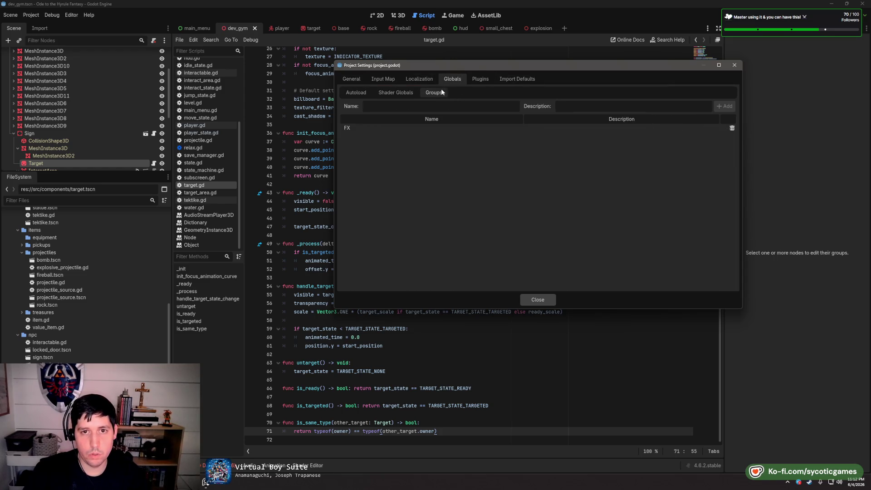
left_click(432, 106)
type("Enemy")
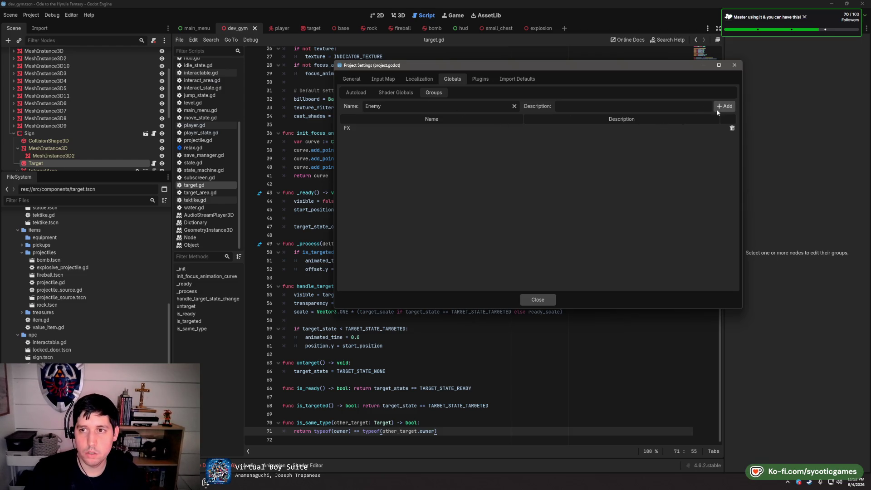
left_click(680, 109)
type("All act")
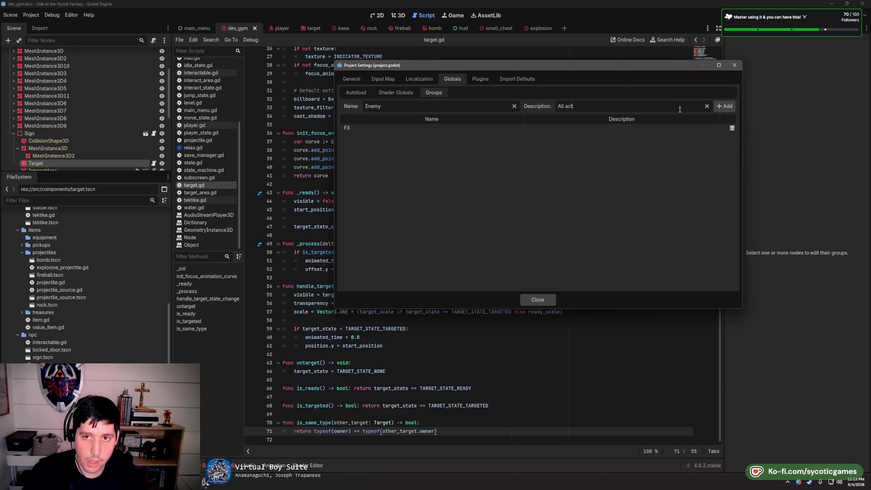
type("ive enemies")
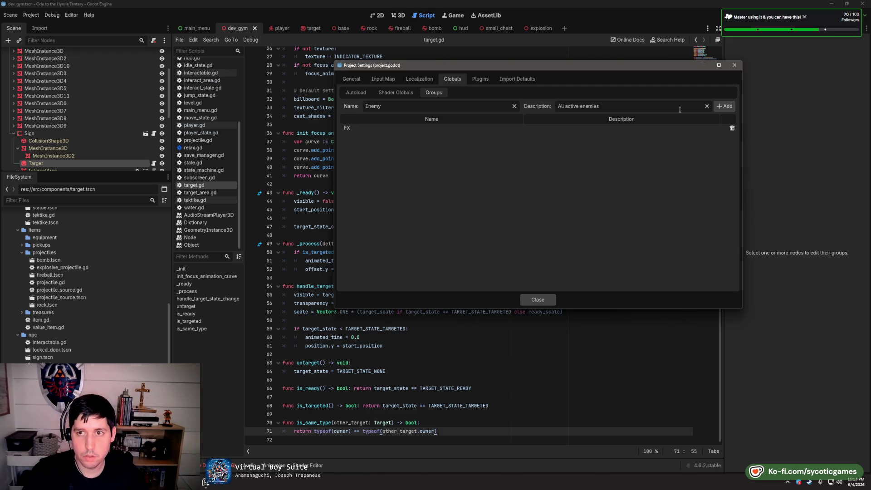
left_click(725, 106)
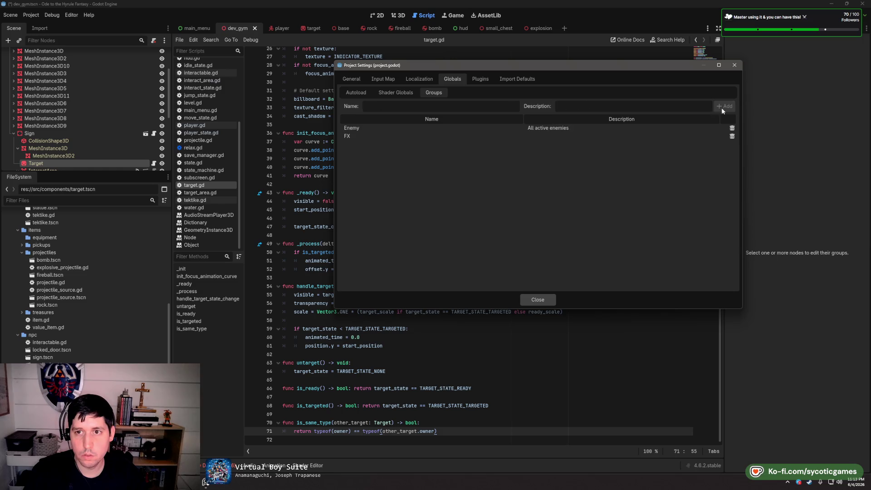
Rename the FX group to VFX, describe it 'All active visual effects', and close settings
double_click(536, 135)
type("Al")
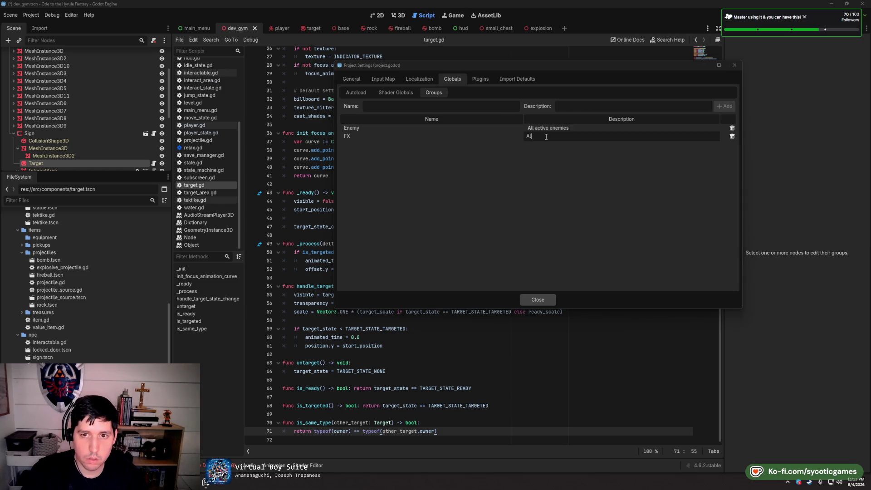
type("P")
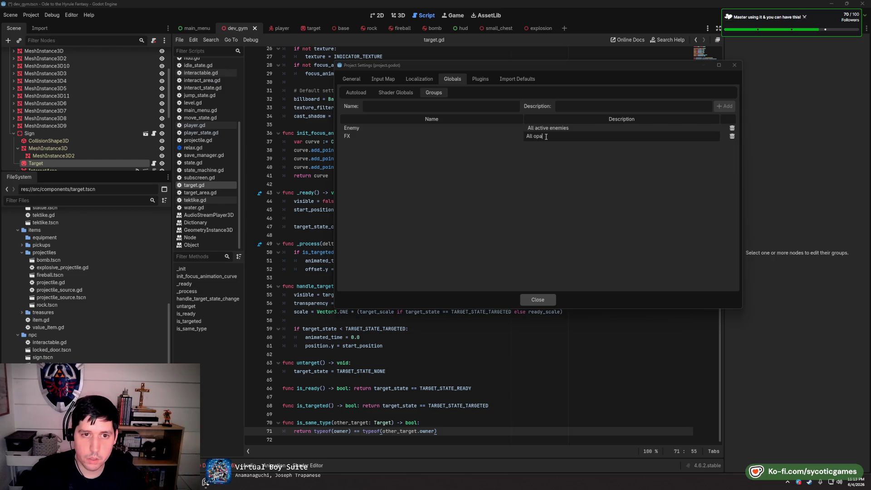
key("BackSpace")
key("BackSpace")
key("BackSpace")
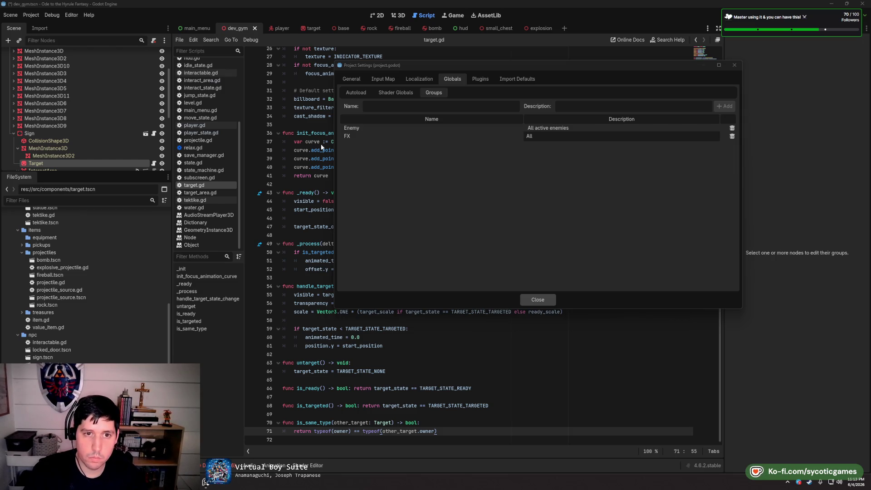
double_click(366, 135)
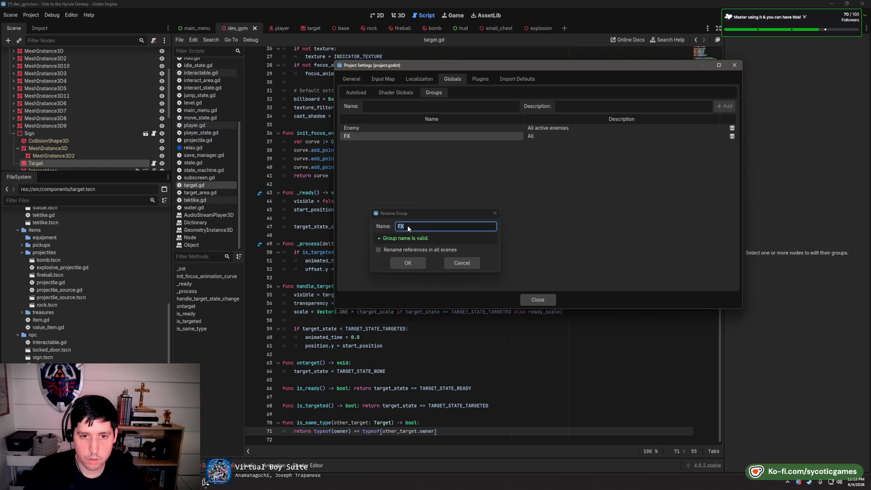
left_click(398, 226)
type("V")
left_click(399, 264)
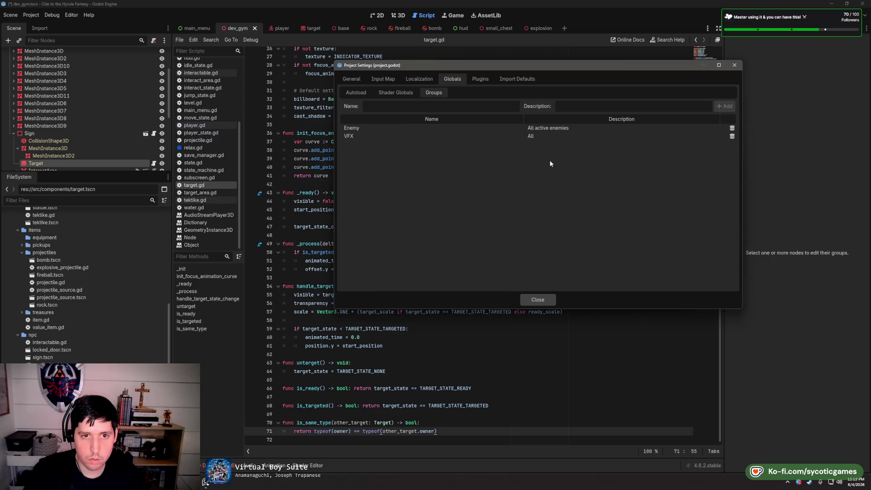
left_click(561, 138)
type("active")
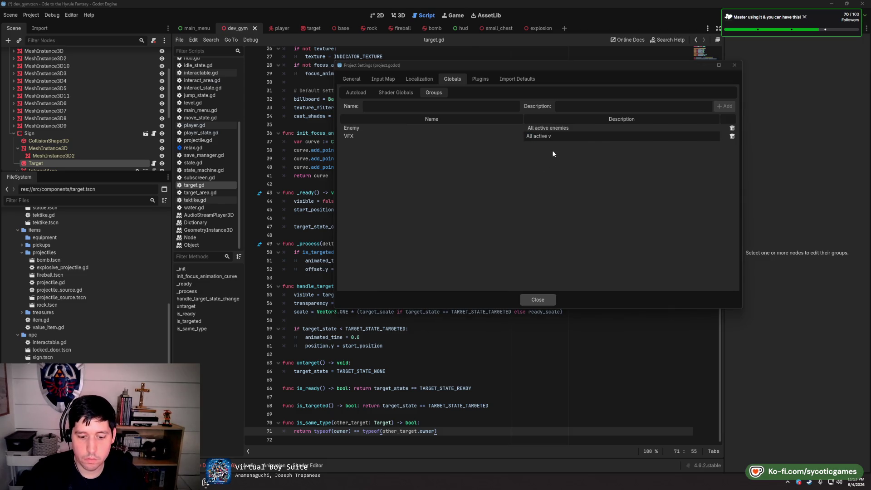
type("visual effec")
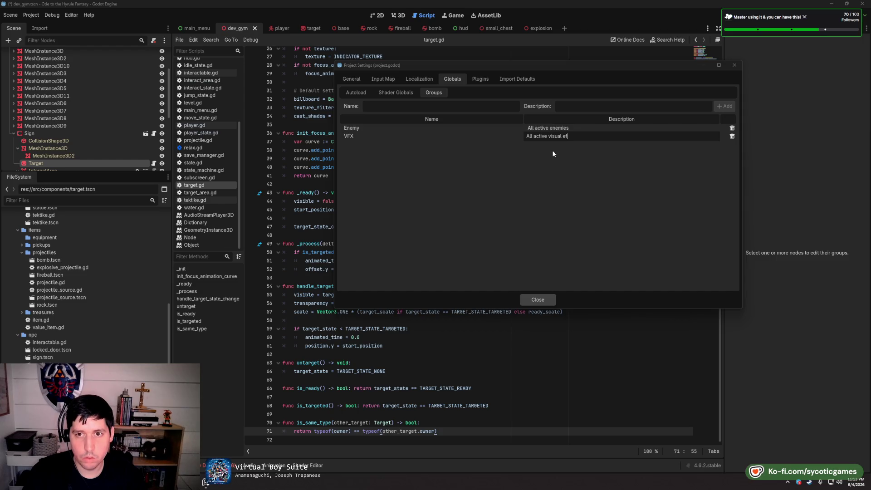
type("ts")
key("Return")
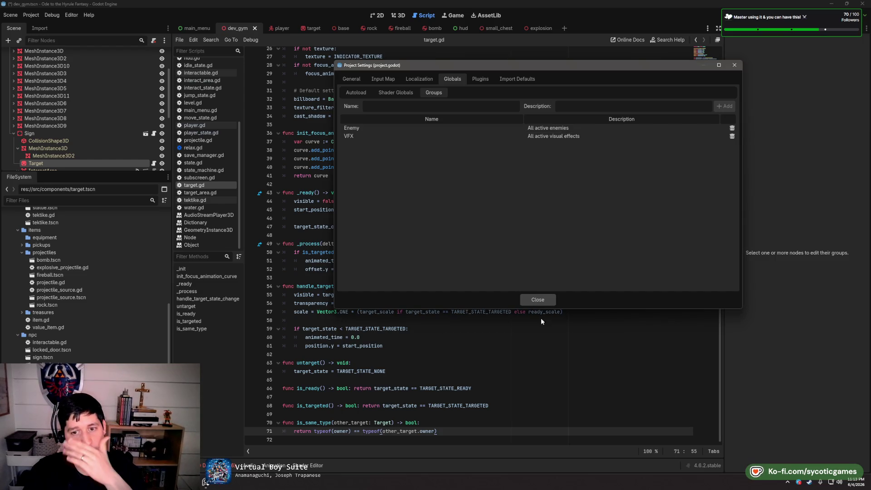
left_click(548, 299)
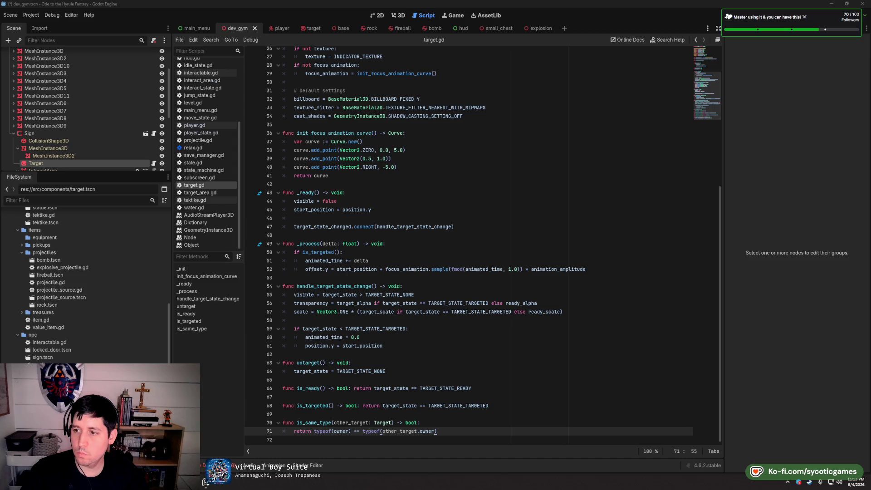
Rewrite is_same_type using owner_is_enemy and other_is_enemy variables compared in the return line
key("ctrl+shift+Left")
key("ctrl+shift+Left")
key("ctrl+shift+Left")
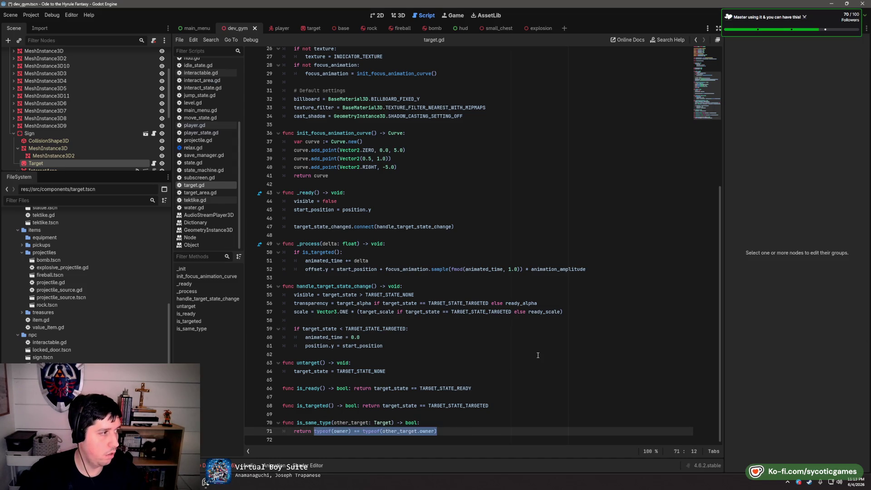
type("owner.i")
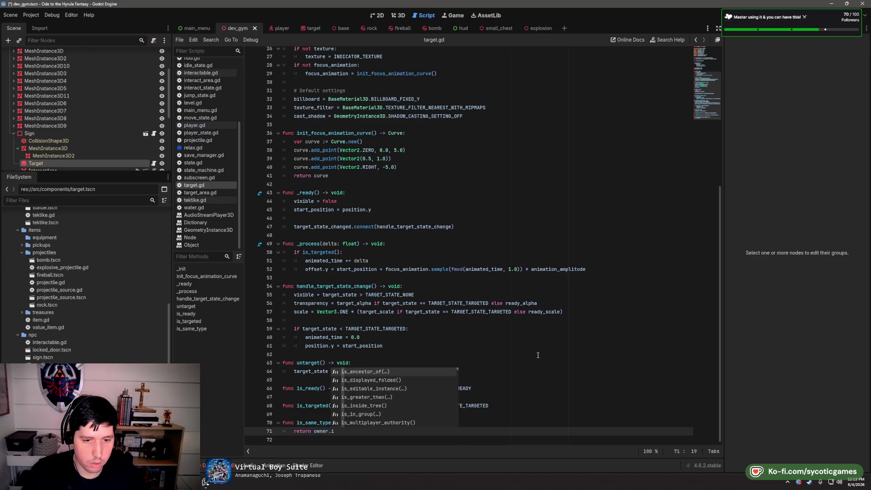
key("Down")
key("Down")
key("Down")
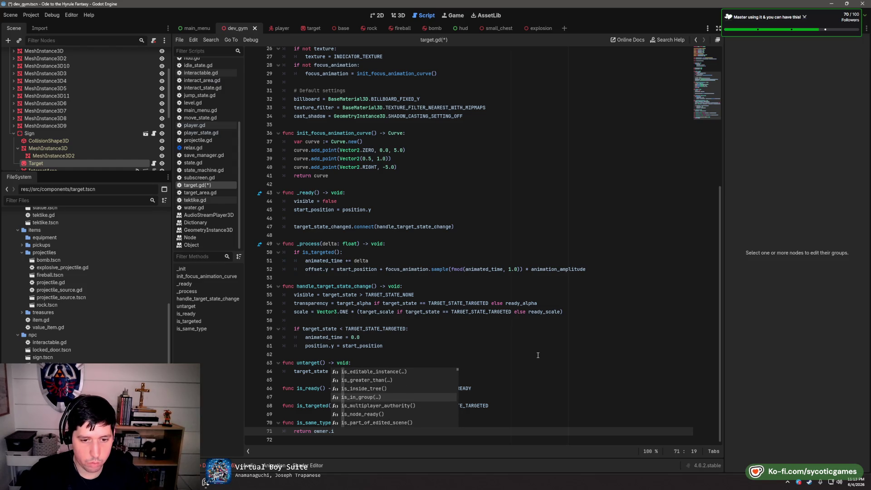
key("Return")
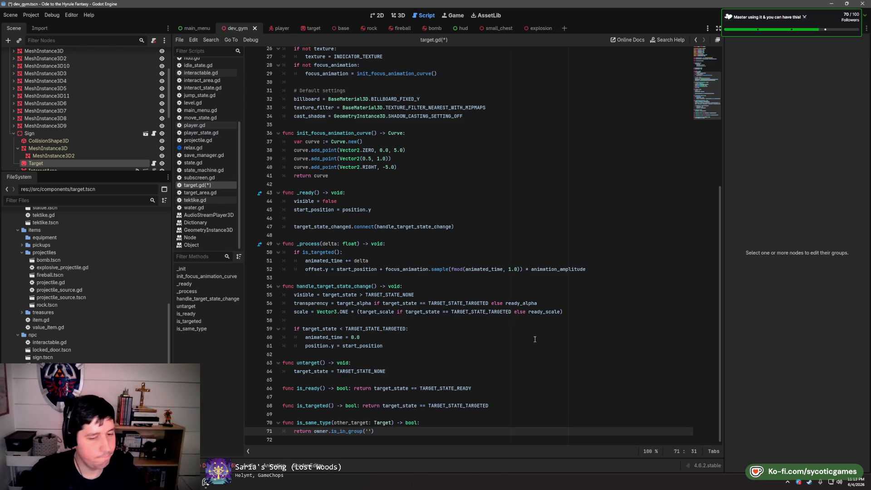
key("BackSpace")
key("BackSpace")
key("BackSpace")
key("BackSpace")
key("BackSpace")
key("BackSpace")
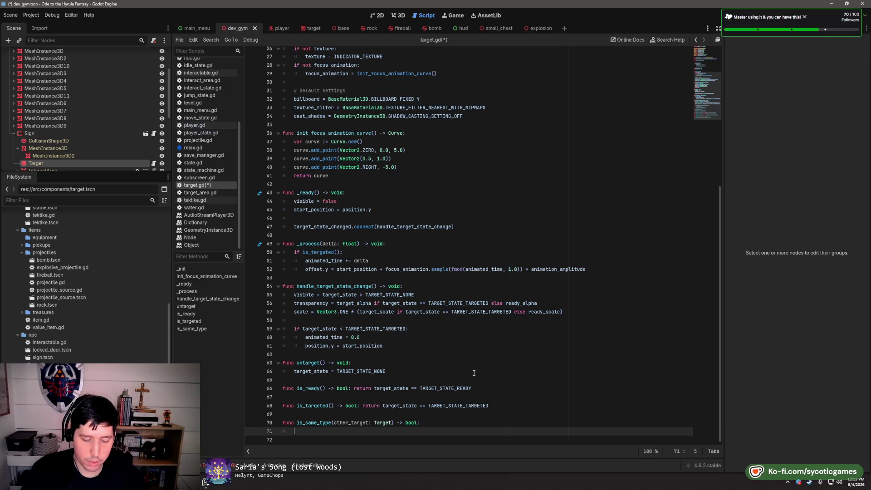
type("var owner")
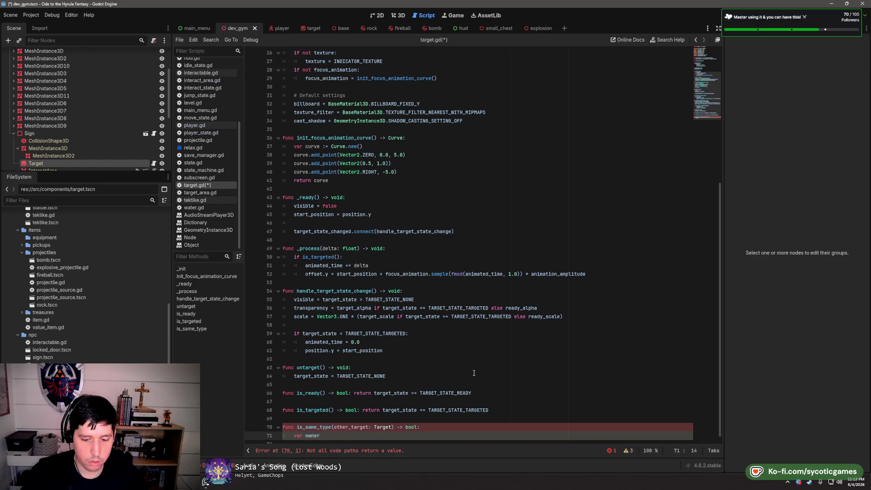
type("_is_enemy ")
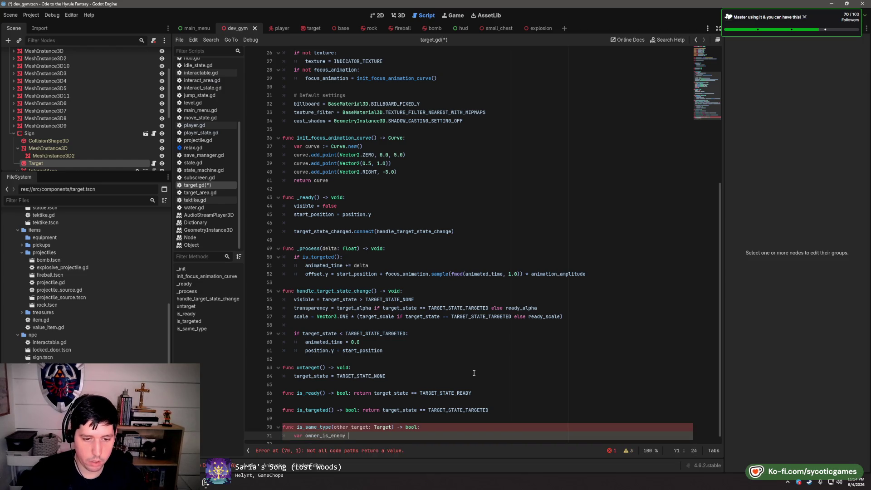
type(":= owner is Enemy")
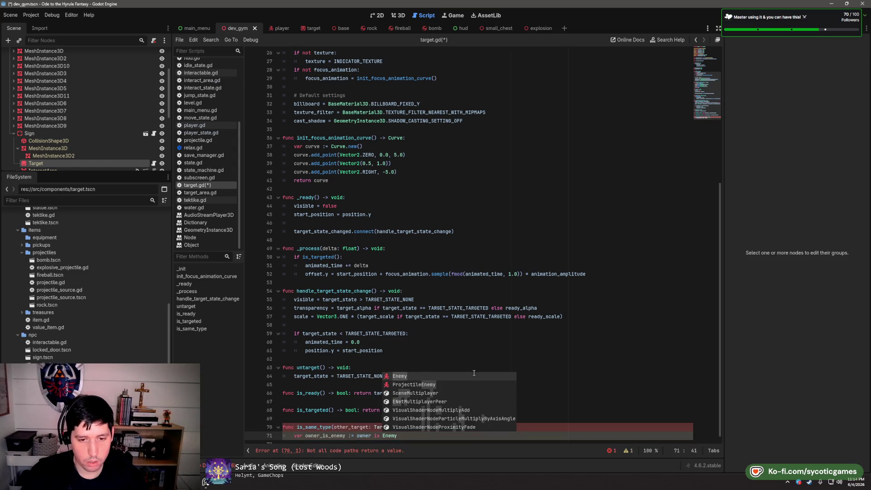
key("Return")
key("Return")
type("var ")
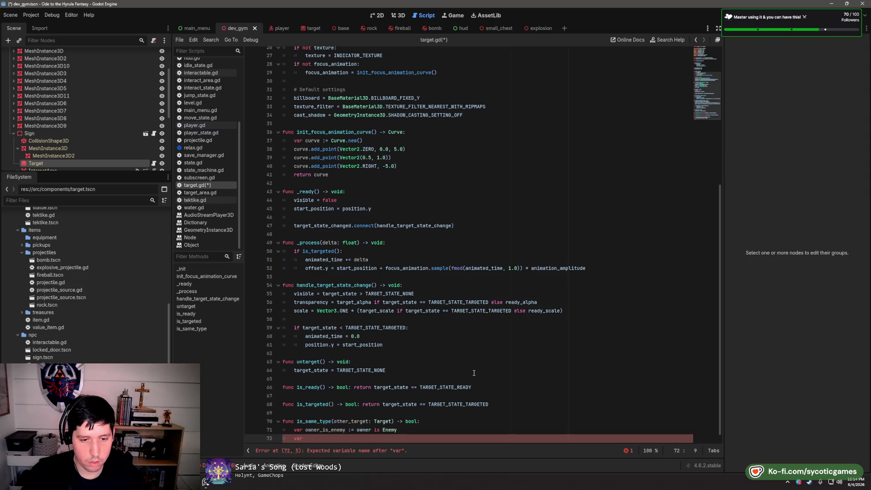
type("other_is_en")
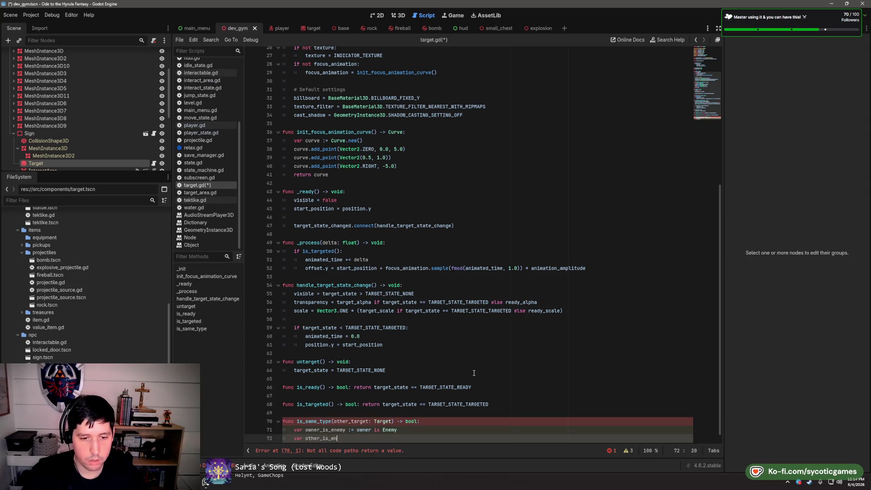
type("emy := other")
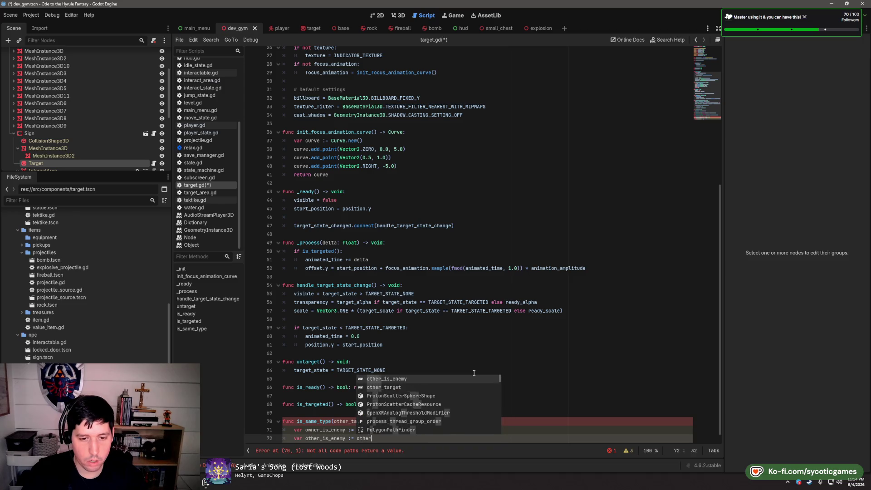
type("_target.owner is Enemy")
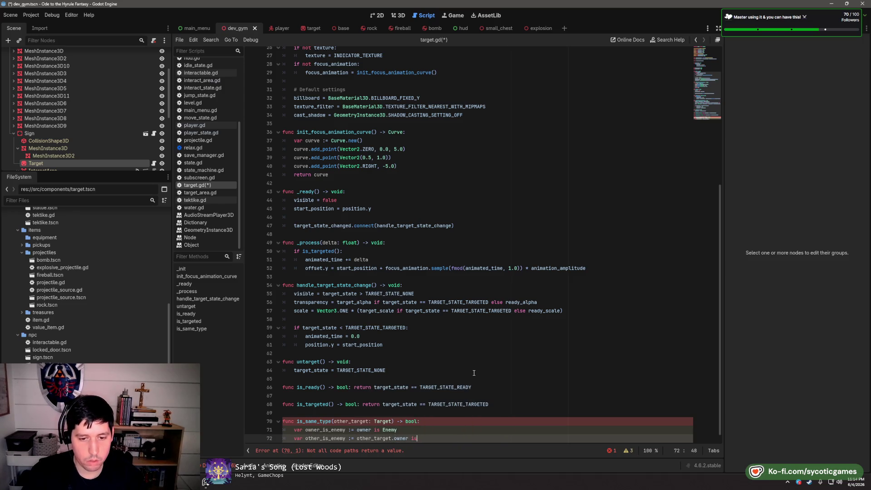
key("Return")
type("return owner_is_ene")
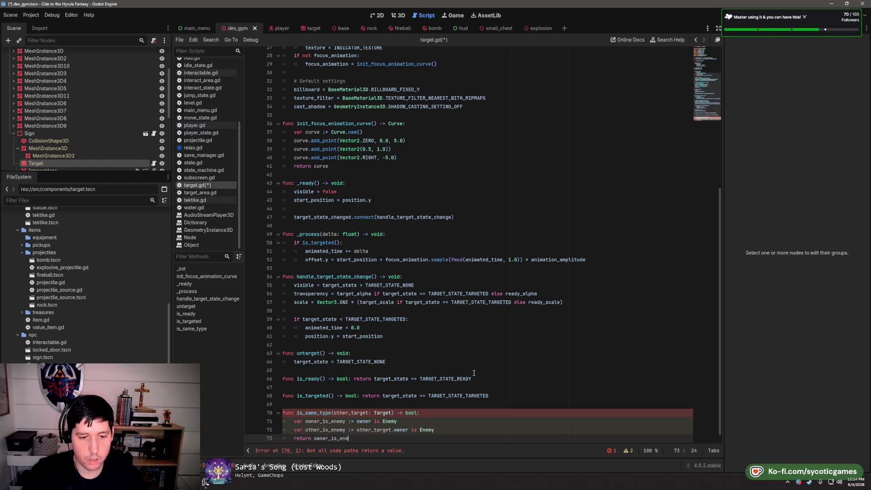
type("my ==")
key("ctrl+s")
type("ot")
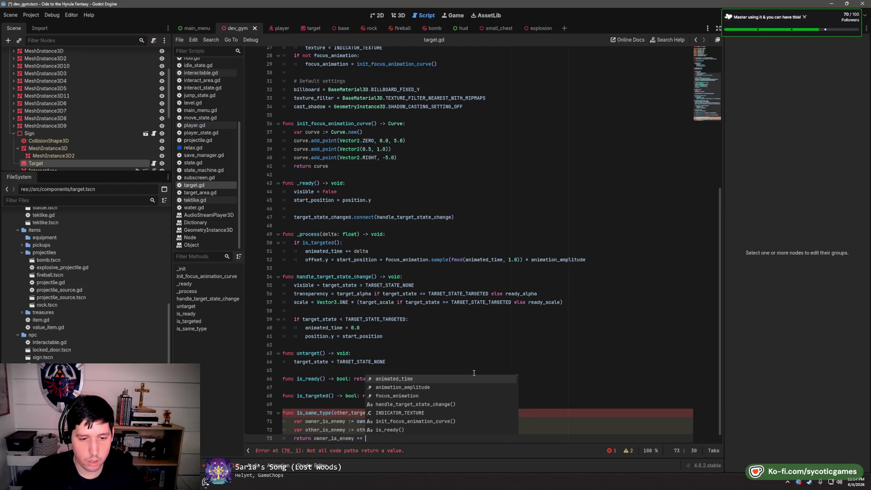
type("her_is_enemy")
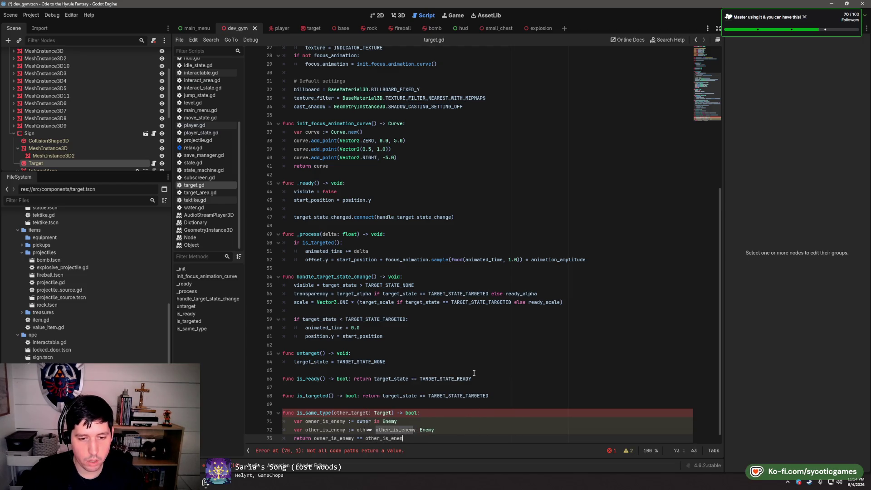
key("Return")
Inline both 'is Enemy' expressions into the return line and delete the two var lines
left_click(470, 398)
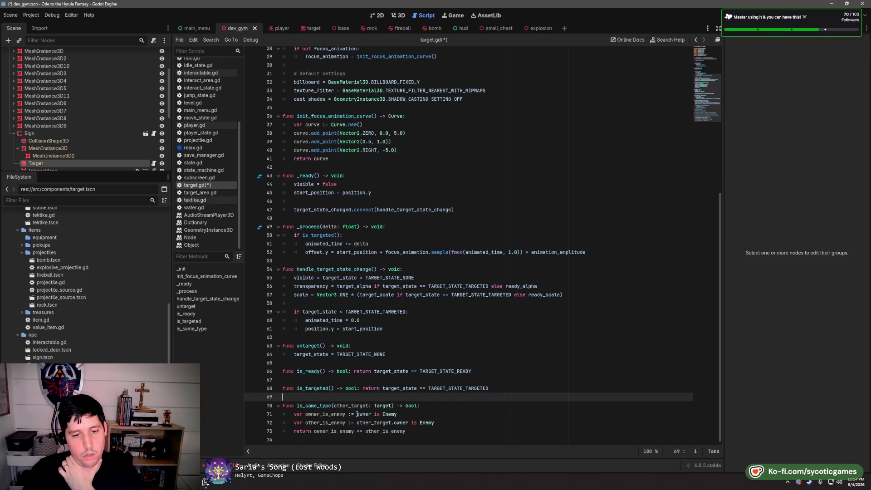
double_click(361, 414)
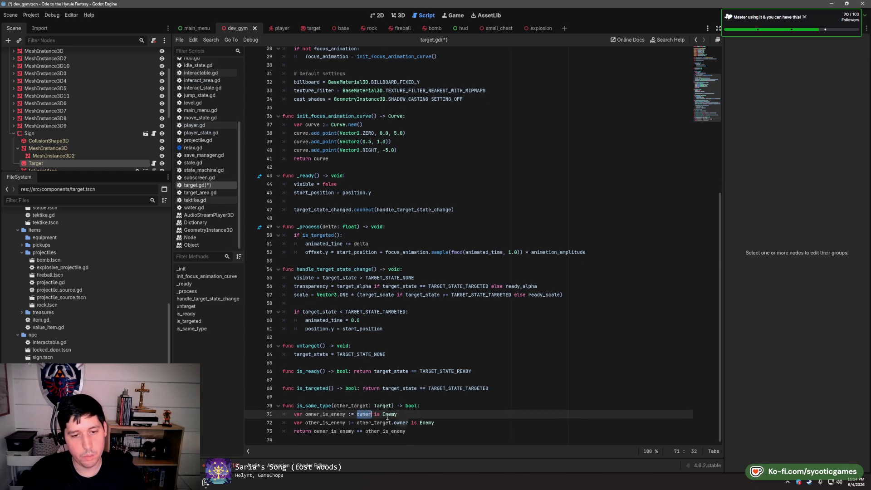
key("shift+End")
key("ctrl+c")
double_click(334, 432)
key("ctrl+v")
mouse_move(357, 422)
left_mouse_down()
mouse_move(459, 421)
mouse_move(448, 411)
left_mouse_up()
key("ctrl+c")
double_click(386, 431)
key("ctrl+v")
key("BackSpace")
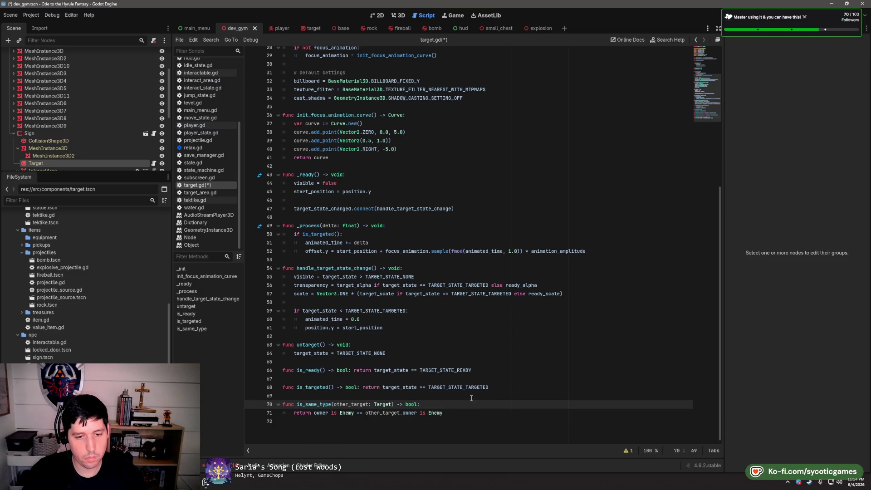
left_click(472, 395)
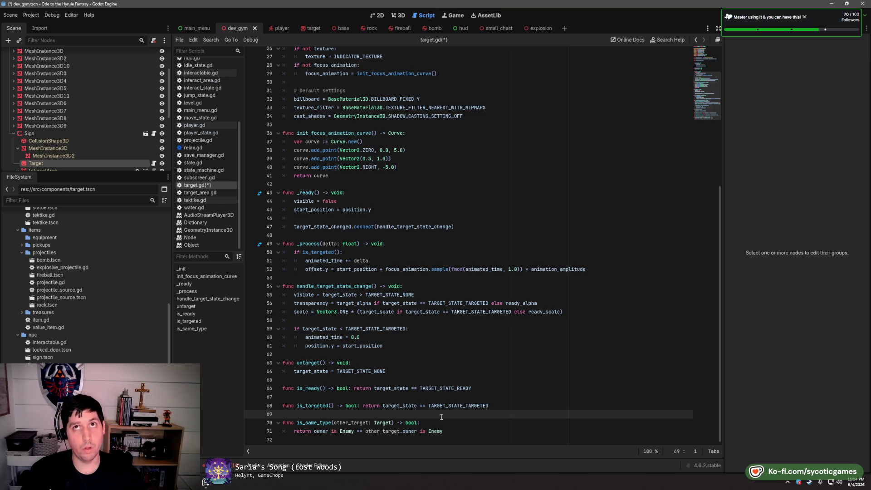
Save target.gd and change position to offset on line 61
key("ctrl+s")
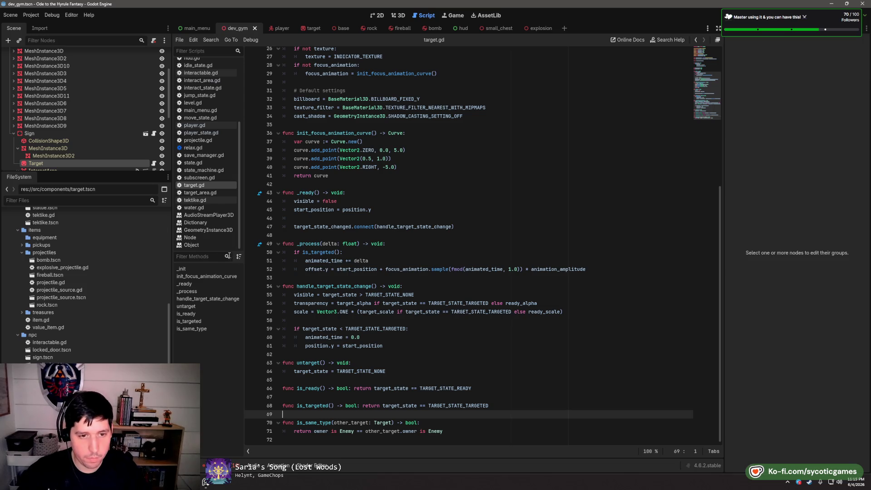
double_click(314, 269)
key("ctrl+c")
double_click(317, 346)
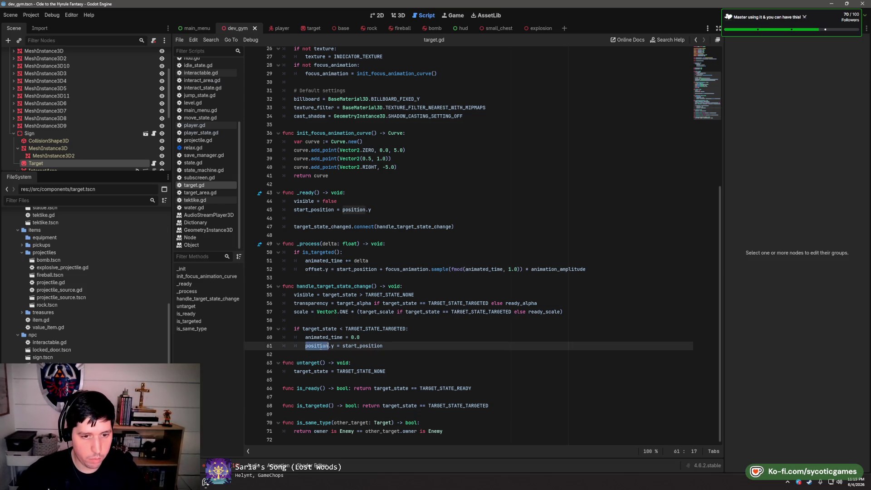
key("ctrl+v")
left_click(450, 322)
key("ctrl+s")
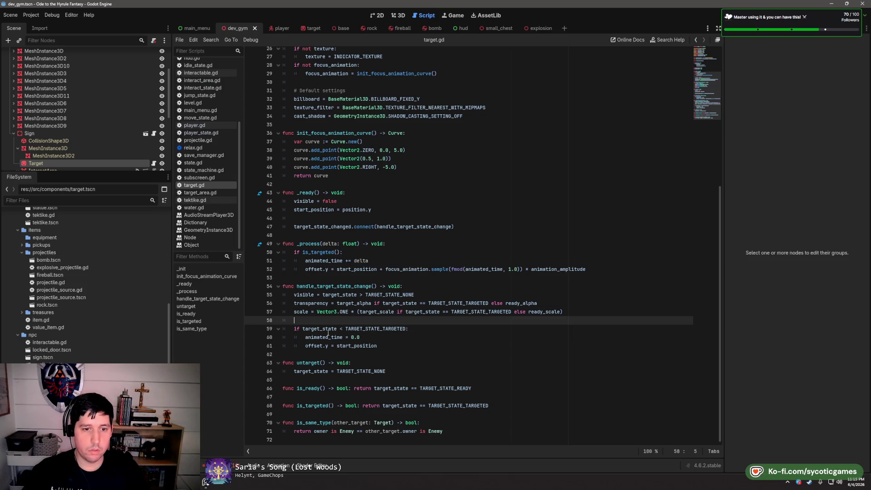
Replace position with offset on line 45 and save target.gd
double_click(318, 346)
key("ctrl+c")
double_click(356, 210)
key("ctrl+v")
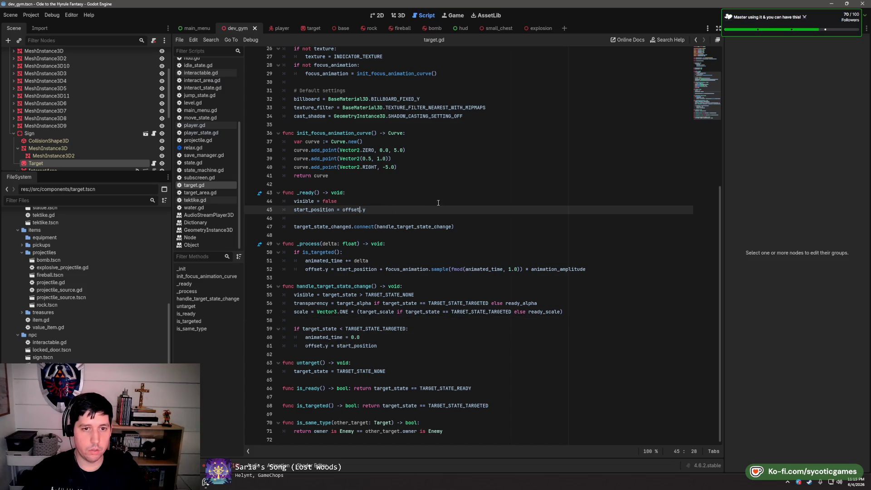
left_click(393, 183)
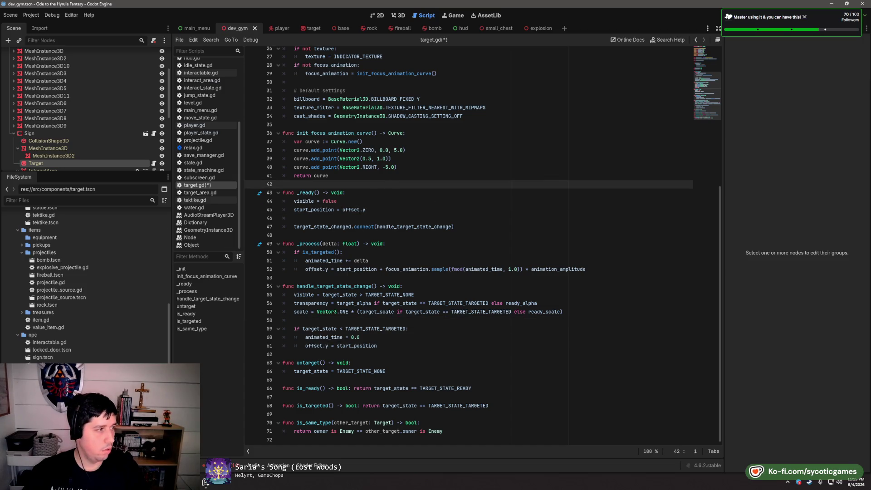
left_click(471, 220)
key("ctrl+s")
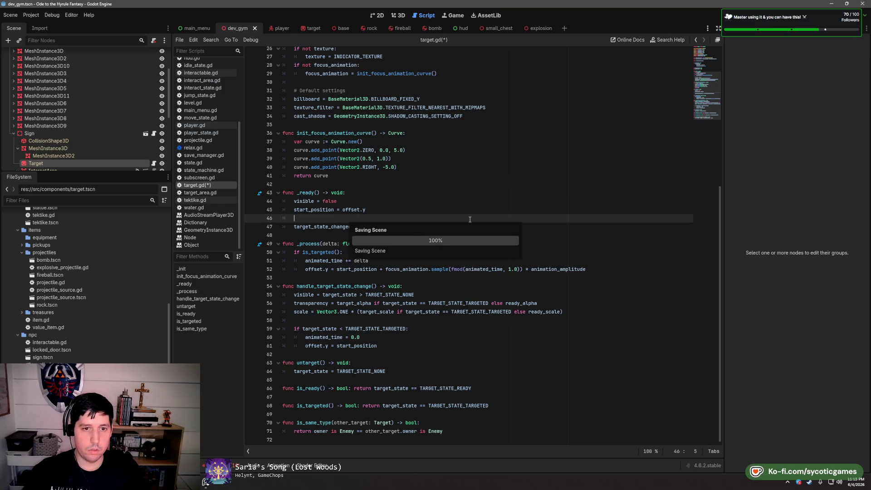
Search target.gd for remaining 'position' uses, then switch to player.gd
key("ctrl+f")
type("position")
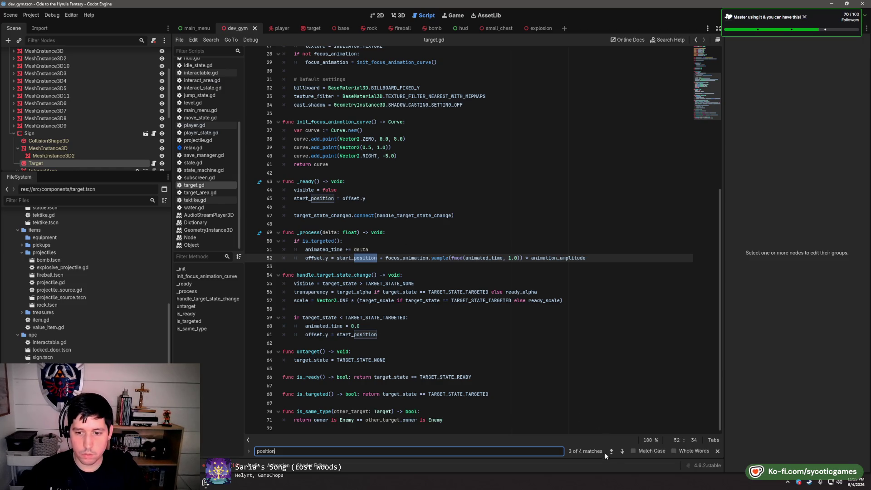
scroll(499, 318, "up", 5)
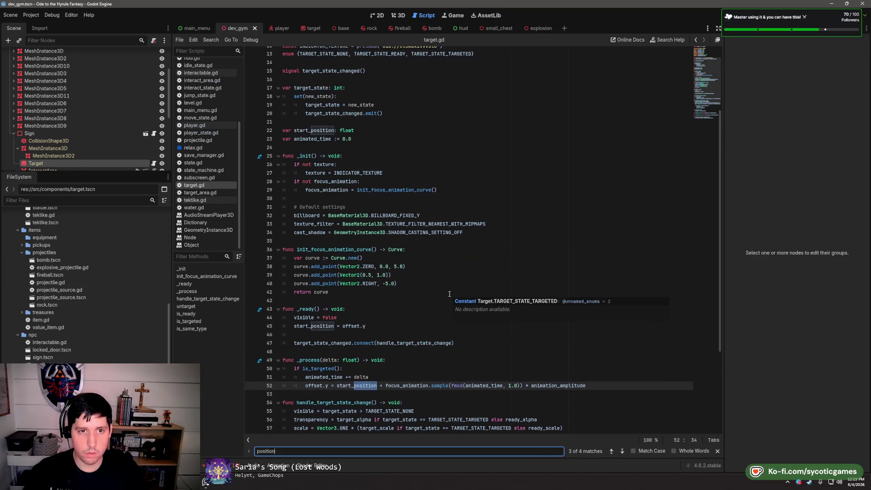
scroll(460, 291, "down", 4)
key("Escape")
mouse_move(460, 289)
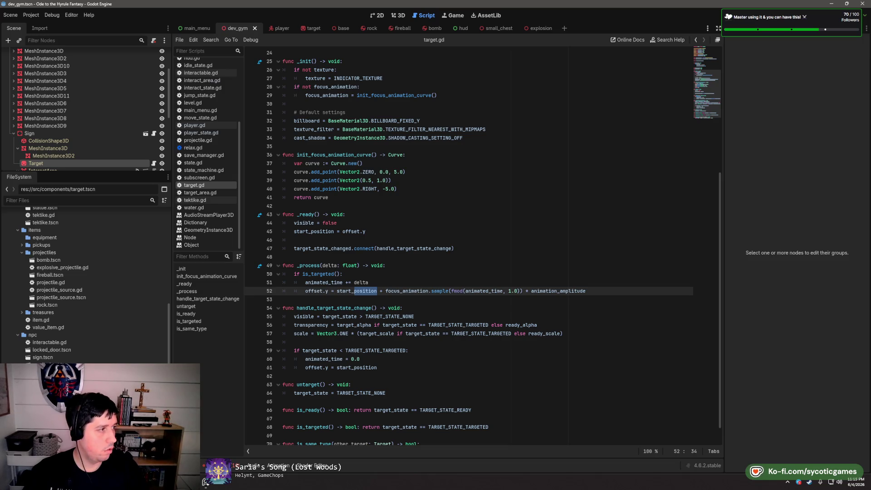
left_click(194, 126)
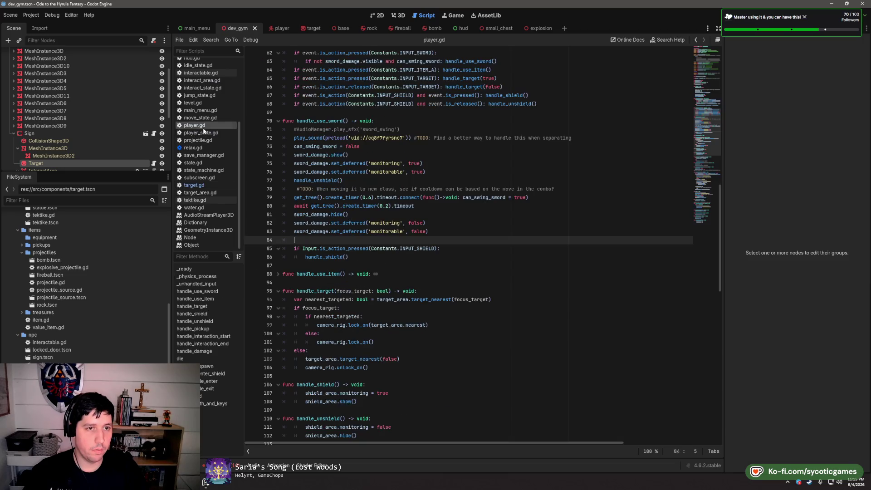
Close the relax.gd script
left_click(193, 148)
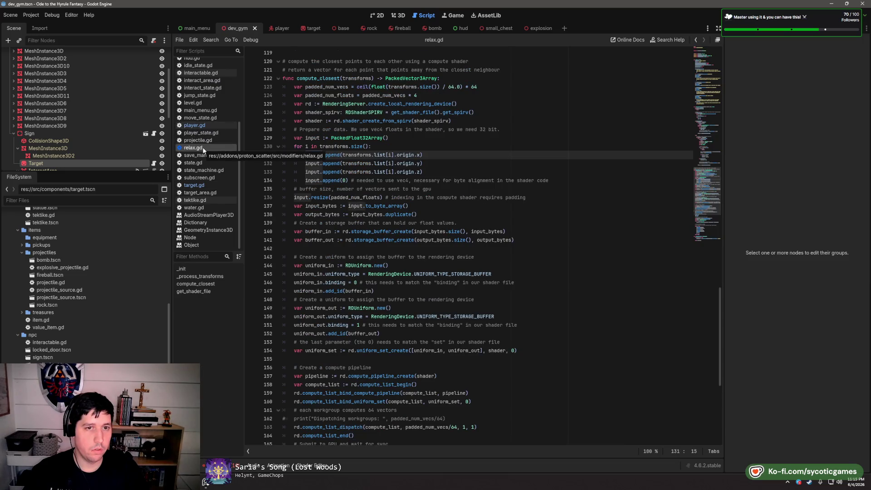
right_click(207, 151)
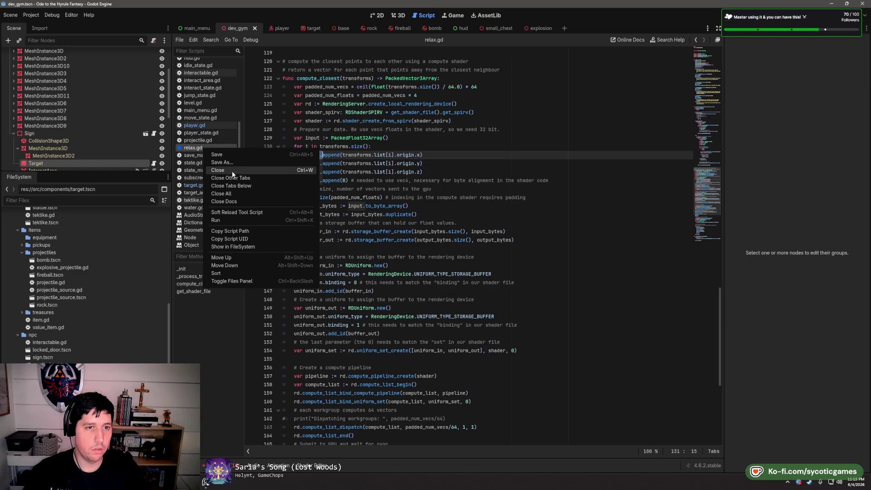
left_click(234, 171)
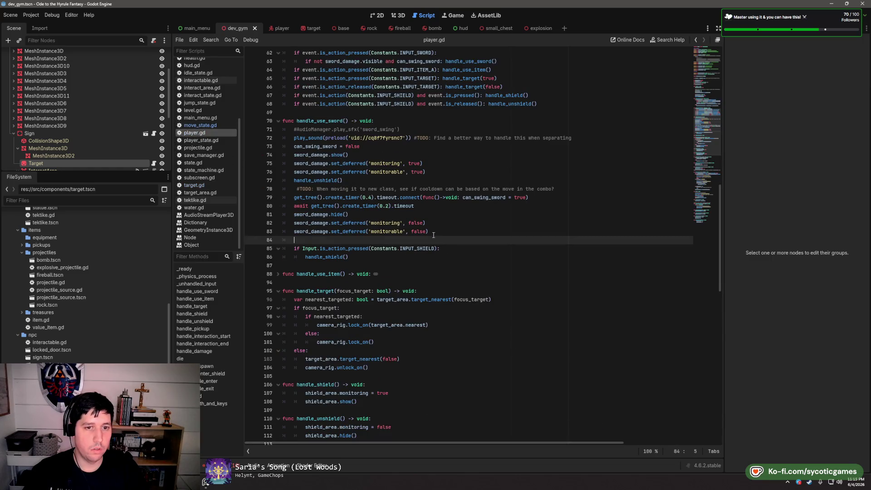
In handle_target, remove the target_area.target_nearest(false) line
scroll(427, 200, "down", 4)
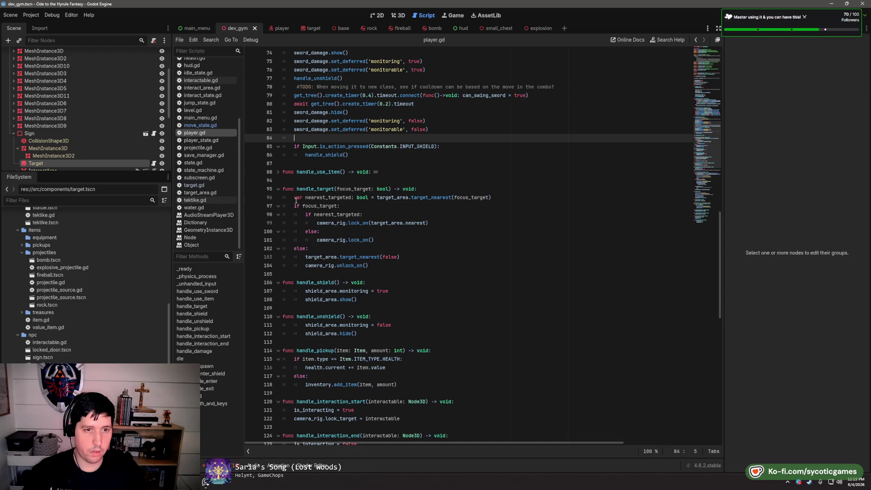
left_click(279, 173)
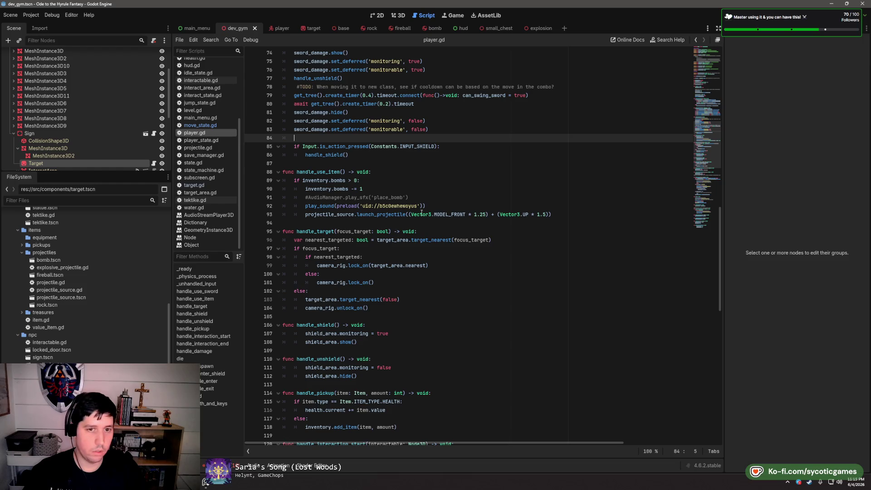
scroll(422, 213, "down", 1)
scroll(431, 215, "down", 2)
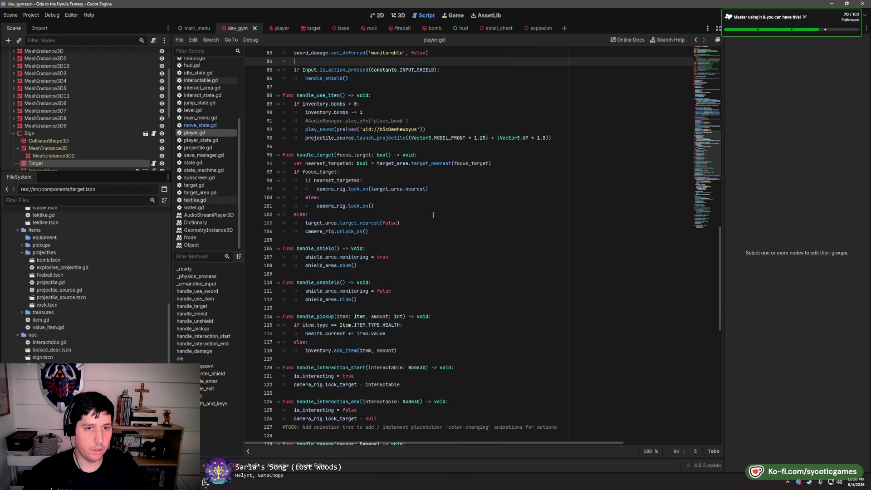
left_click(459, 188)
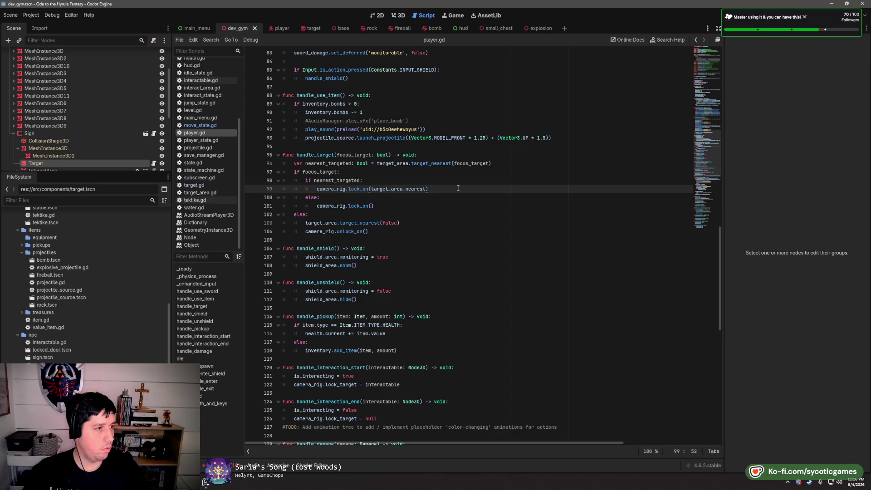
double_click(470, 164)
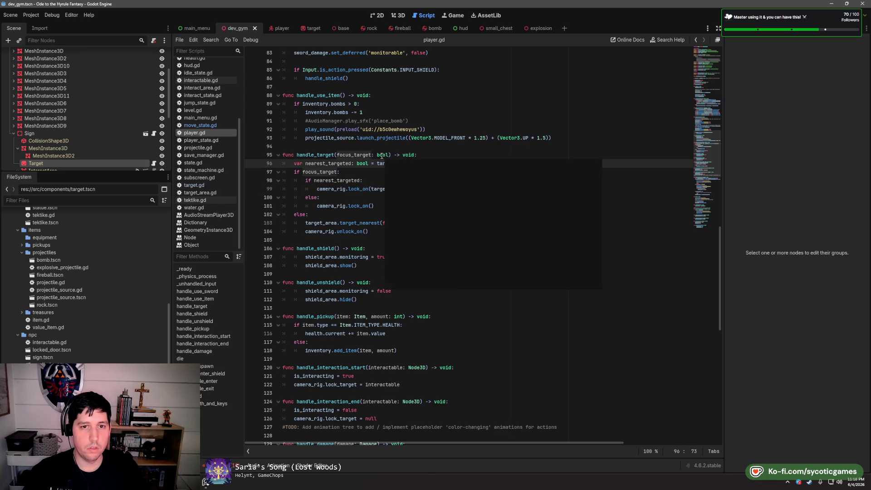
left_click(402, 180)
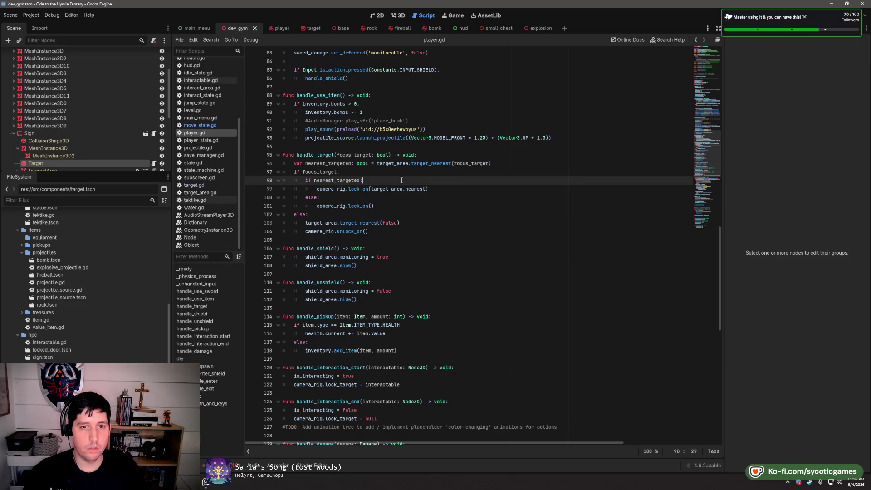
left_click(461, 187)
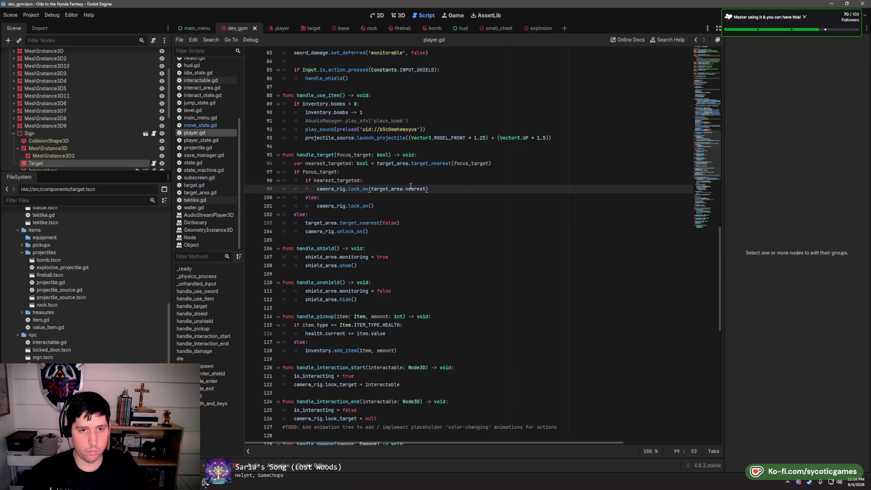
left_click(419, 224)
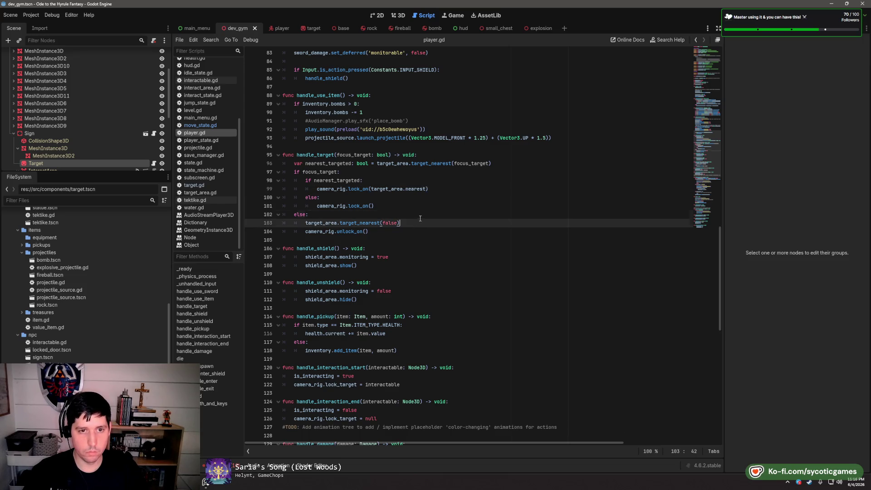
left_click(420, 217, "shift")
key("Delete")
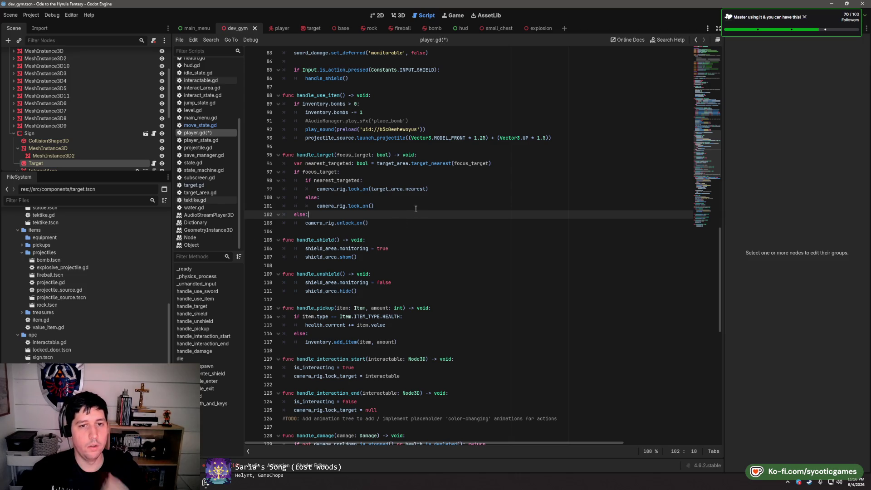
Lock on to target_area.nearest when nearest_targeted, else plain lock_on(), then launch the game
left_click(373, 173)
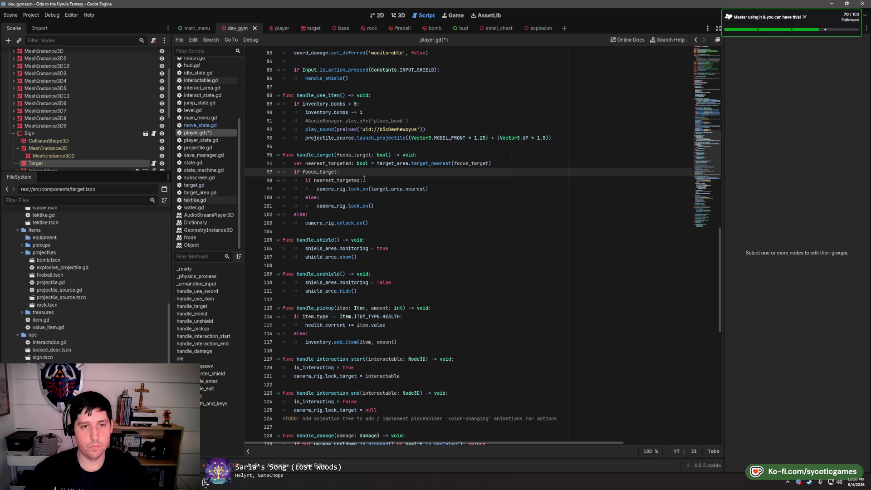
mouse_move(346, 181)
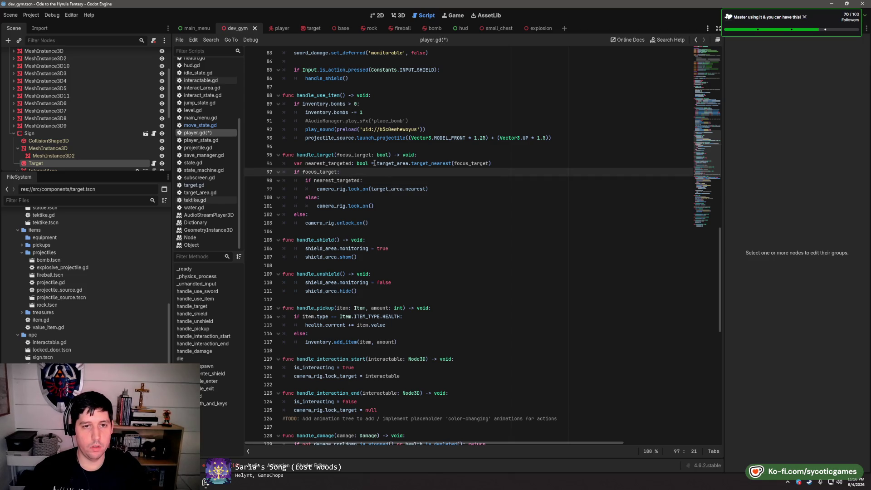
double_click(329, 163)
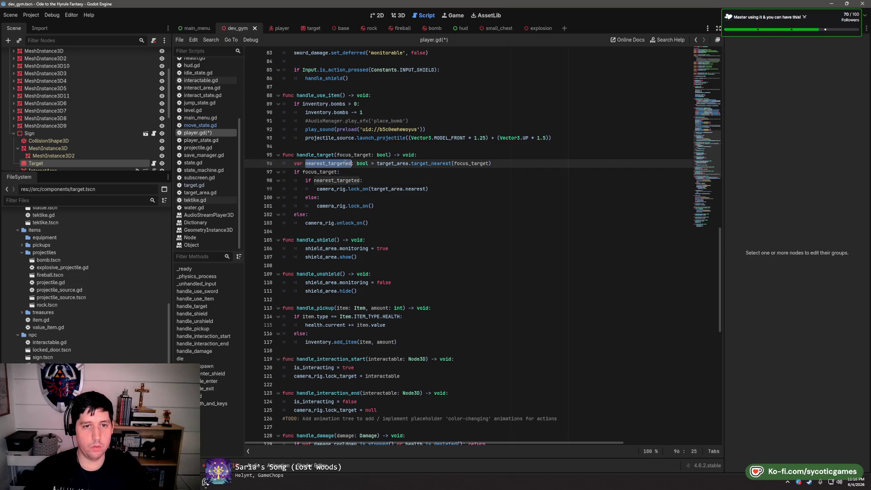
left_click(320, 172)
double_click(320, 172)
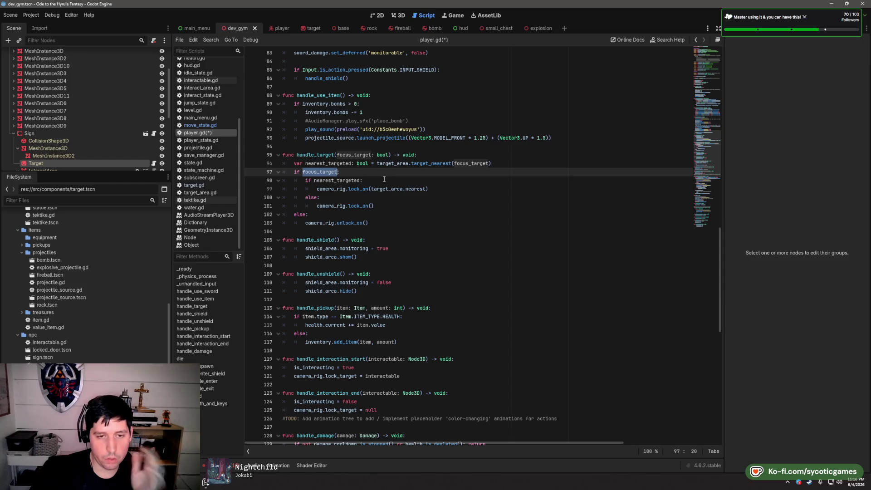
left_click(445, 204)
key("Up")
key("Up")
key("Up")
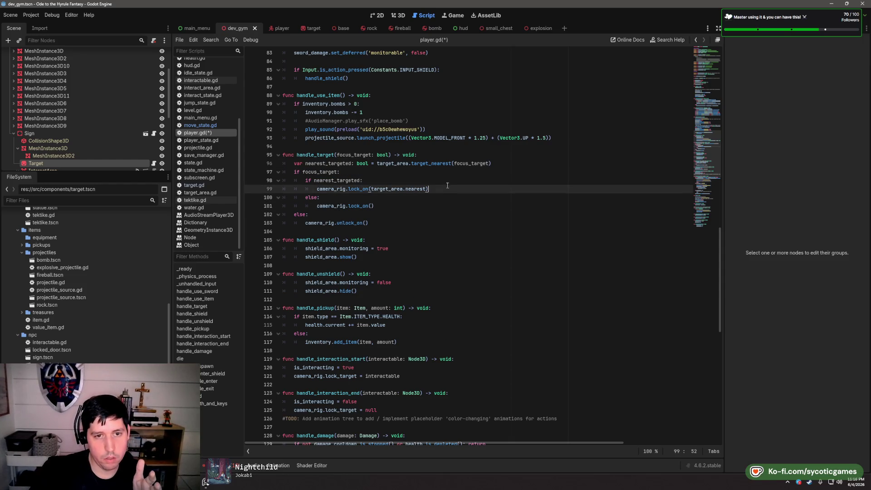
key("Up")
double_click(318, 173)
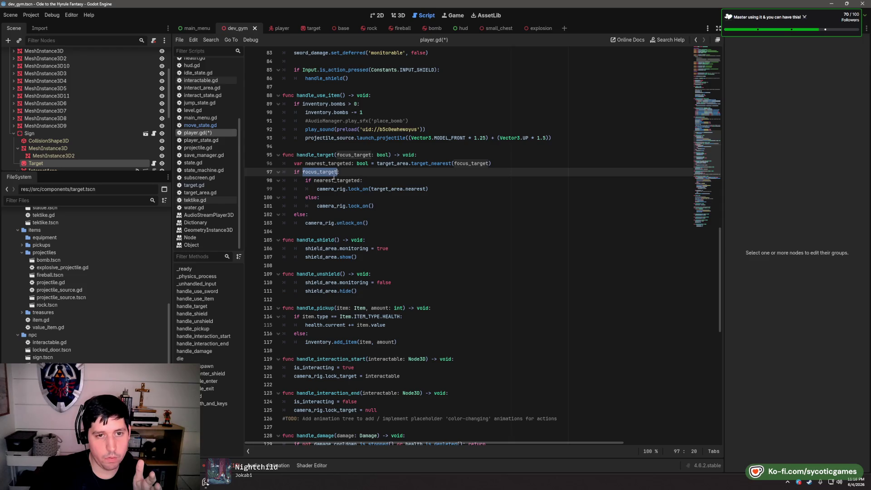
left_click(375, 174)
double_click(350, 182)
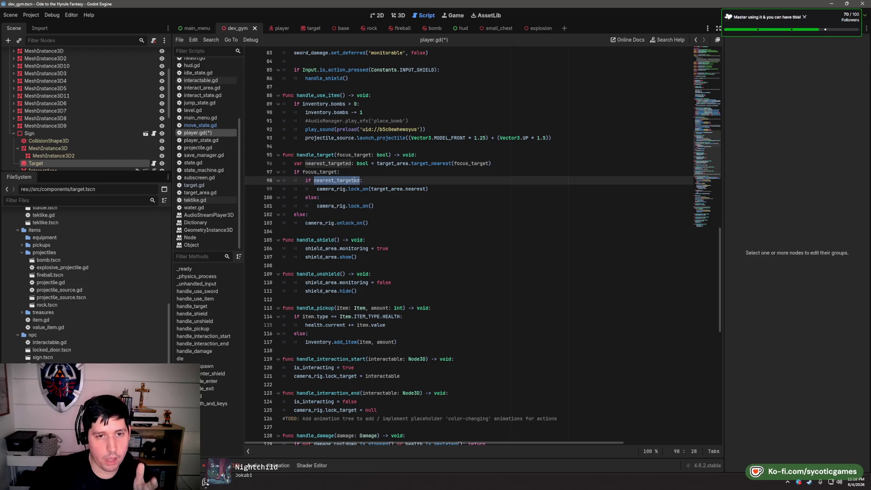
mouse_move(358, 181)
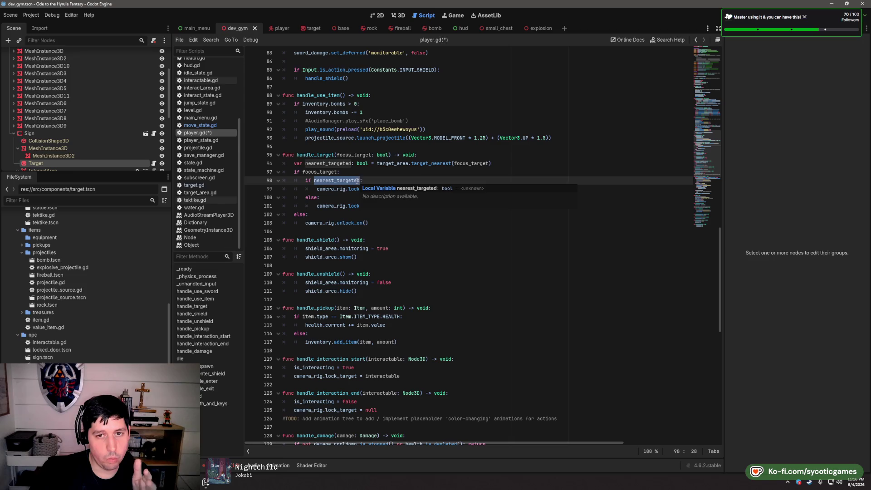
left_click(441, 189)
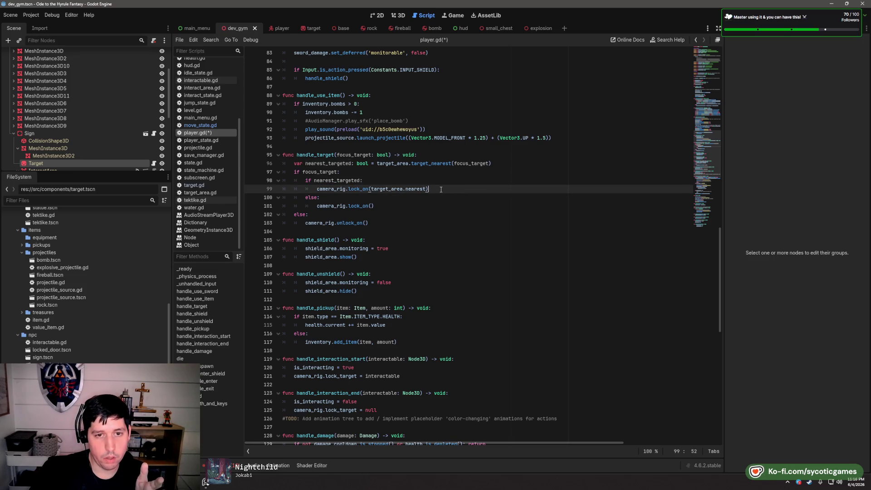
left_click(376, 206)
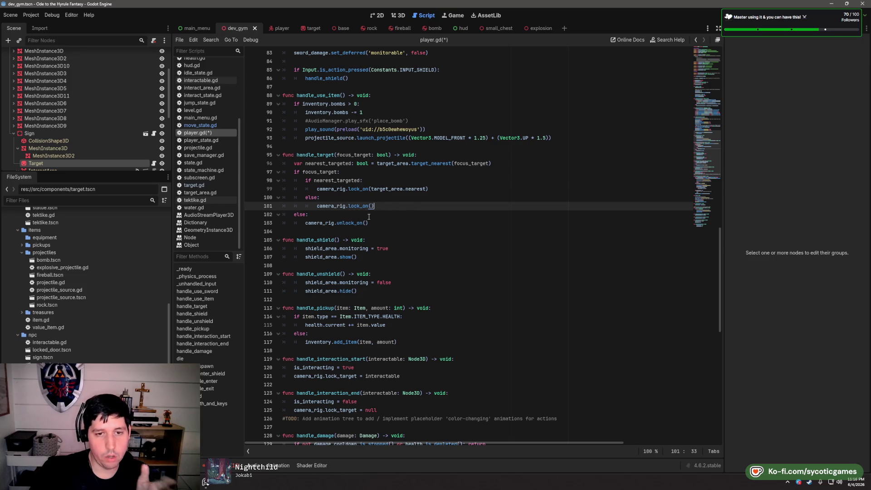
mouse_move(370, 209)
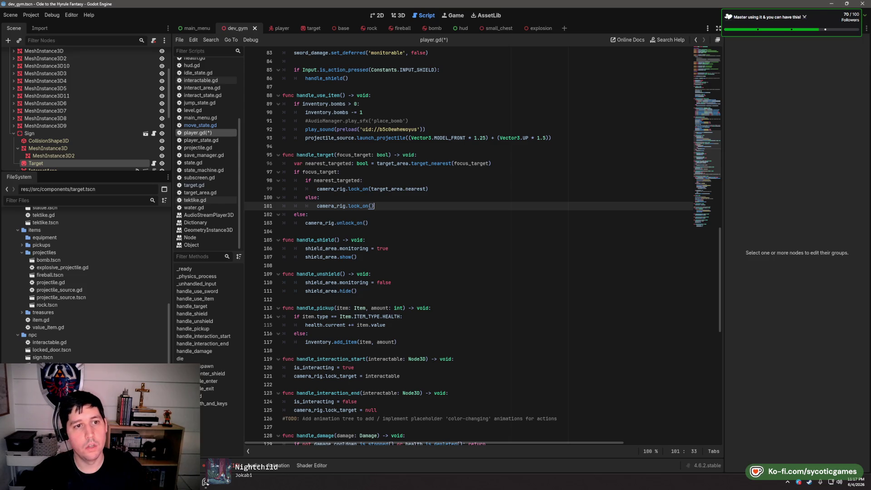
key("F6")
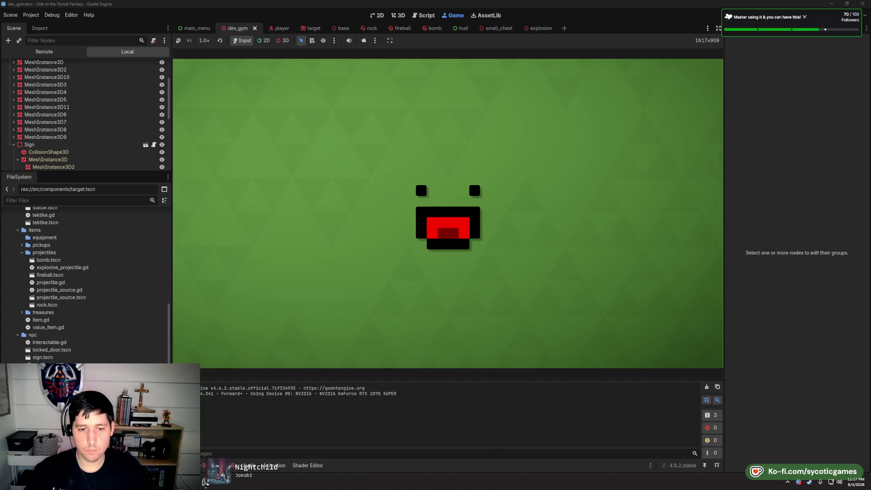
Stop the test run with F8 and return to player.gd
key("F8")
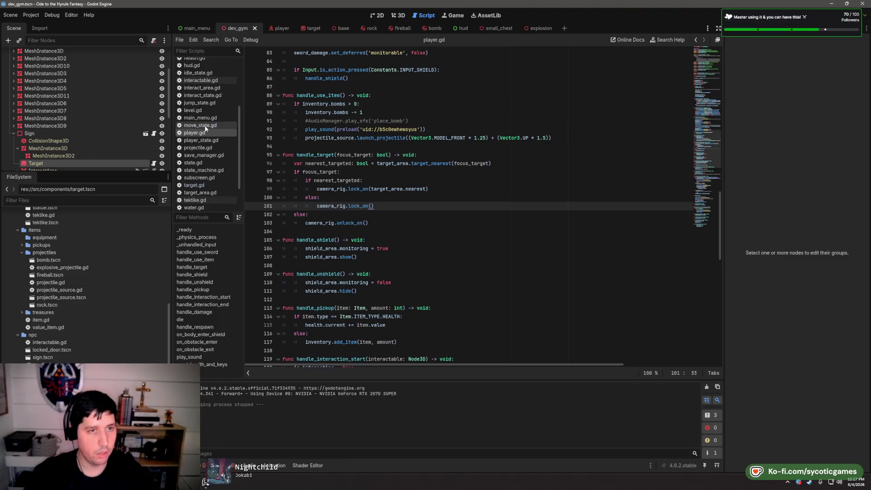
Copy the 'if not target_input:' block from move_state.gd into jump_state.gd
left_click(208, 104)
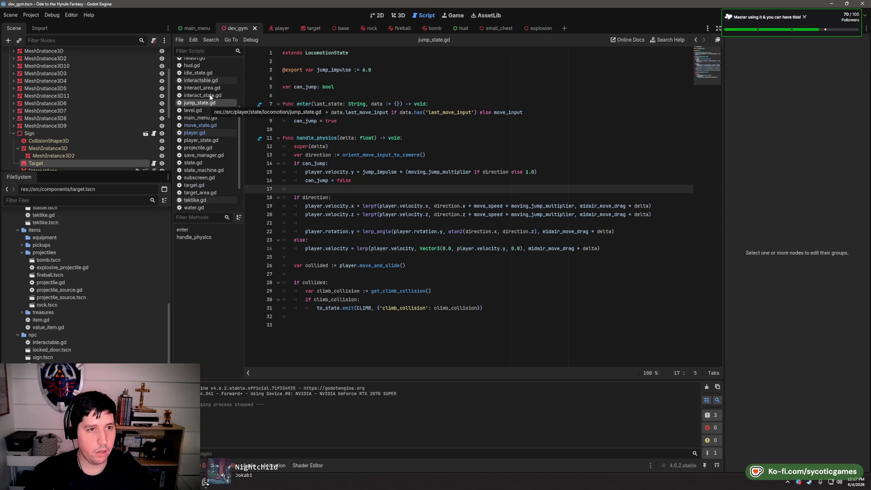
left_click(197, 123)
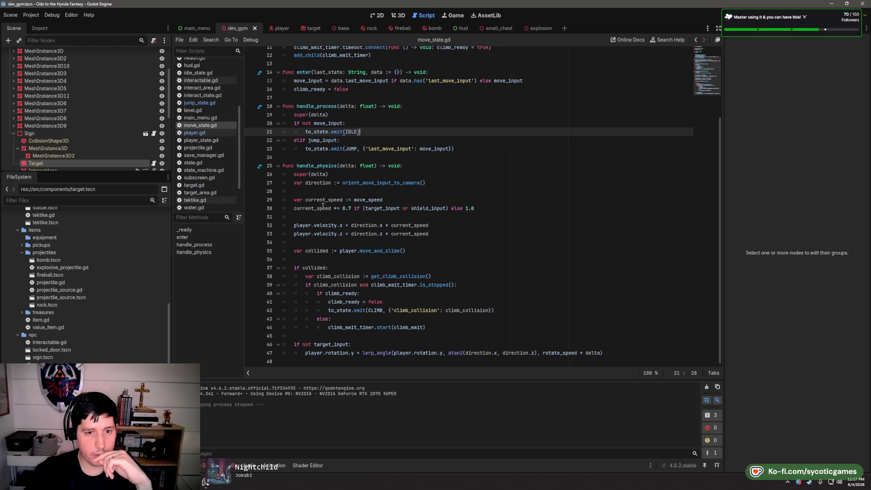
double_click(330, 345)
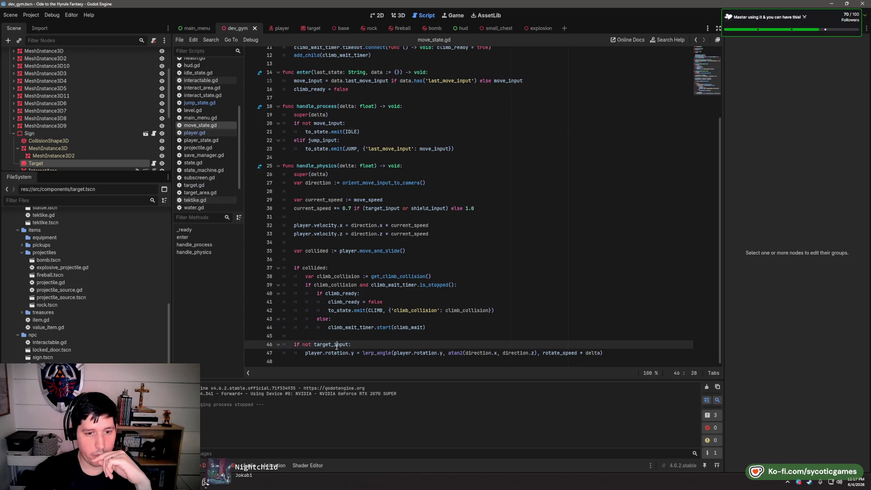
left_click_drag(635, 352, 636, 339)
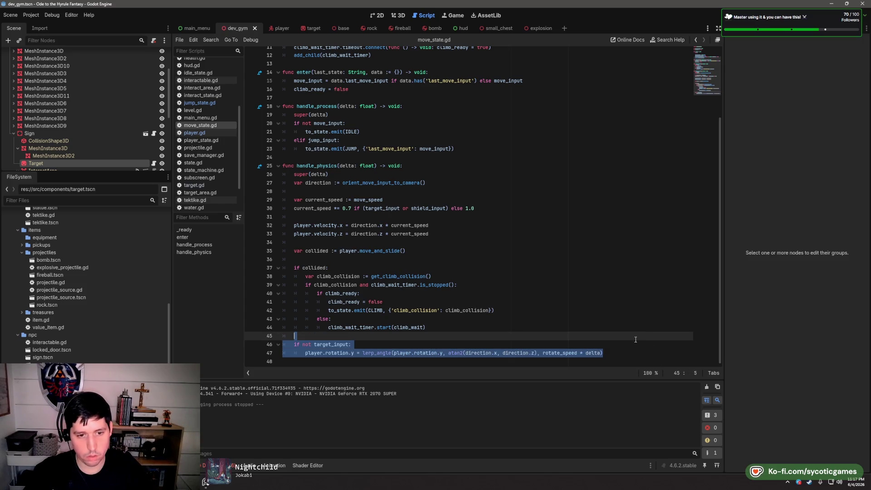
left_click(200, 103)
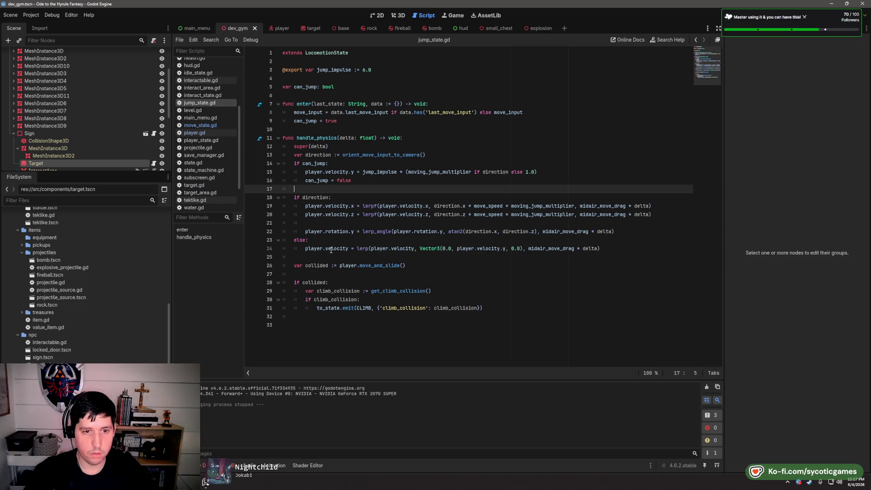
left_click(430, 224)
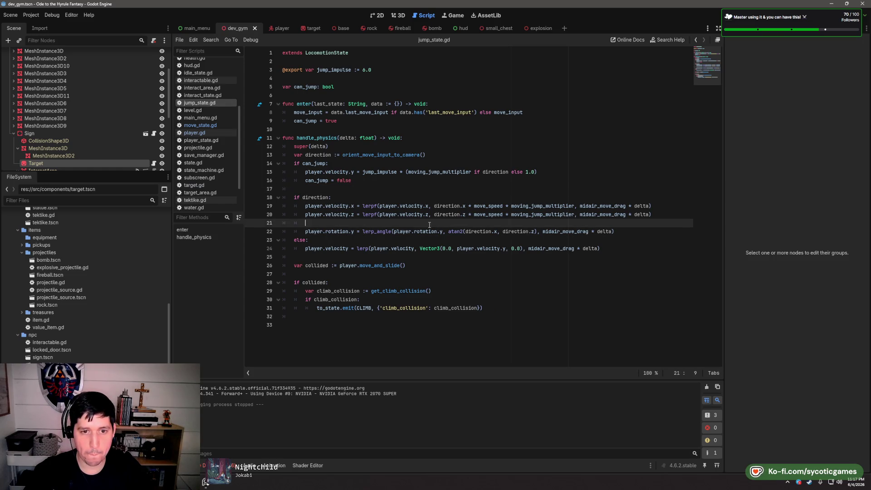
double_click(338, 232)
key("Up")
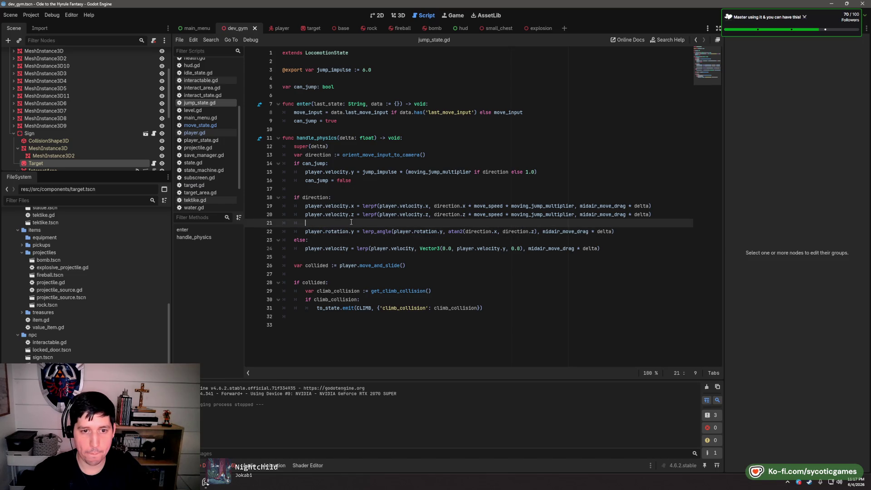
type("if not target_input: \t\tplayer.rotation.y = lerp_angle(player.rotation.y, atan2(direction.x, direction.z), rotate_speed * delta)")
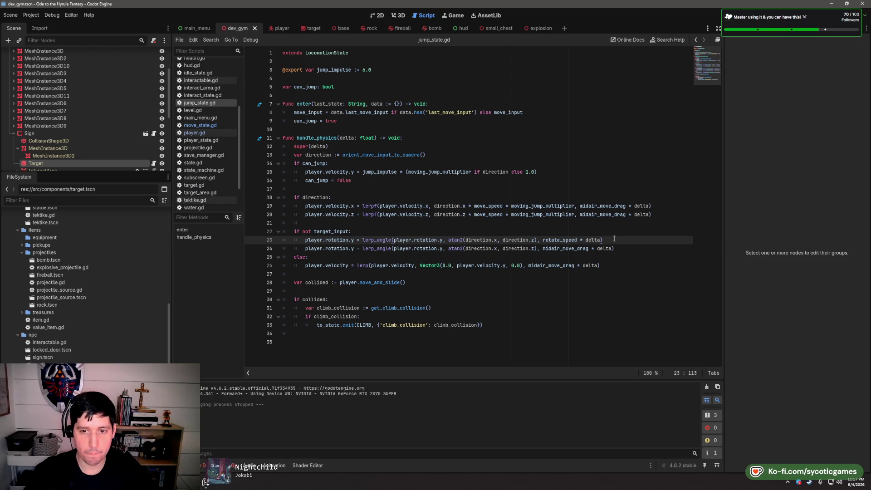
Drop the pasted rotate_speed line, indent the midair rotation under the condition, and save
triple_click(634, 242)
key("Delete")
left_click(294, 232)
key("Tab")
key("Down")
key("Tab")
left_click(402, 223)
key("ctrl+s")
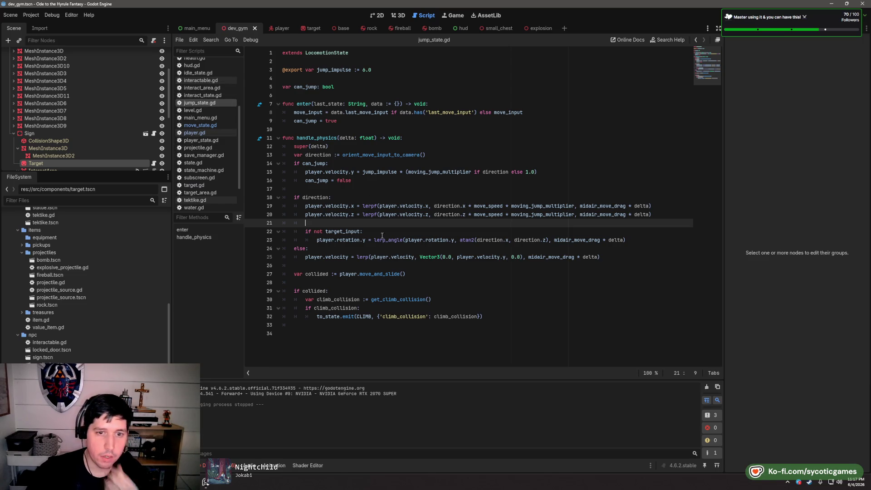
key("shift+Down")
key("shift+End")
scroll(192, 154, "up", 5)
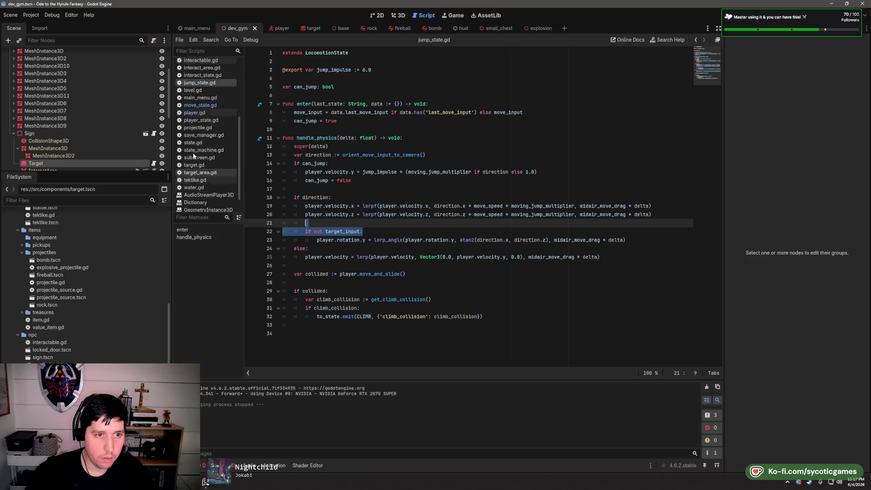
Open fall_state.gd and close documentation.gd
left_click(197, 116)
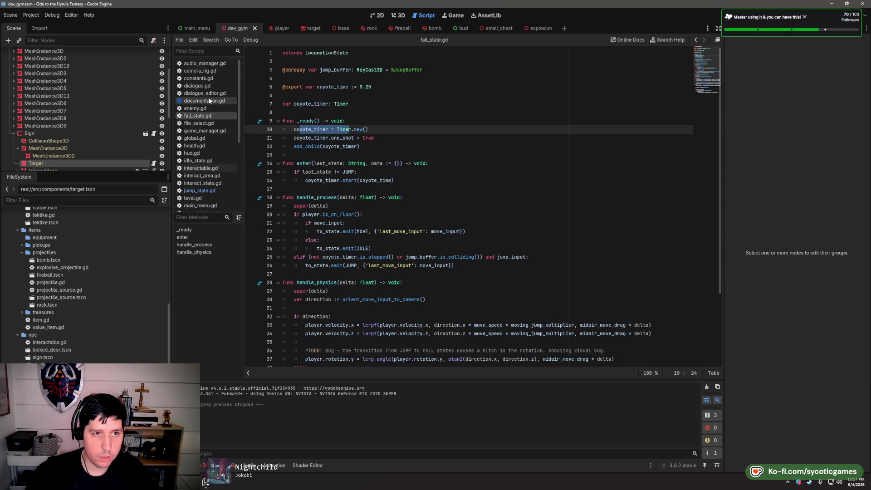
right_click(210, 102)
left_click(229, 125)
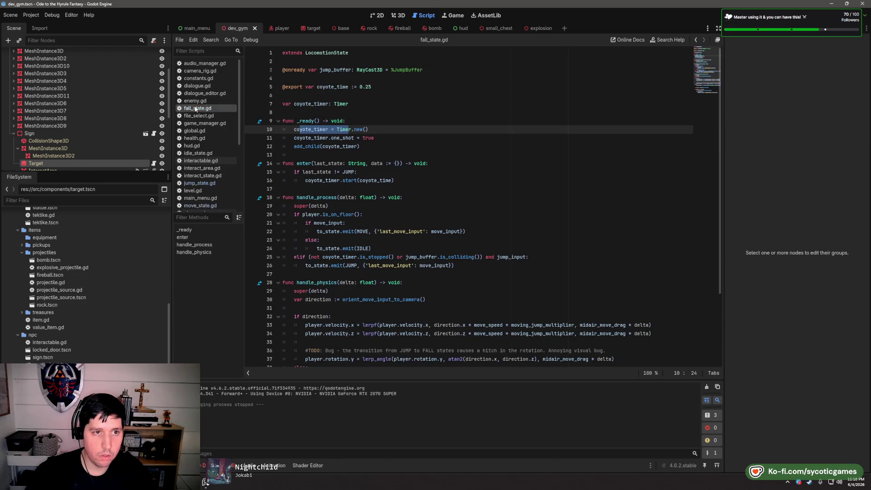
Wrap fall_state.gd's midair rotation line in 'if not target_input:' and launch the game
scroll(318, 195, "down", 4)
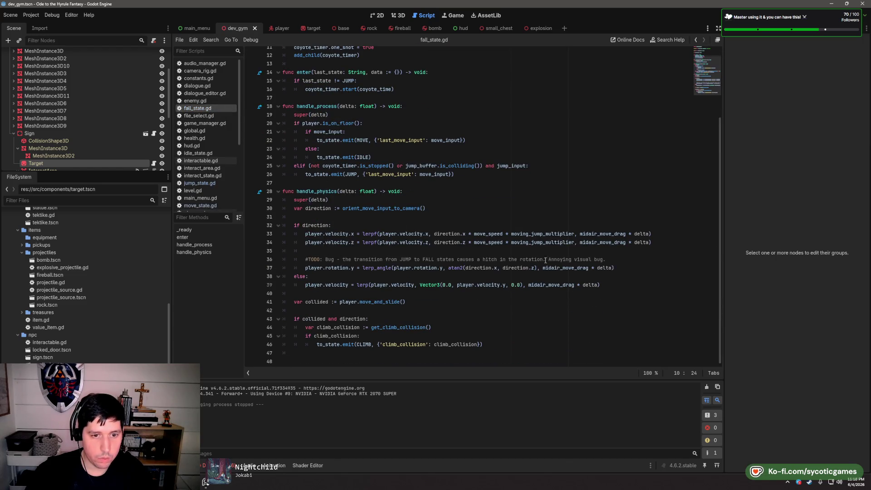
left_click(645, 259)
key("Return")
key("Return")
type("if not target_input:")
left_click(309, 285)
key("Tab")
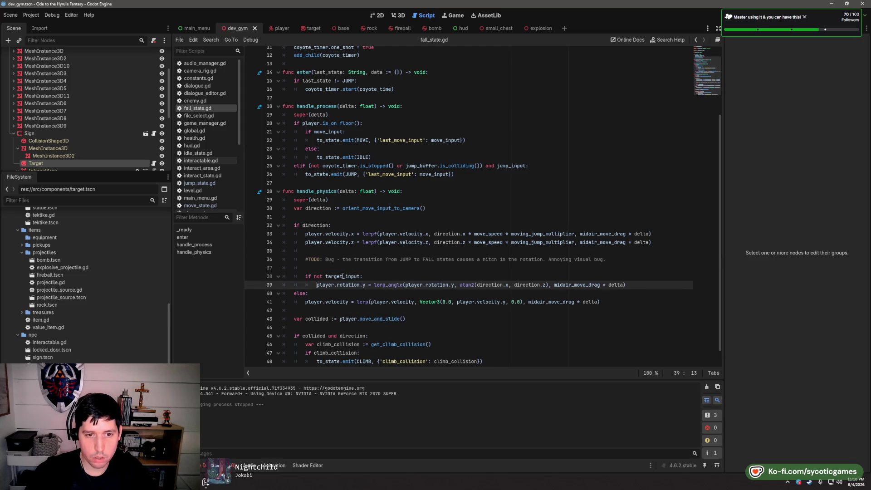
left_click(349, 267)
key("BackSpace")
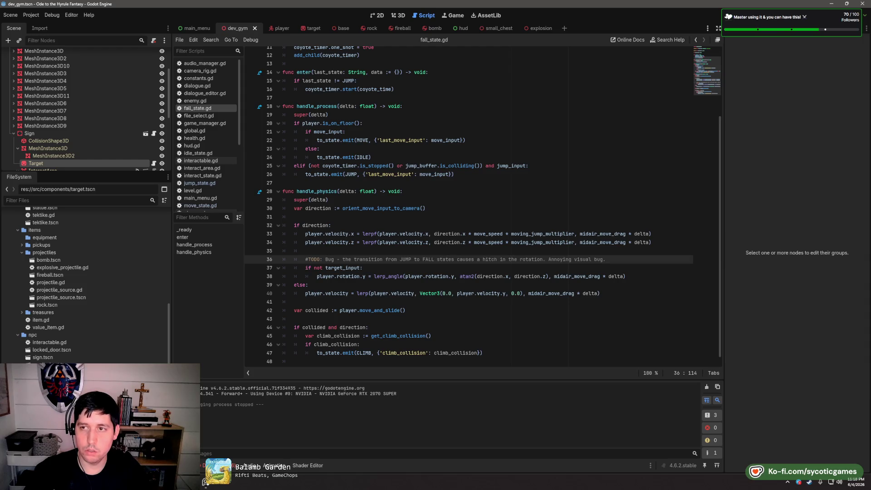
key("F6")
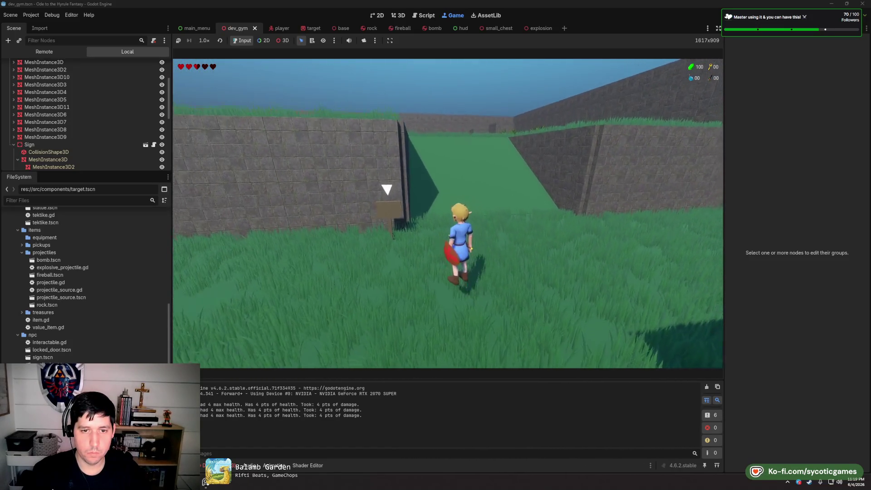
Pause the game with Esc and stop the test run
key("Escape")
left_click(593, 261)
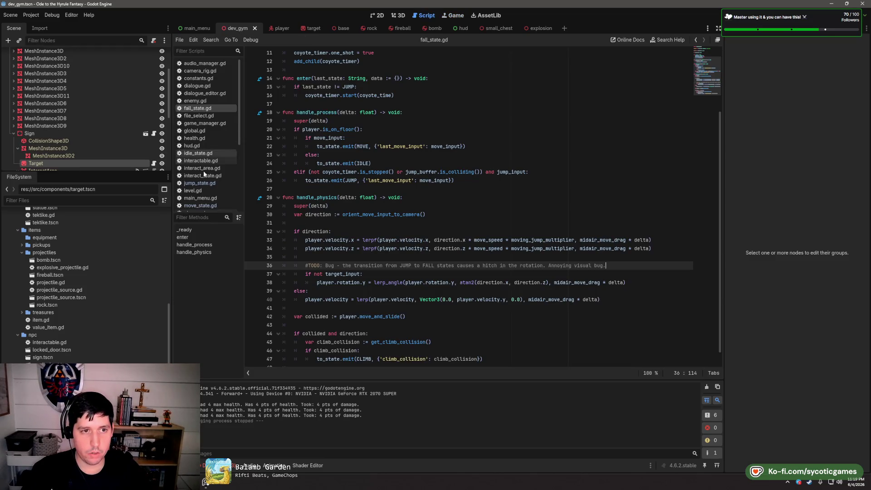
In jump_state.gd, finish the line-21 TODO about linear jump direction being backward, then save
left_click(202, 183)
left_click(487, 223)
type("#TODO:")
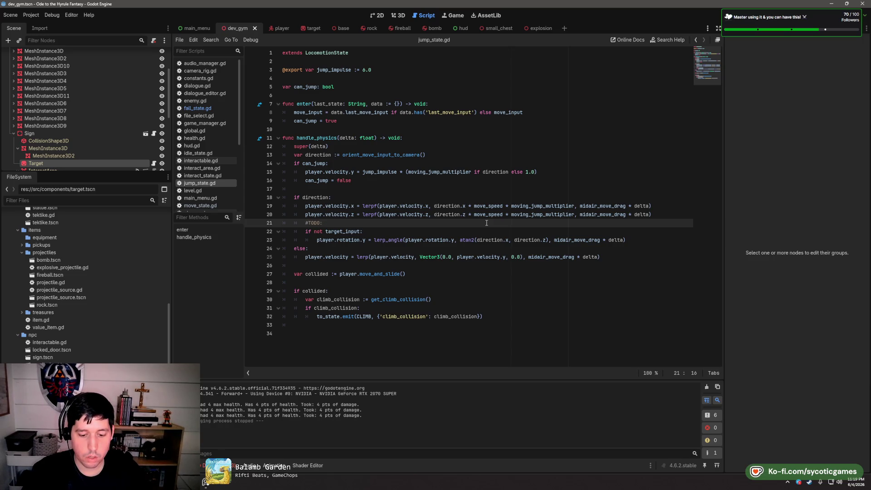
type("If target")
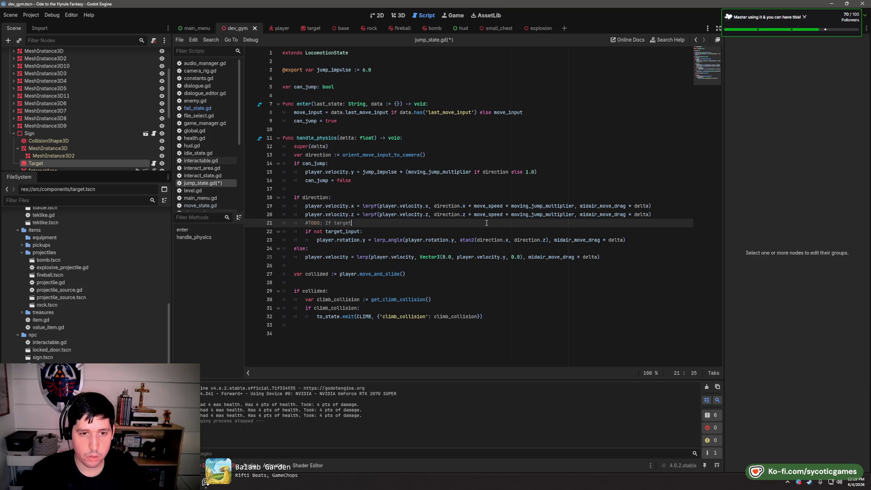
type("_input, r")
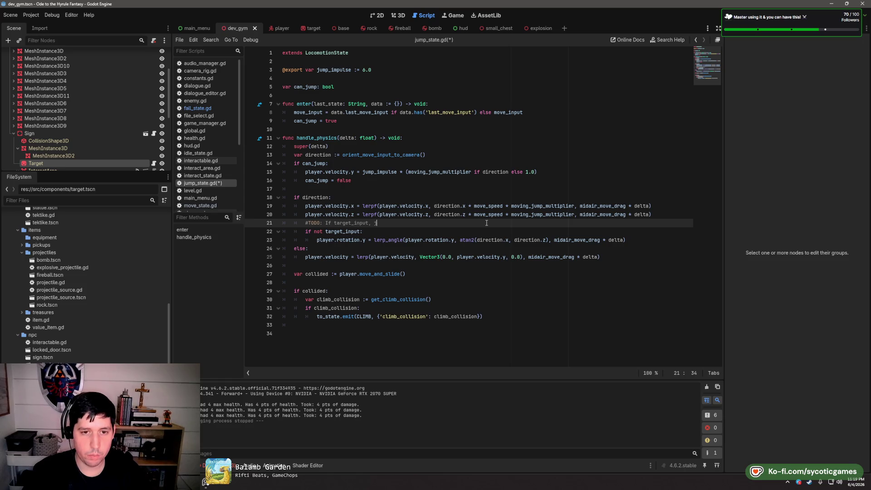
type(" should")
type(" be in a linear direction (side")
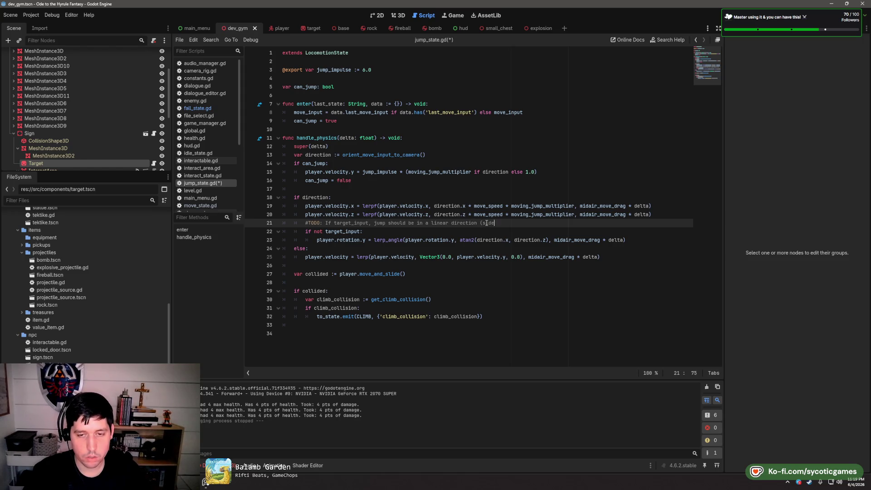
type("mp st")
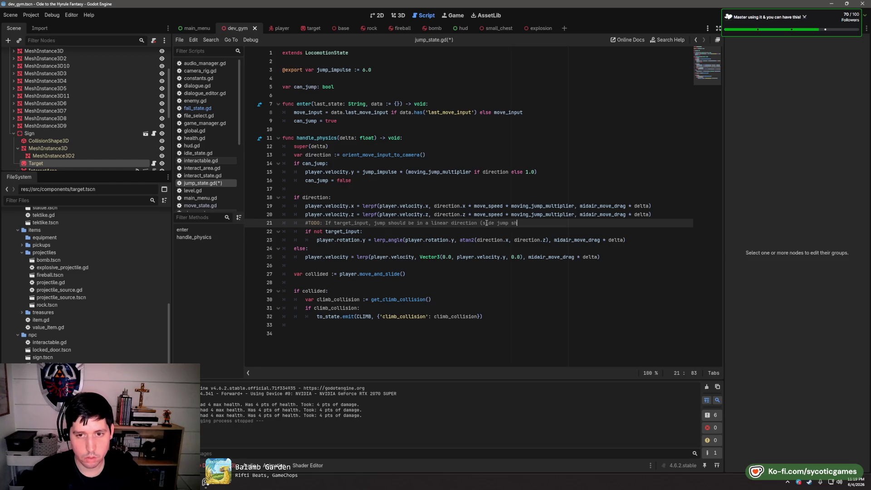
type("d be")
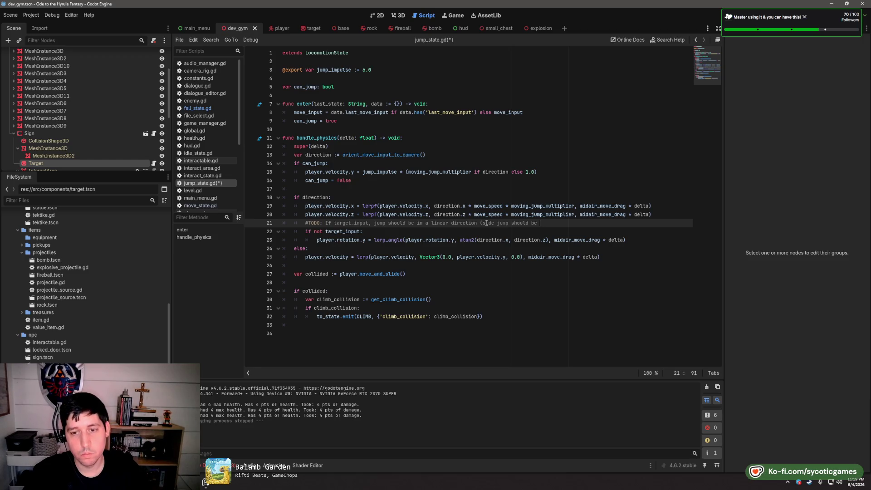
type("ft ")
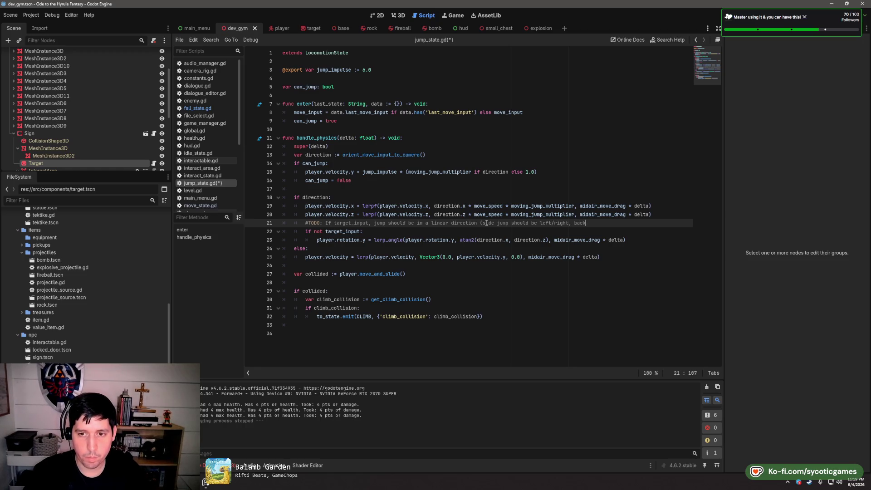
type(" ju")
type("mp should be bak")
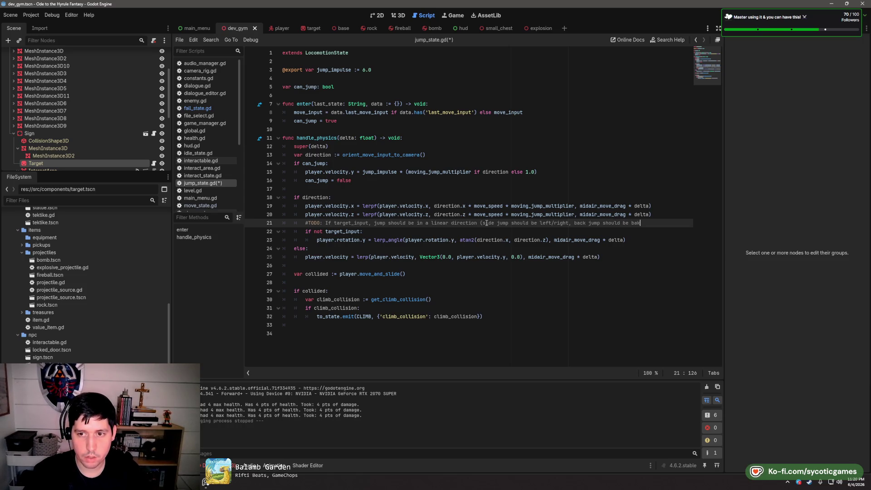
type("card")
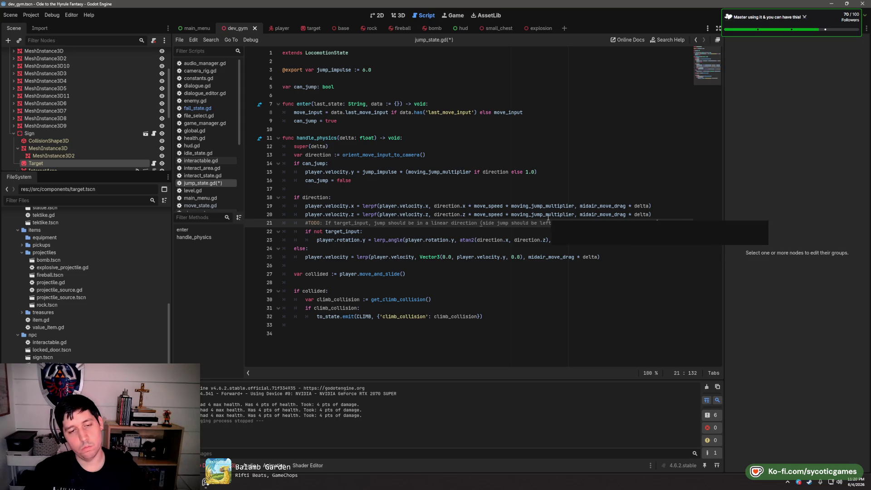
left_click(382, 251)
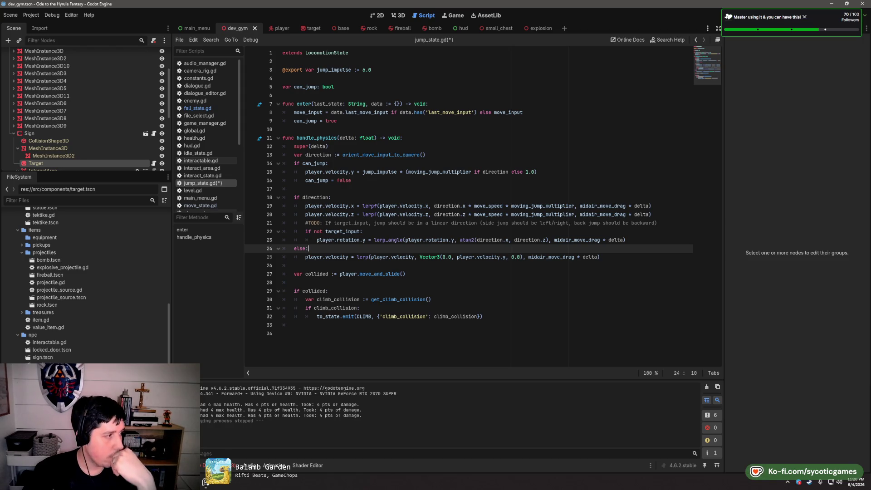
key("ctrl+s")
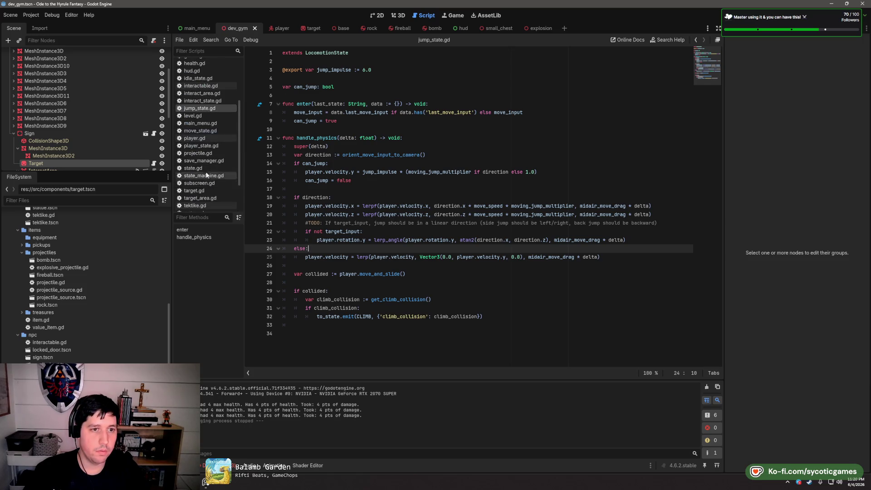
scroll(207, 162, "down", 5)
Add 'if target_state == new_state: return' as the first line of target.gd's target_state setter
left_click(199, 146)
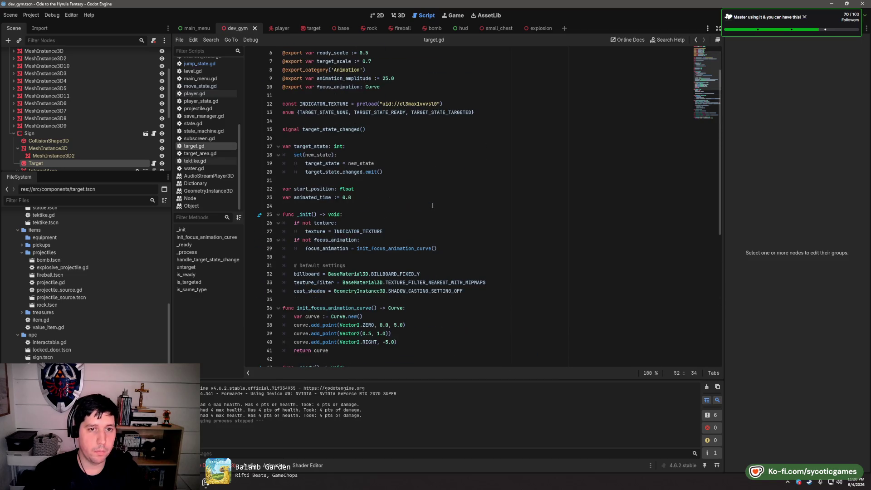
double_click(314, 146)
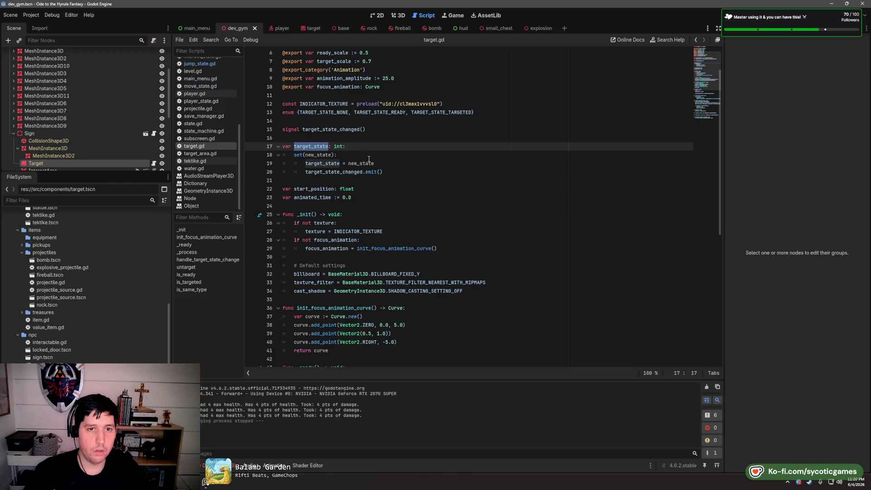
left_click(452, 154)
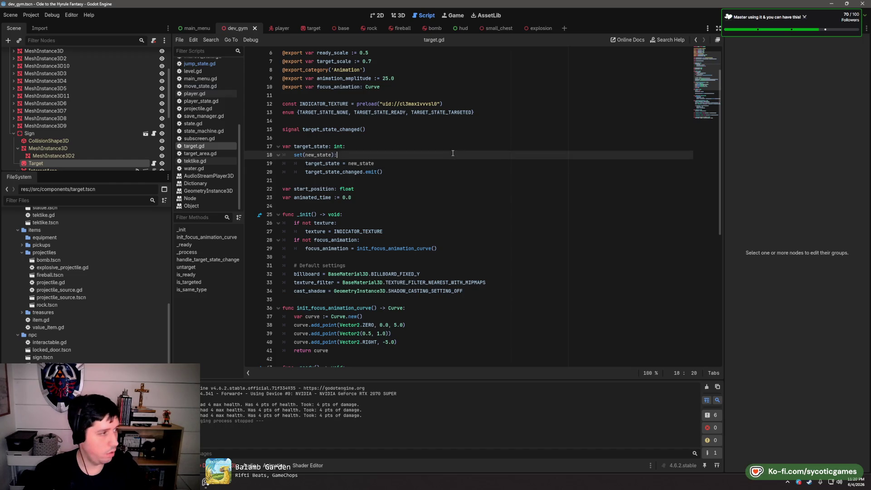
left_click(208, 155)
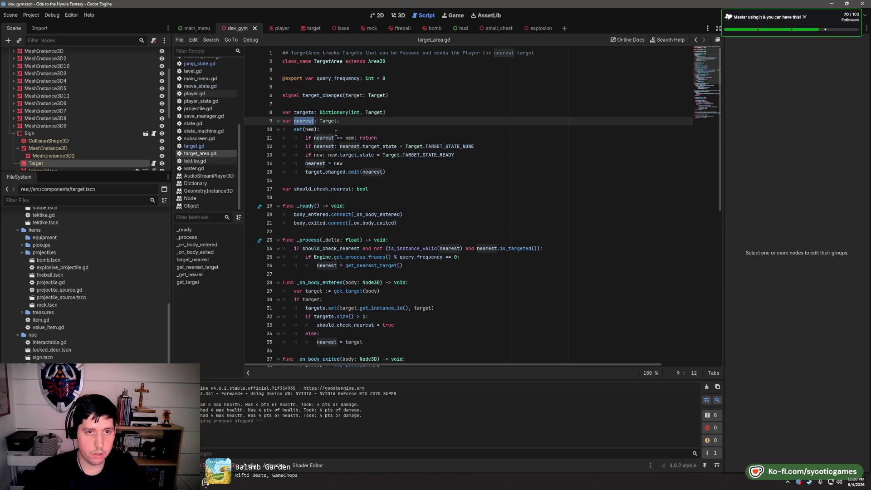
left_click(206, 146)
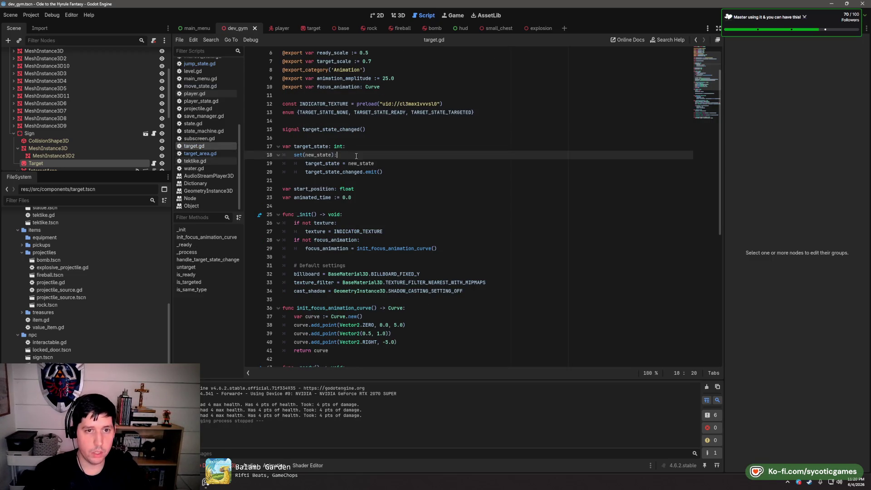
key("Return")
type("iftarget_state == new")
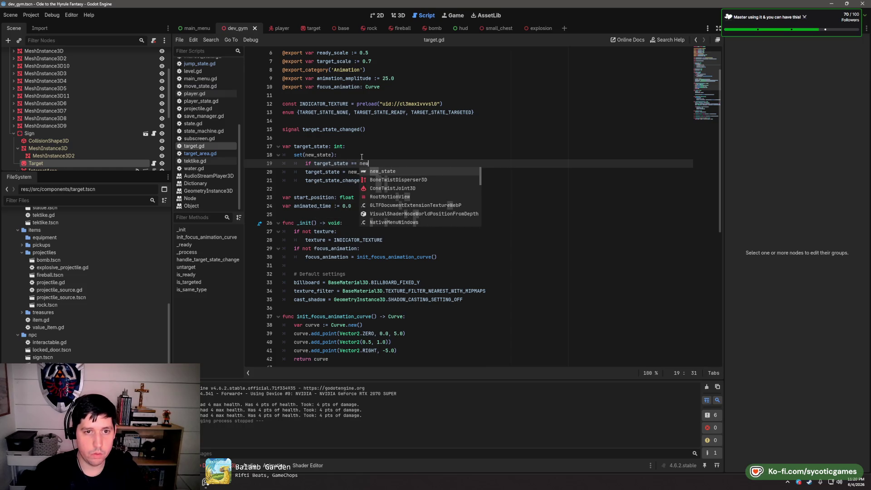
type("_state : return")
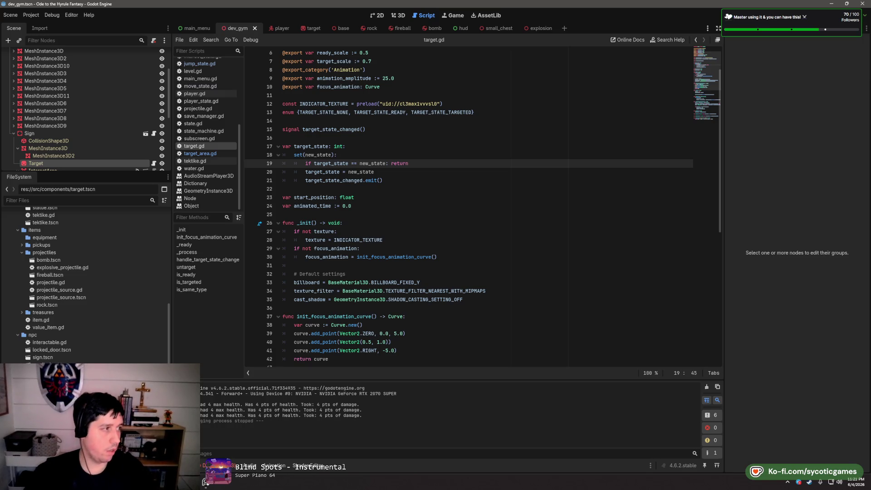
scroll(387, 214, "down", 1)
scroll(387, 214, "down", 10)
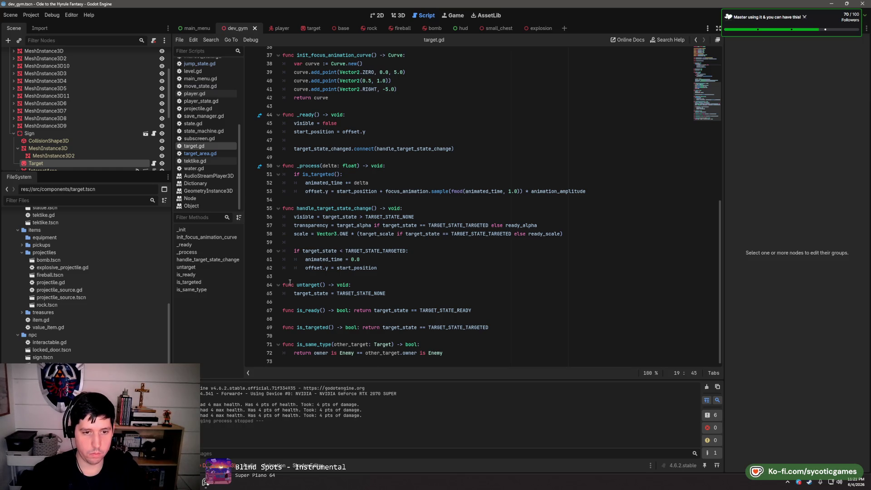
In get_target, add 'var target := from.get_node_or_null("Target")' above the if check
left_click(207, 154)
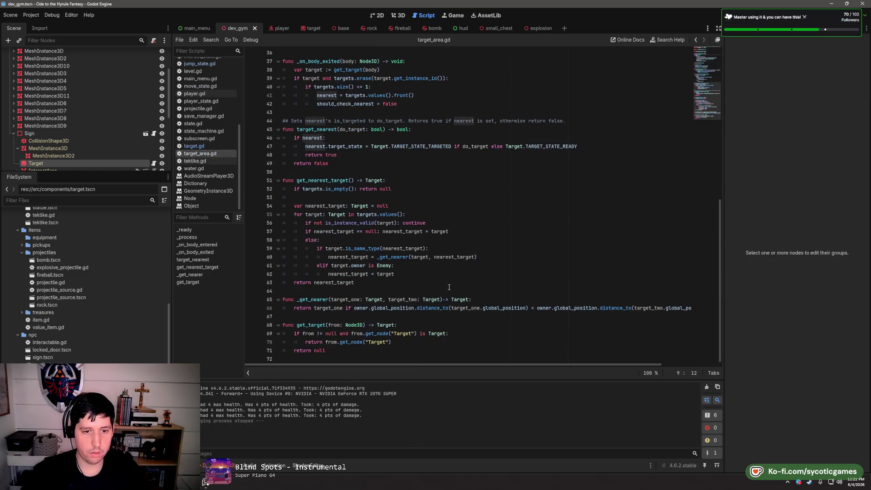
double_click(382, 334)
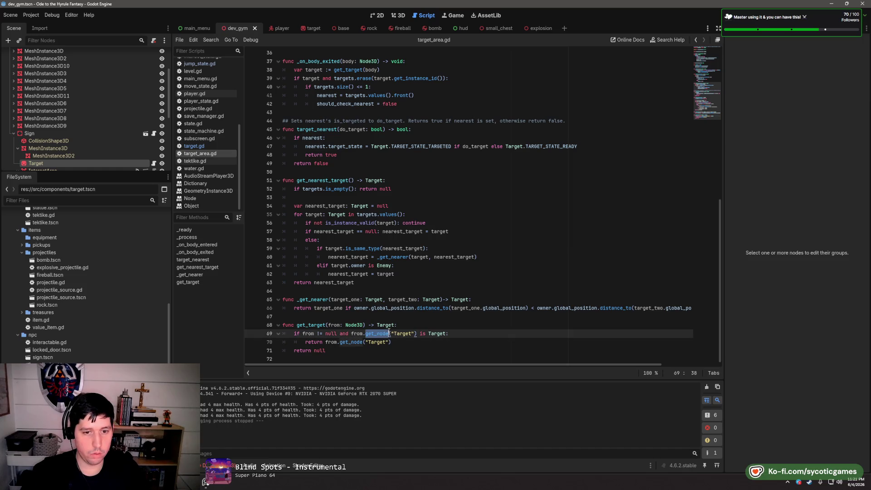
left_click(353, 334)
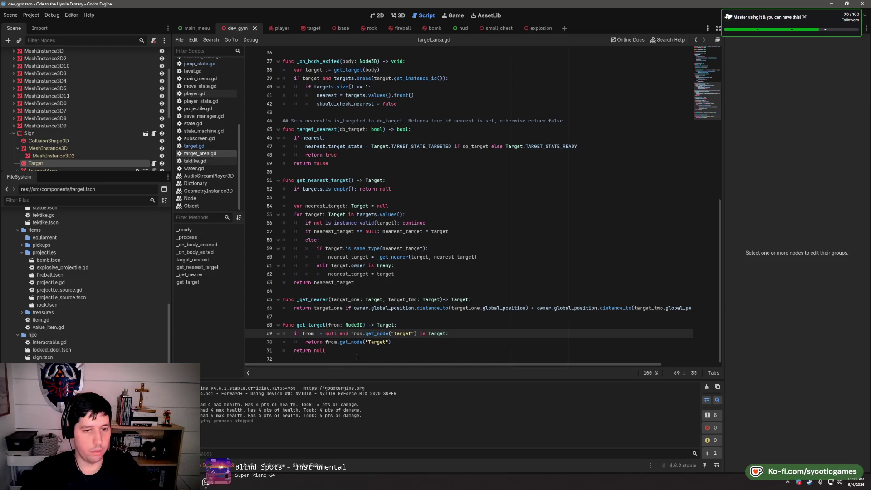
left_click_drag(351, 334, 417, 335)
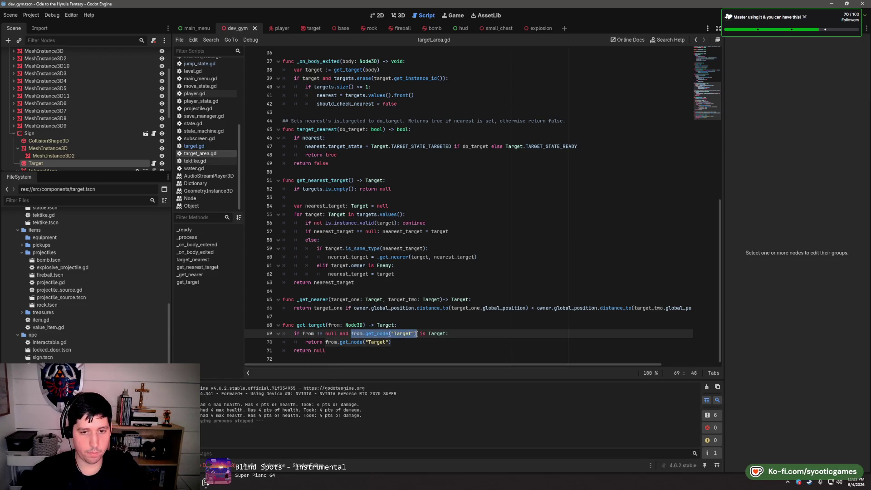
left_click(585, 324)
key("Return")
type("va")
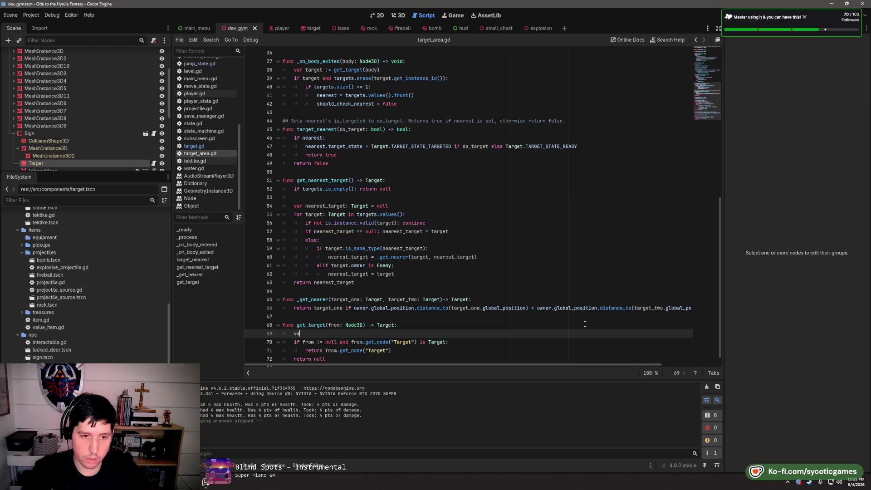
type("r target := ")
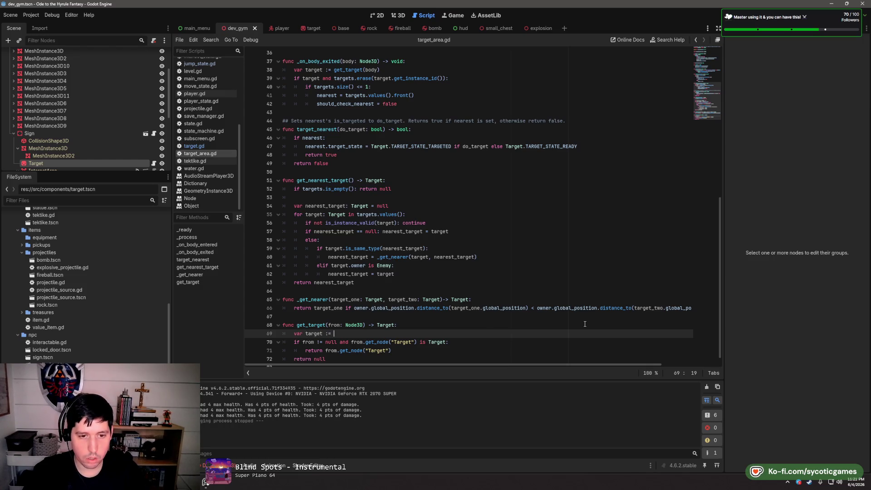
type("from.get_node(\"Target\")")
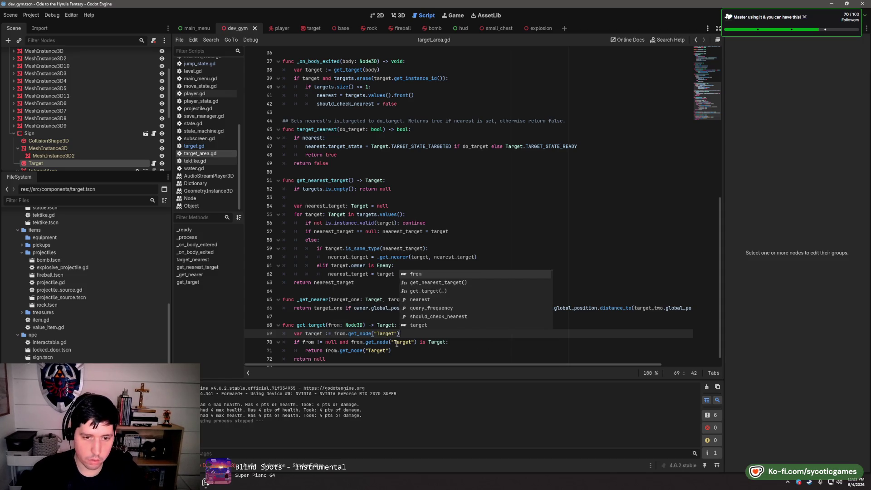
key("Left")
key("Left")
key("Left")
type("_")
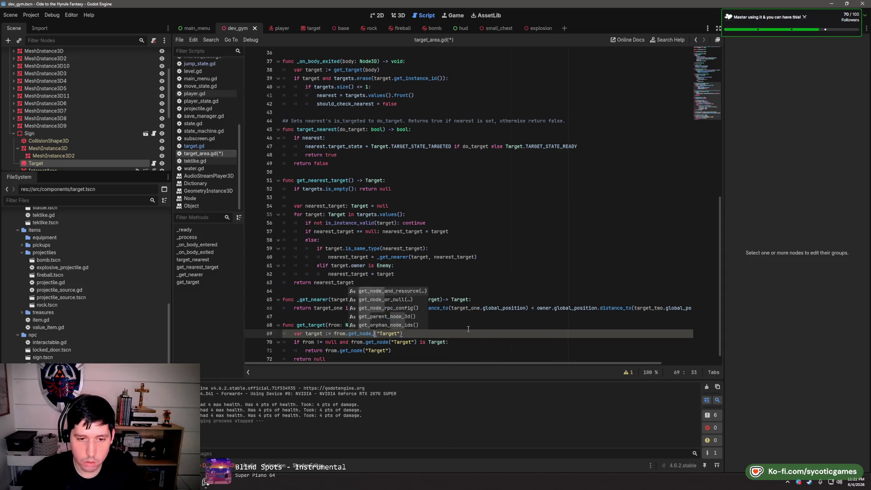
type("or_null")
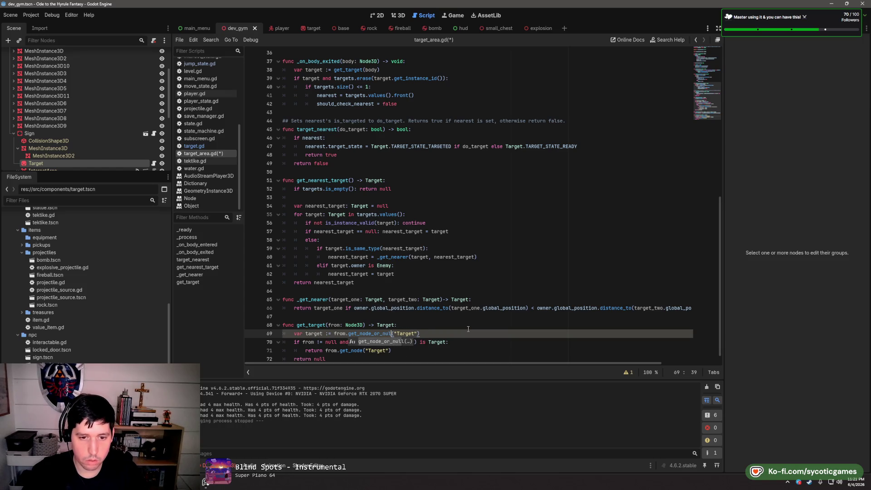
left_click(468, 326)
Replace both from.get_node("Target") lookups with target and save target_area.gd
scroll(335, 276, "down", 1)
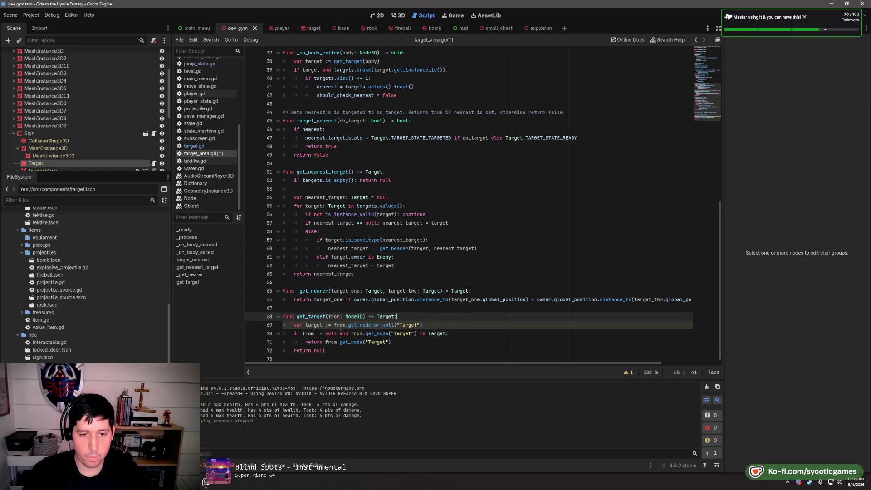
double_click(314, 325)
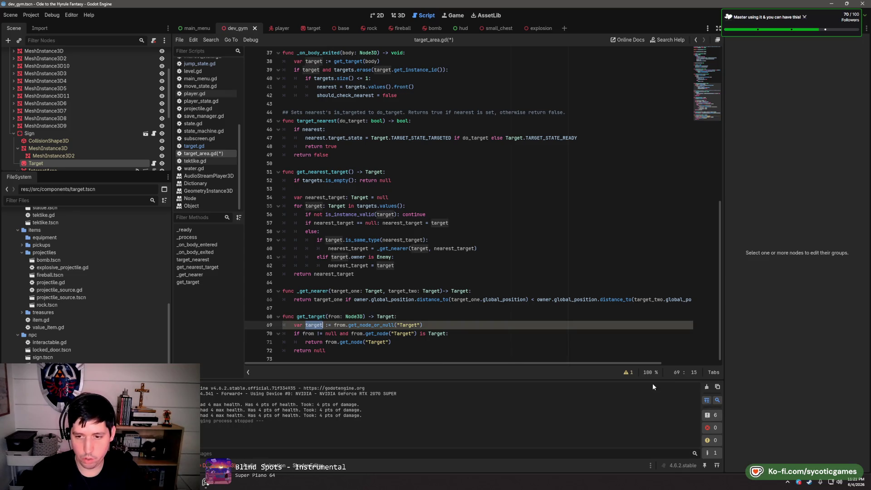
left_click(629, 373)
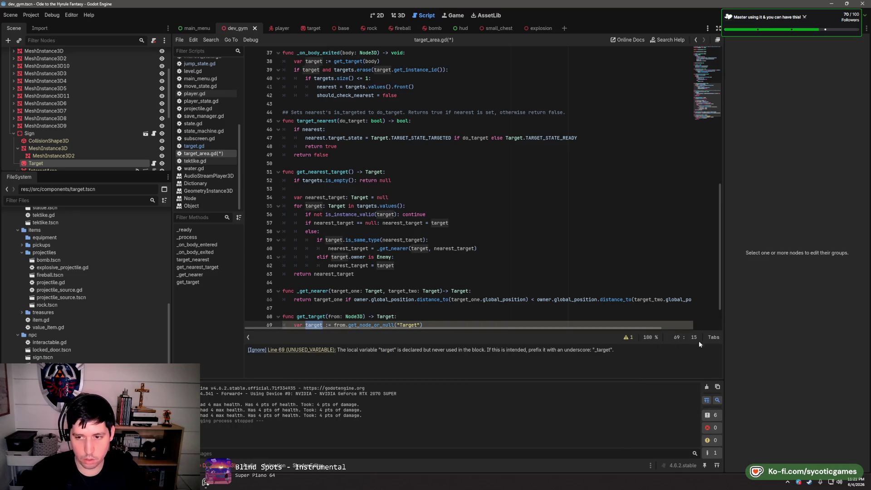
left_click(628, 338)
mouse_move(416, 334)
left_mouse_down()
mouse_move(352, 335)
mouse_move(391, 343)
left_mouse_up()
type("target")
left_click(327, 342)
type("target")
left_click(465, 309)
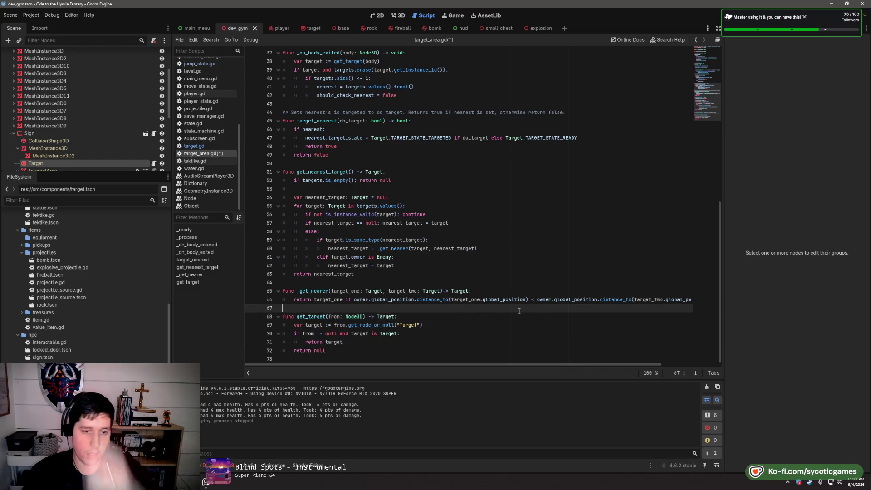
key("ctrl+s")
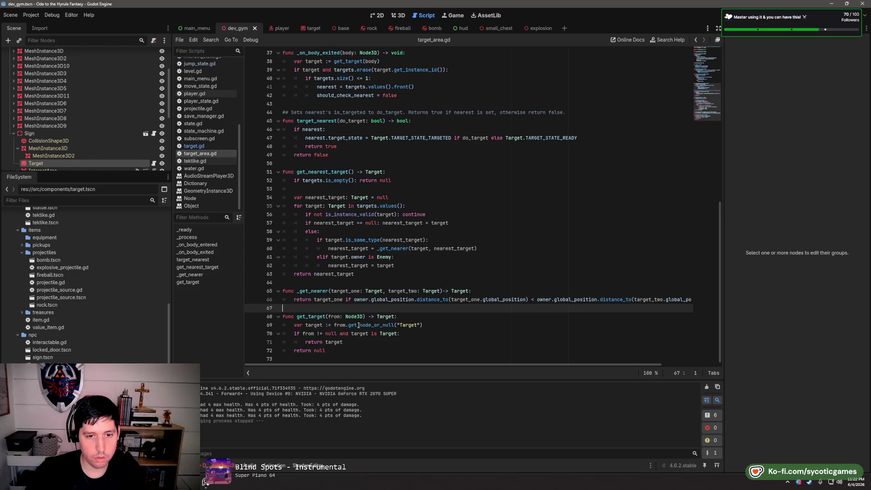
mouse_move(356, 325)
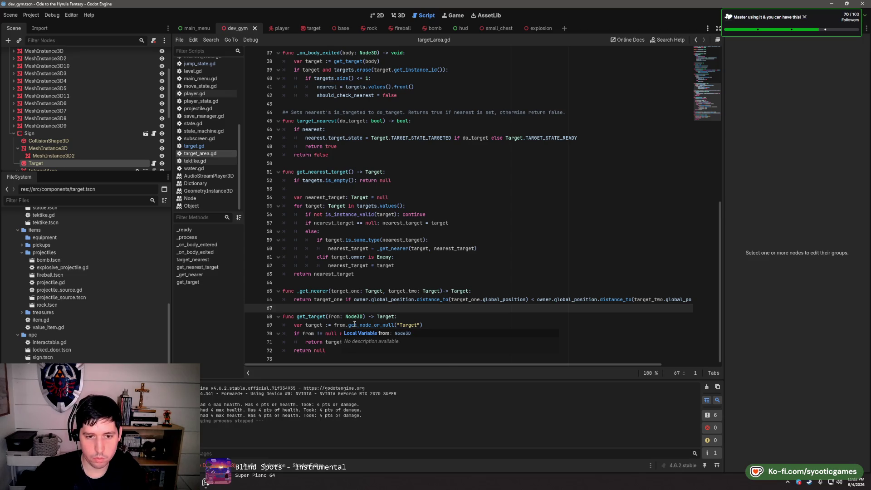
right_click(355, 325)
Read the get_node_or_null documentation, then return to target_area.gd
left_click(384, 431)
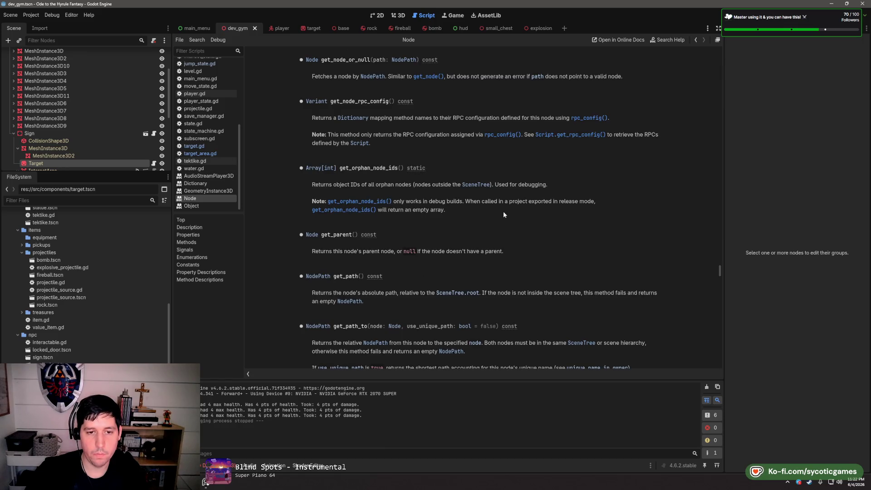
scroll(504, 213, "down", 3)
scroll(504, 214, "up", 4)
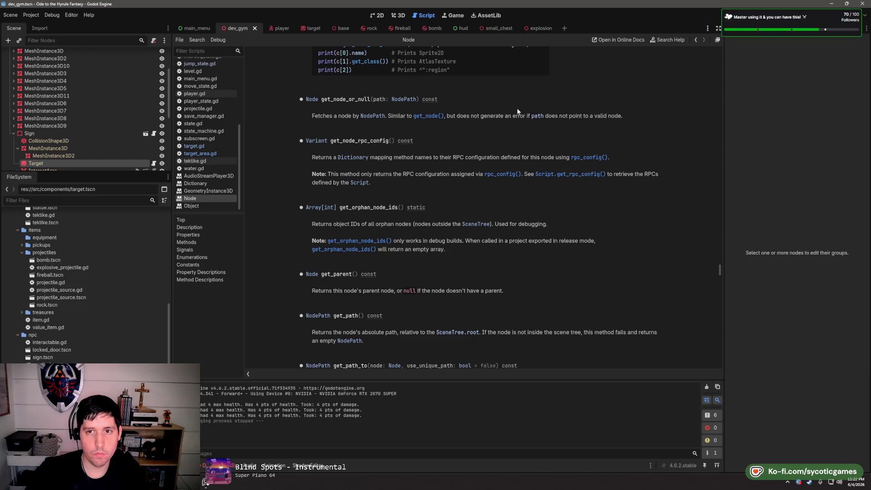
left_click(217, 146)
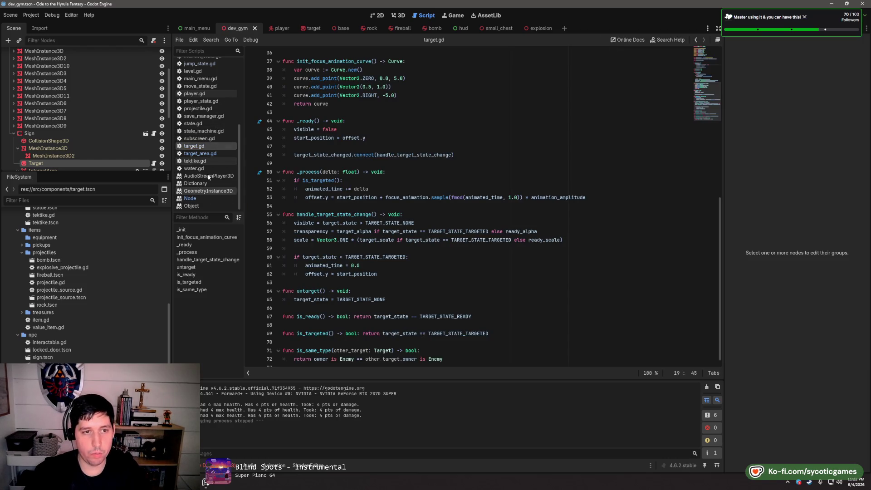
left_click(216, 155)
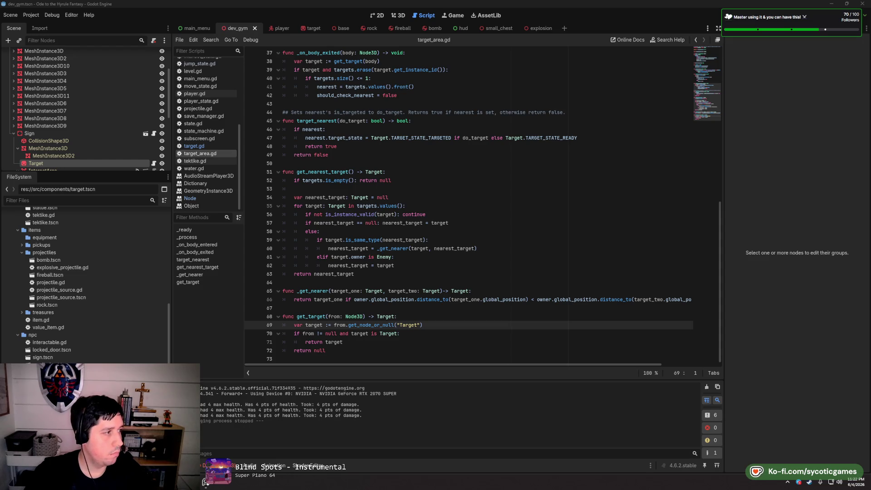
Add 'if from == null: return' at the top of get_target
key("Up")
key("End")
key("Return")
type("if from == ")
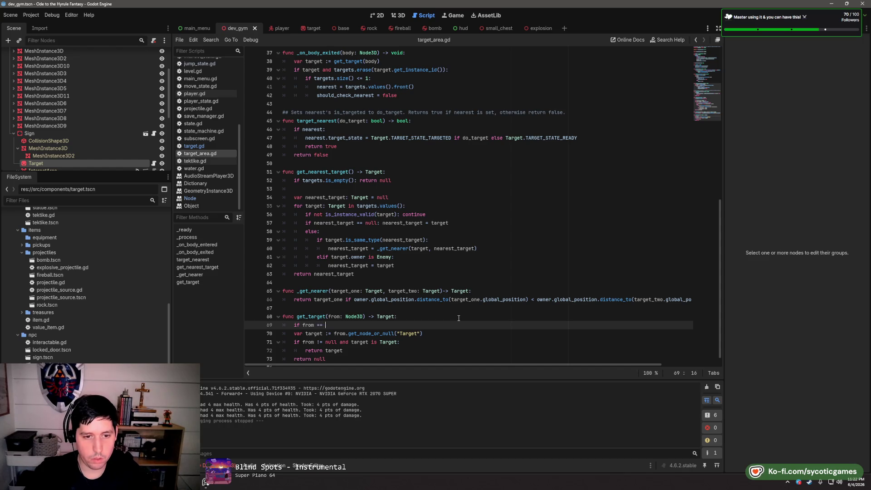
type("null: return")
Replace the three-line check with 'return target if target is Target else null' and save
scroll(431, 313, "down", 1)
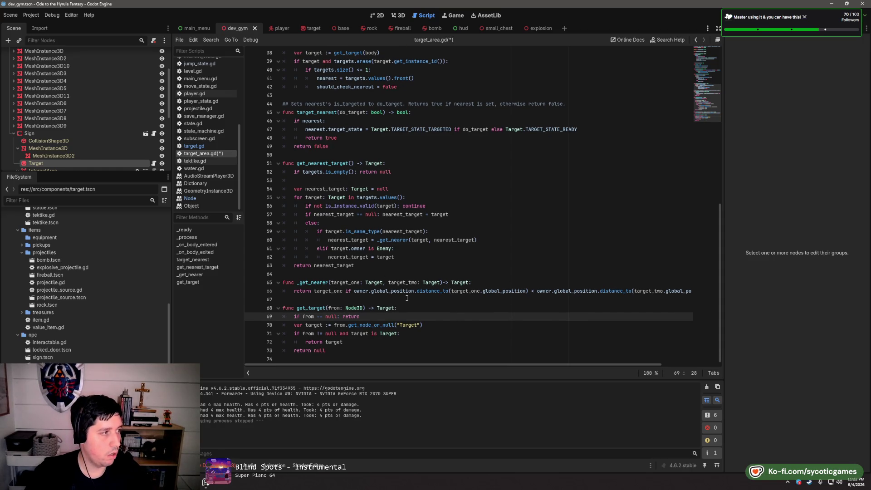
left_click(449, 326)
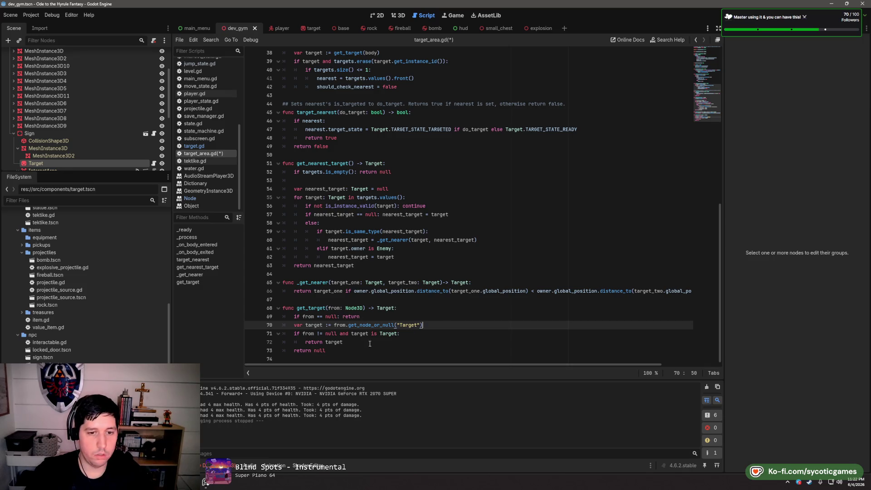
left_click_drag(342, 354, 292, 334)
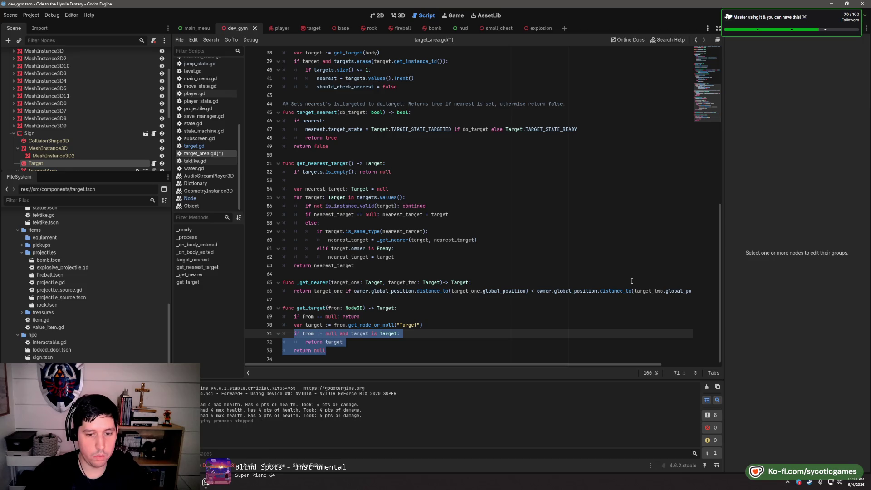
type("return ")
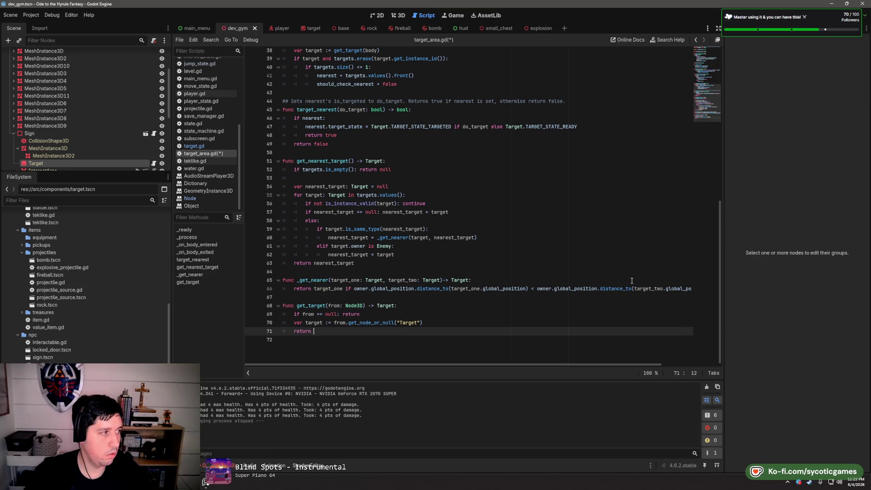
type("target if target is Target else nu")
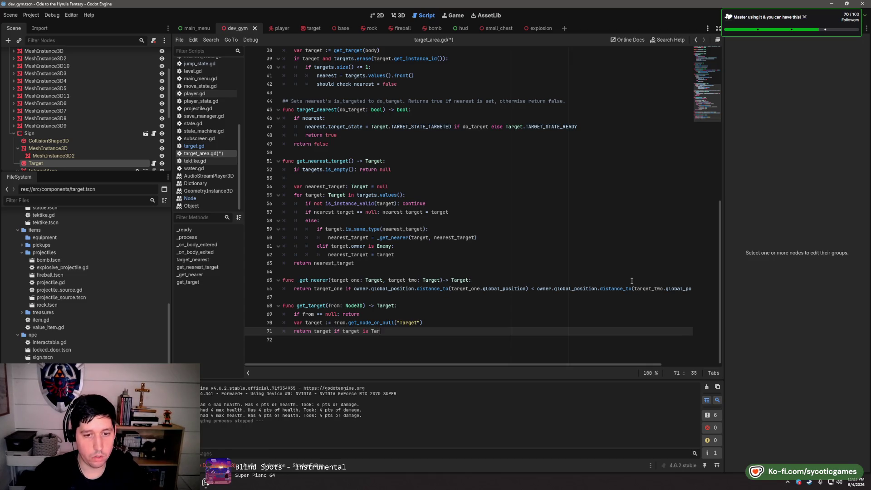
type("ll")
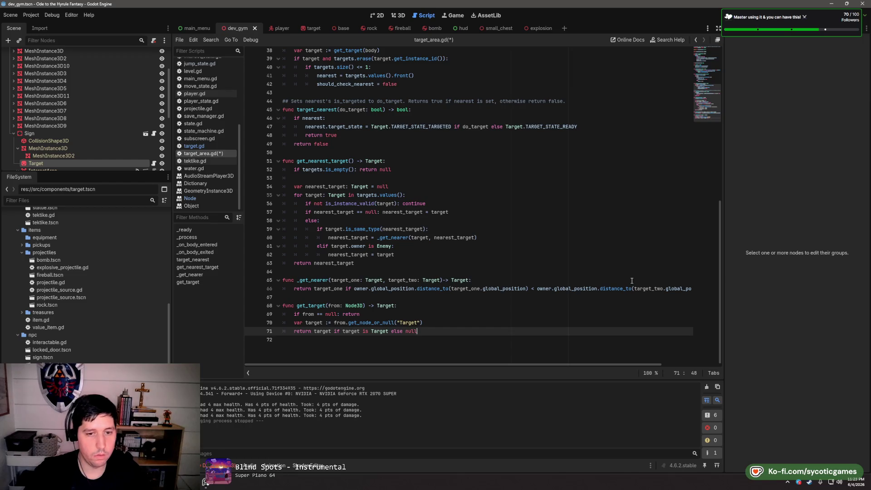
left_click(548, 296)
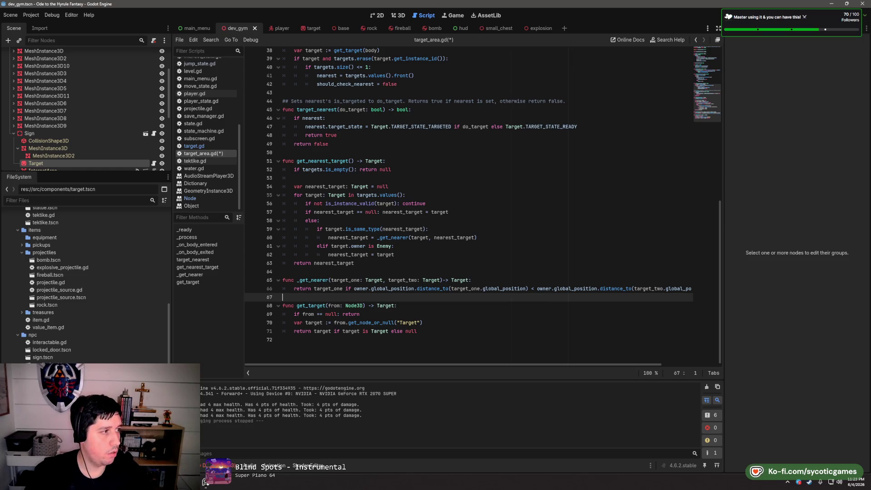
key("ctrl+s")
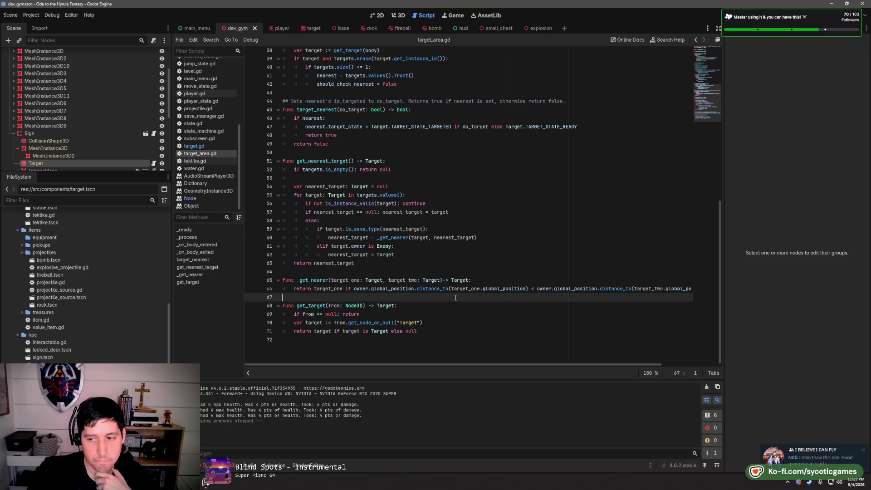
Locate is_same_type in target.gd and its call on line 59 of target_area.gd
left_click(217, 147)
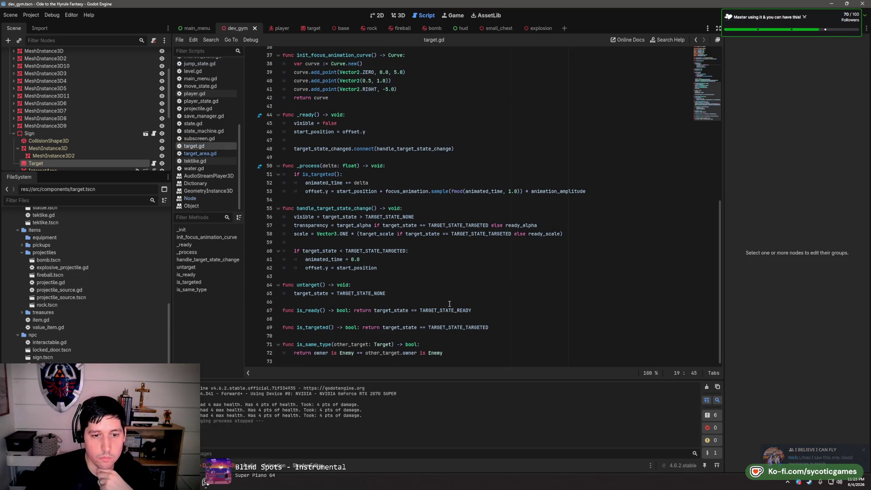
left_click(463, 337)
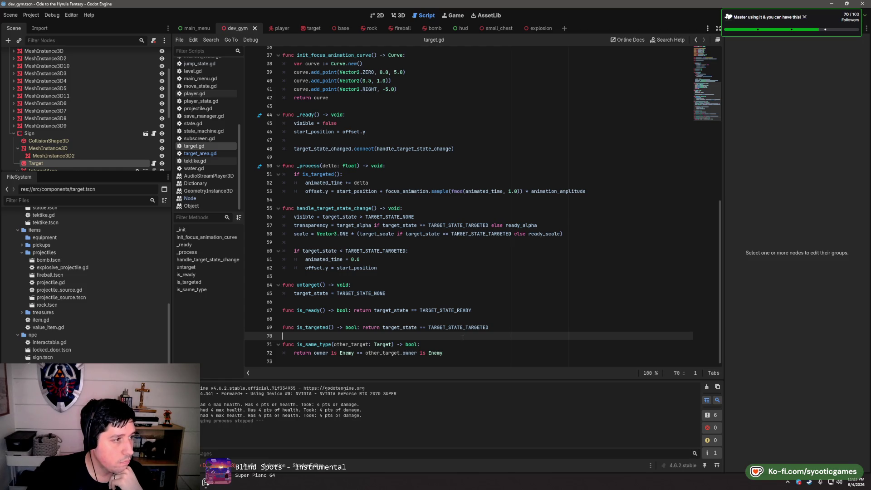
left_click(214, 154)
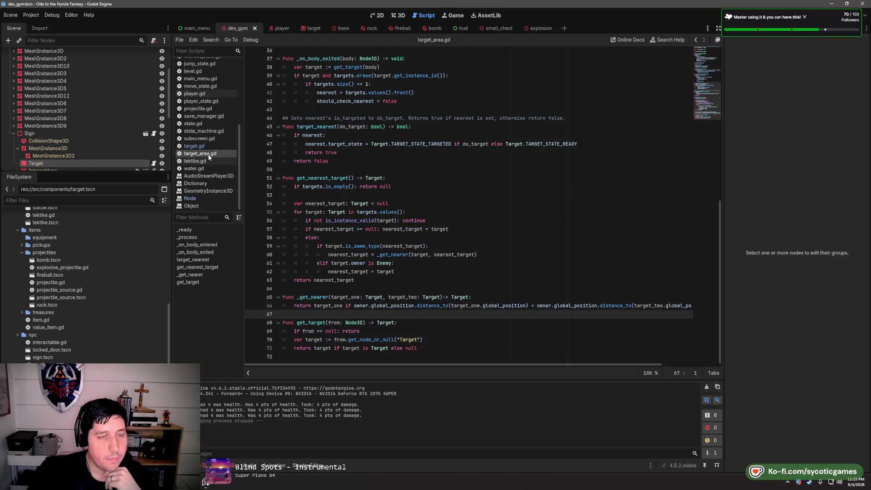
left_click(391, 283)
key("Down")
double_click(368, 249)
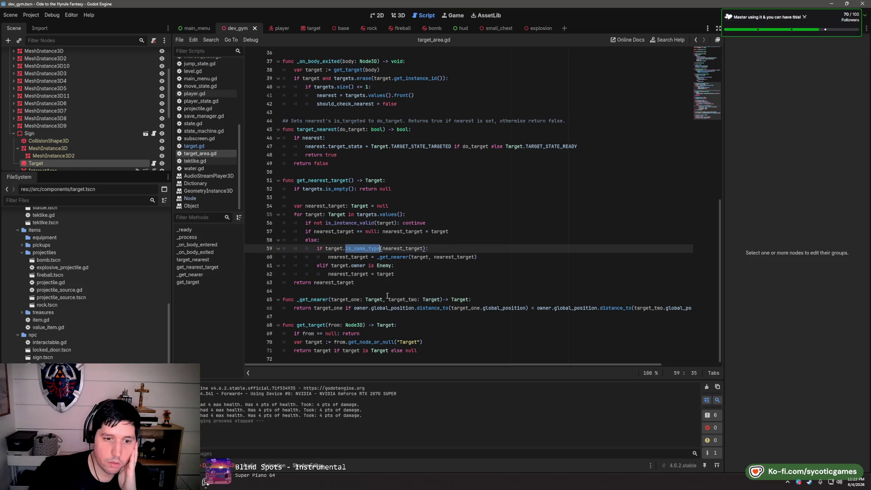
Cut is_same_type from target.gd and paste it below get_nearest_target in target_area.gd
left_click(195, 145)
scroll(454, 295, "down", 10)
left_click(462, 334)
key("shift+Down")
key("shift+Down")
key("shift+End")
key("ctrl+c")
key("BackSpace")
key("BackSpace")
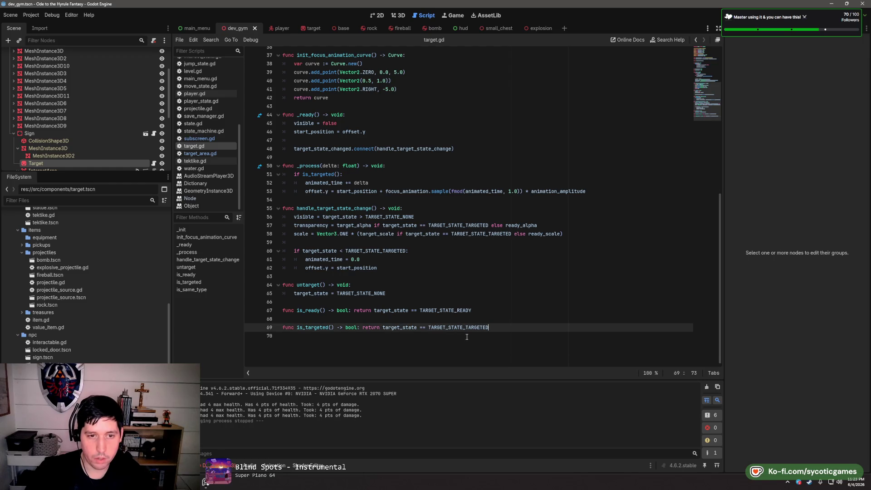
scroll(468, 337, "up", 12)
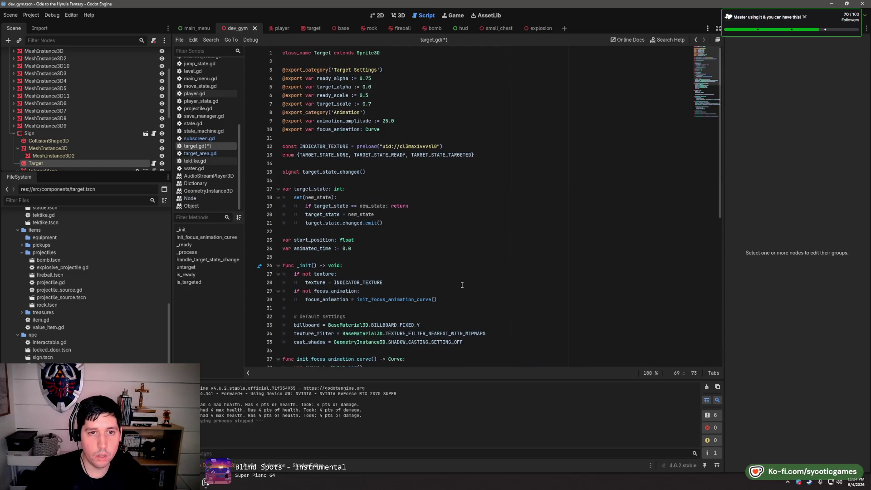
left_click(215, 154)
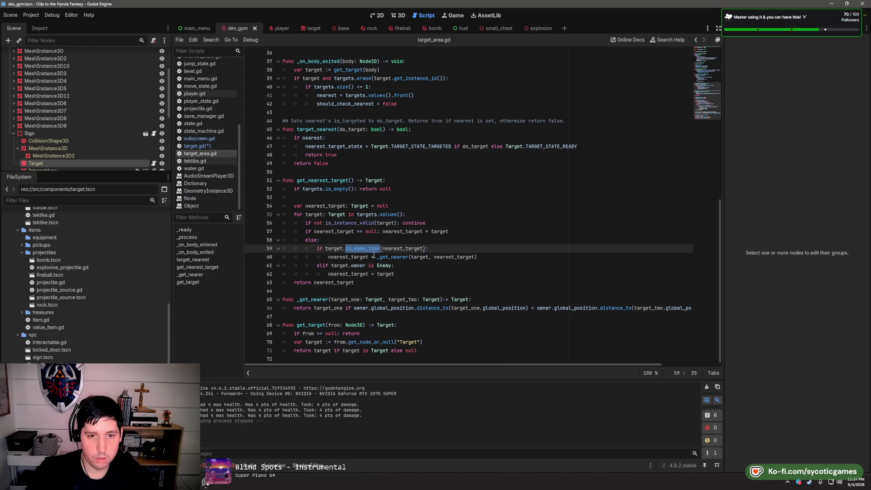
left_click(369, 291)
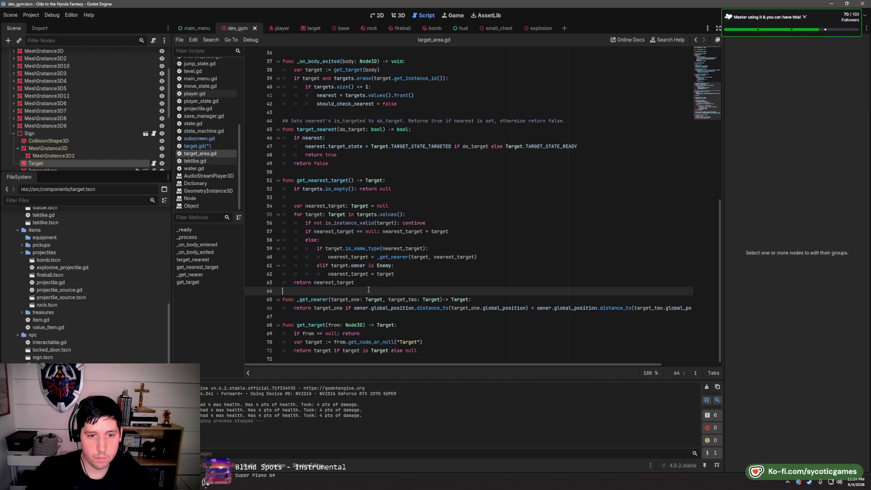
key("Return")
key("ctrl+v")
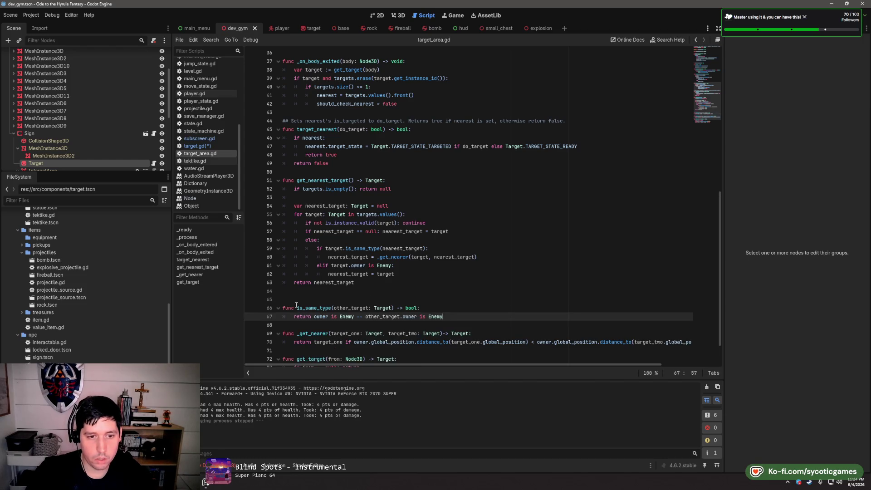
Rename the function to _is_same_type, give it _get_nearer's two-Target parameter list, and save
left_click(298, 307)
type("_")
key("Escape")
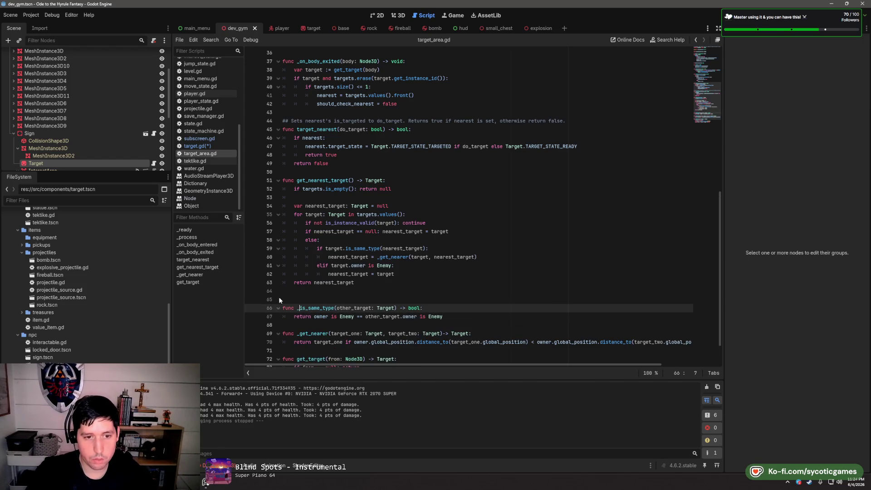
double_click(338, 307)
scroll(507, 284, "down", 2)
type("target_one")
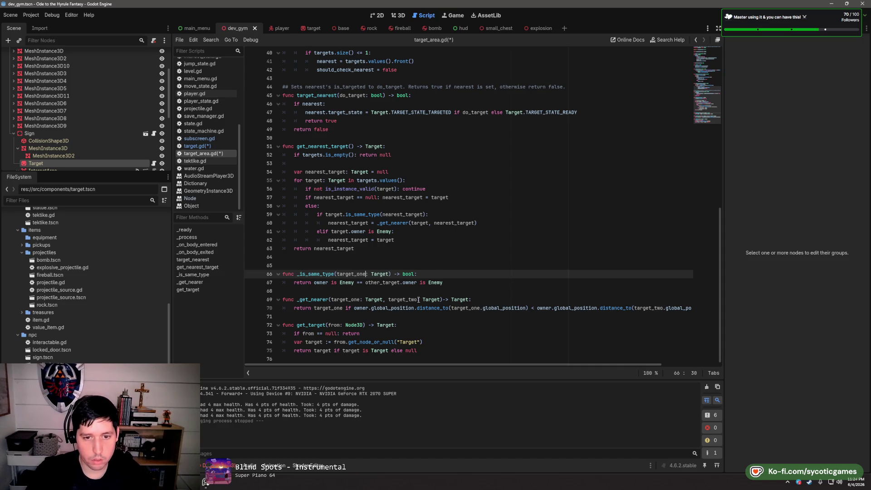
mouse_move(439, 299)
left_mouse_down()
mouse_move(330, 300)
mouse_move(372, 275)
mouse_move(391, 275)
left_mouse_up()
left_click(339, 274)
type("target_one: Target, target_two: Target")
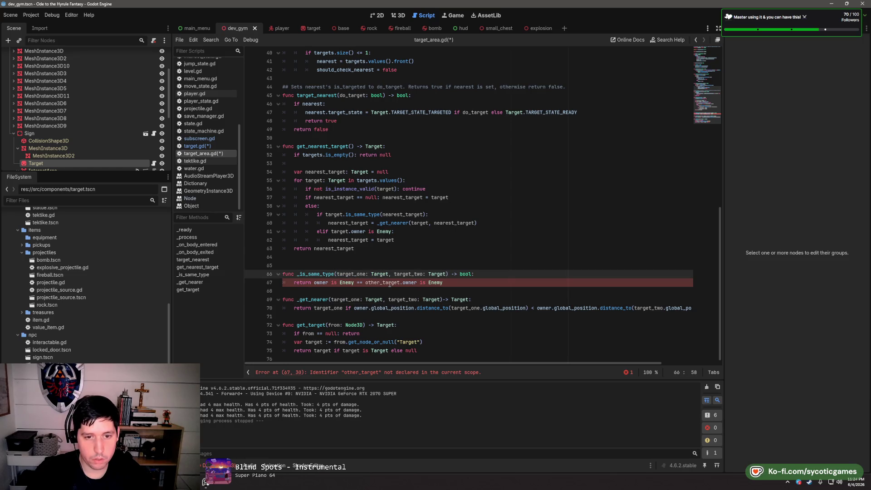
key("ctrl+s")
Make the _is_same_type body compare target_one.owner and target_two instead of other_target
left_click(315, 282)
type("target_one")
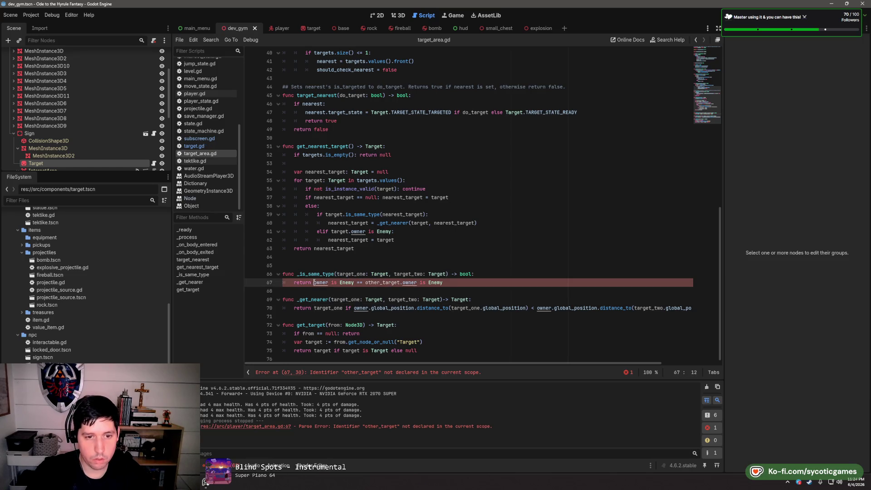
type(".")
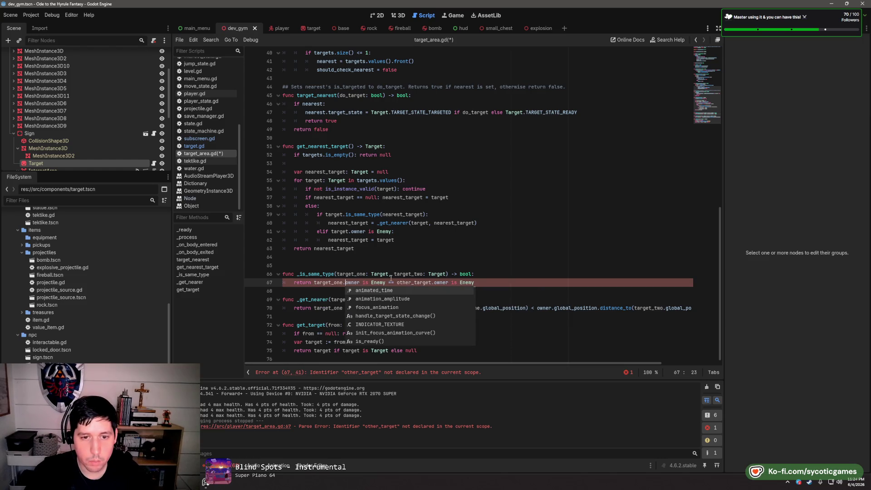
left_click(402, 274)
double_click(403, 274)
key("ctrl+c")
double_click(411, 282)
key("ctrl+v")
key("Up")
key("End")
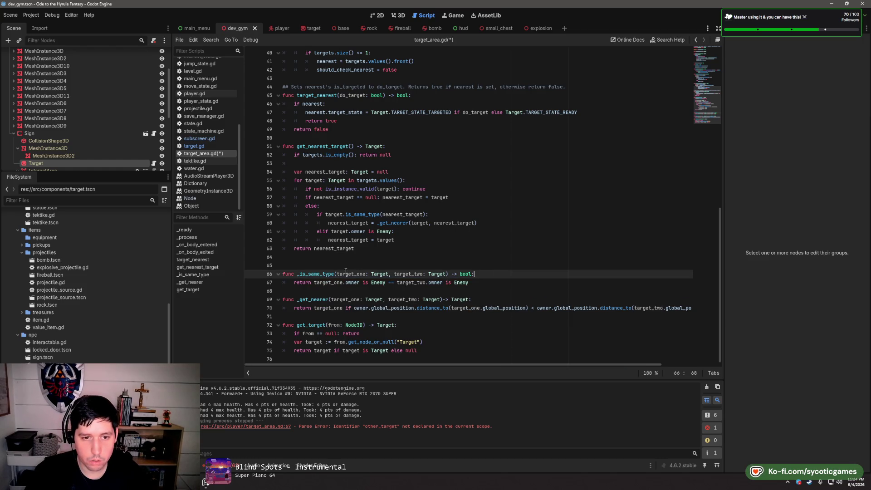
double_click(326, 274)
Change the line-59 call to _is_same_type(target, nearest_target) and save both scripts
left_click(362, 214)
left_click_drag(327, 215, 381, 216)
key("ctrl+v")
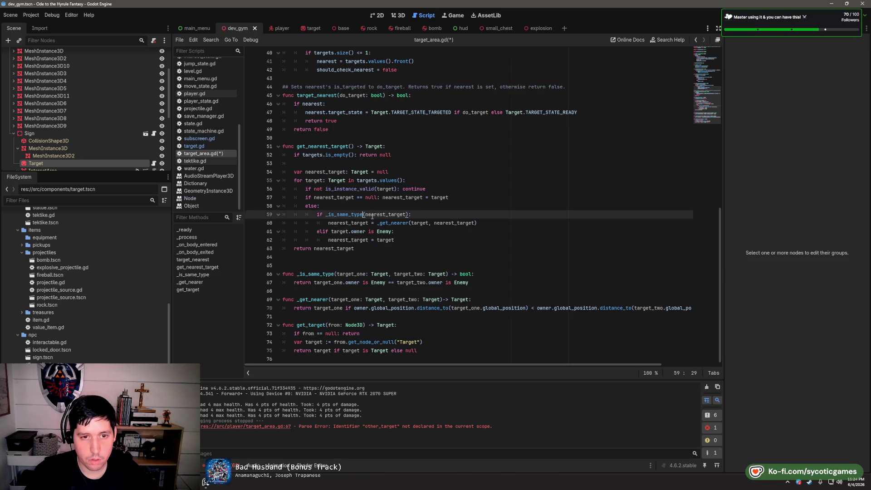
key("Right")
type("target,")
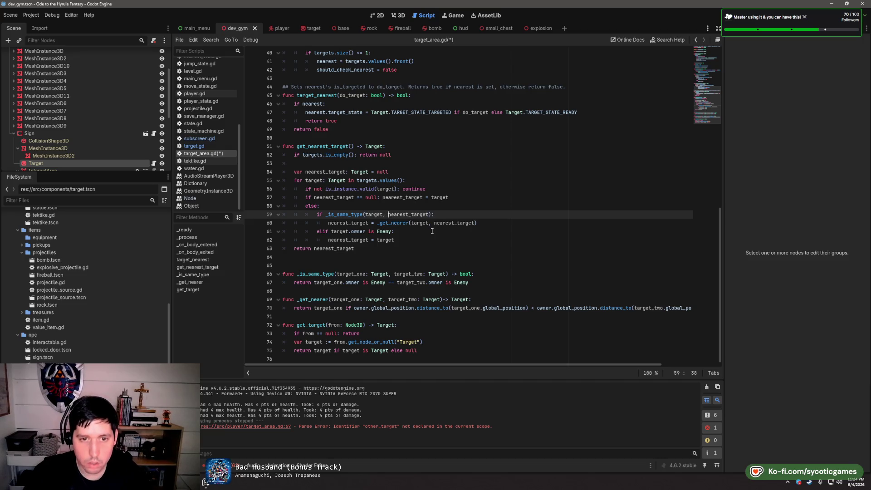
left_click(454, 213)
key("ctrl+s")
left_click(200, 146)
scroll(374, 258, "down", 7)
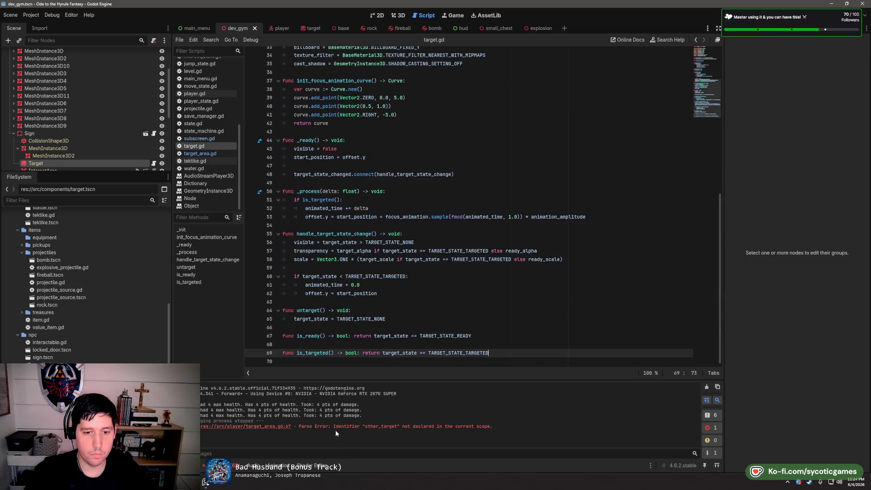
left_click(195, 154)
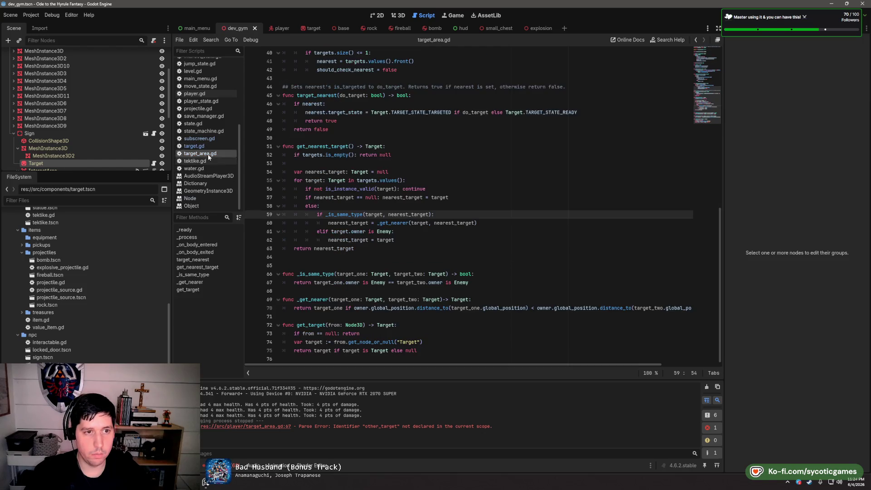
left_click(396, 255)
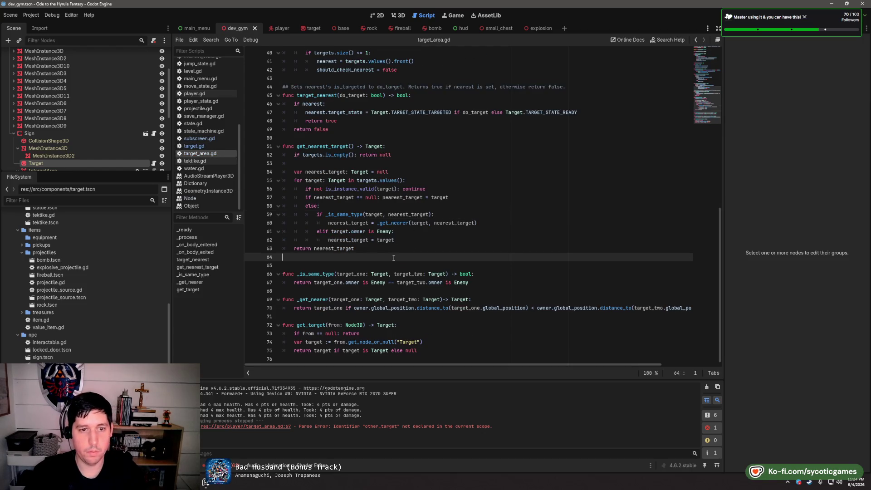
Delete the stray blank line, compare target_one.owner and target_two.owner positions in _get_nearer, and save
key("BackSpace")
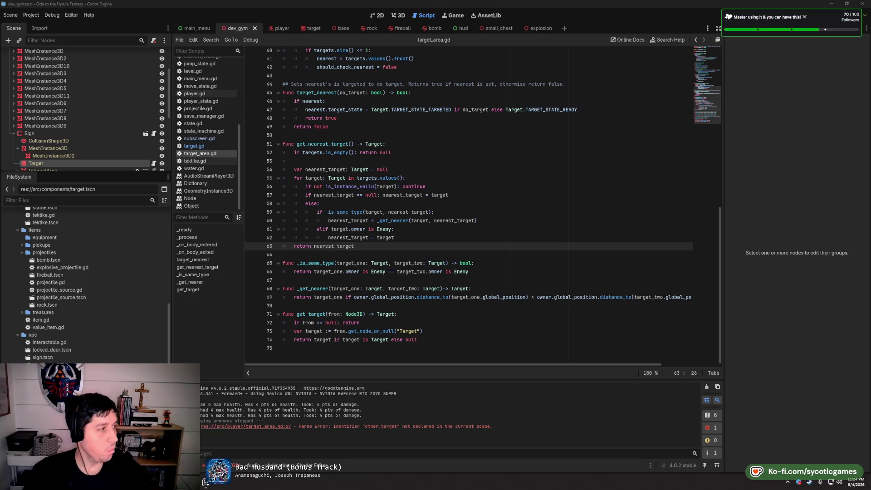
left_click(213, 146)
left_click(213, 154)
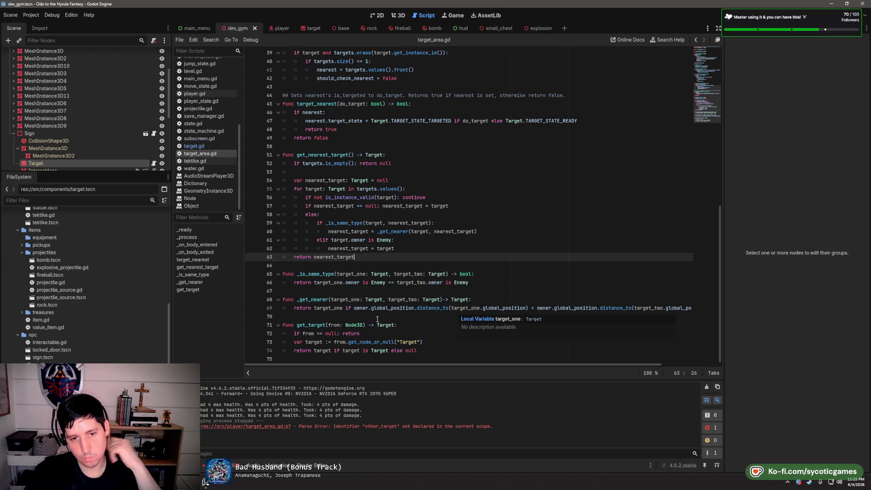
double_click(328, 308)
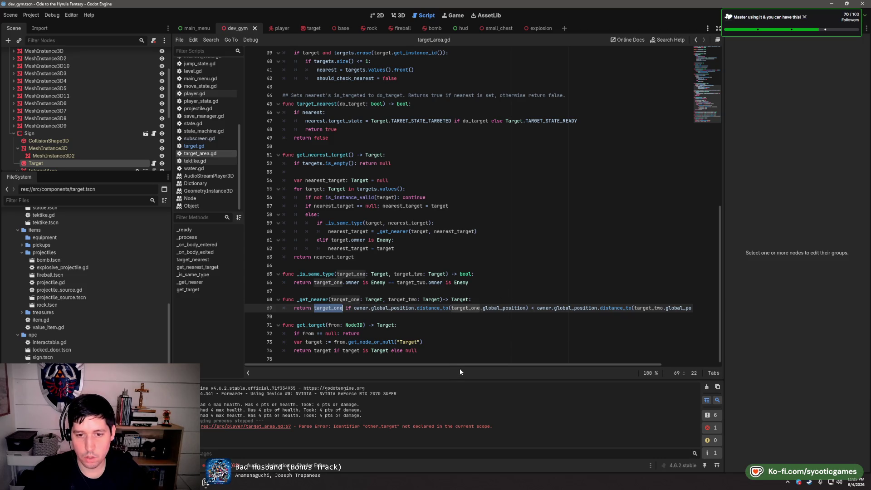
left_click_drag(458, 364, 551, 367)
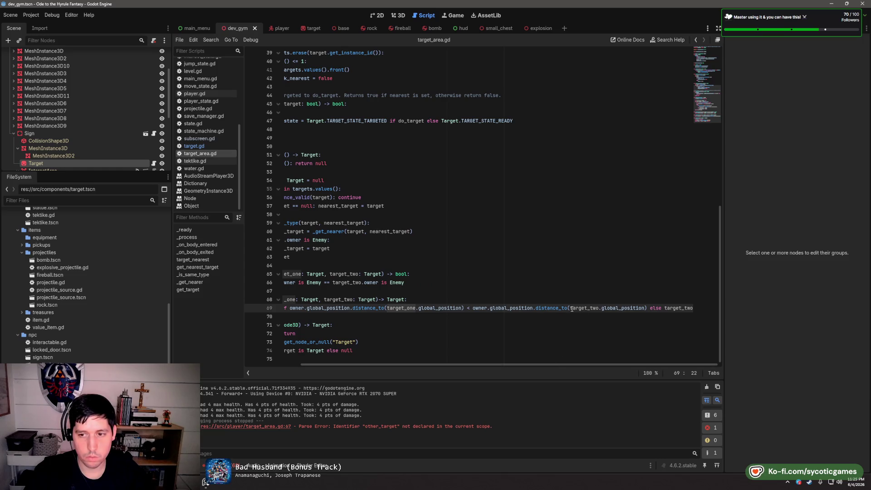
left_click(416, 308)
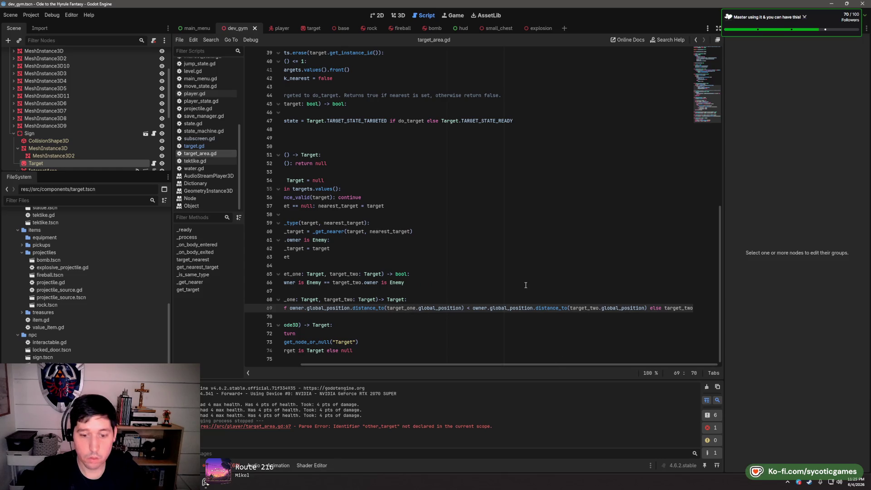
type(".owner")
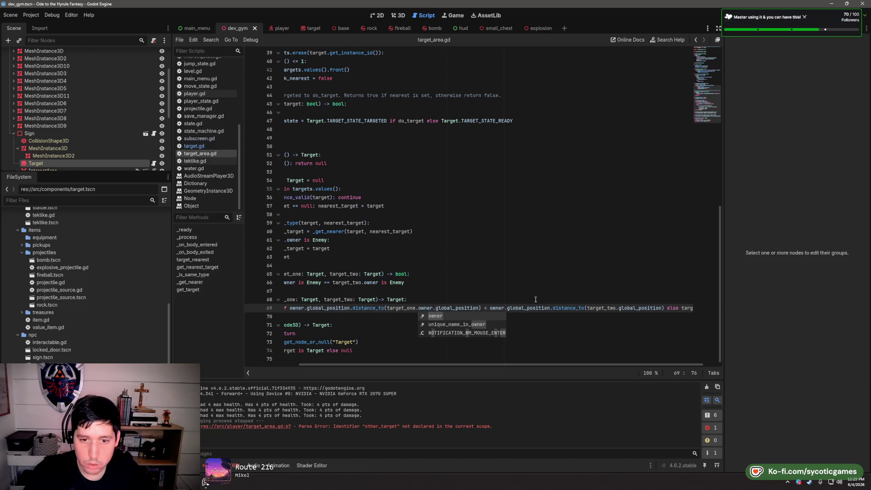
left_click(617, 308)
type(".owner.")
left_click(629, 299)
key("ctrl+s")
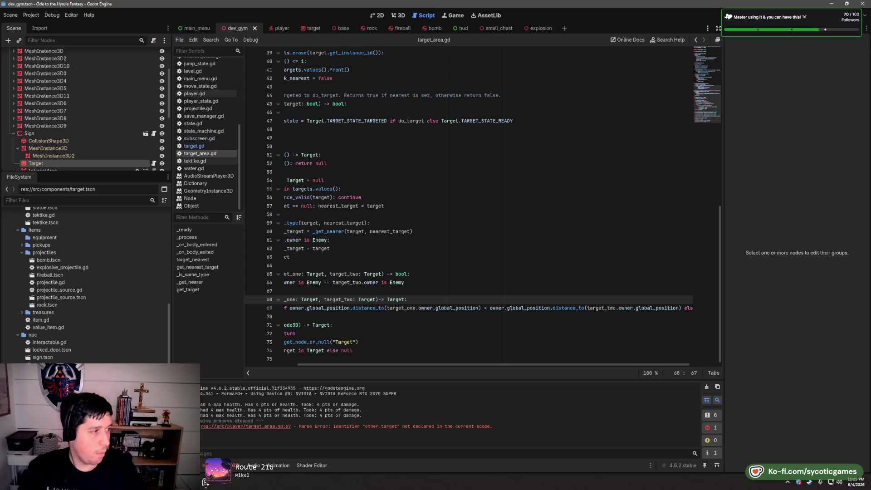
scroll(542, 168, "up", 5)
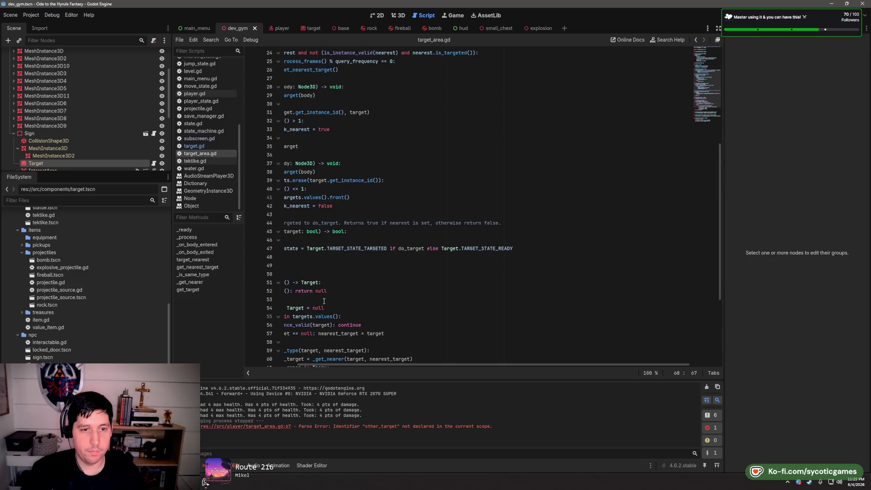
Open target.gd and look over the default settings lines in _init
left_click_drag(339, 366, 243, 365)
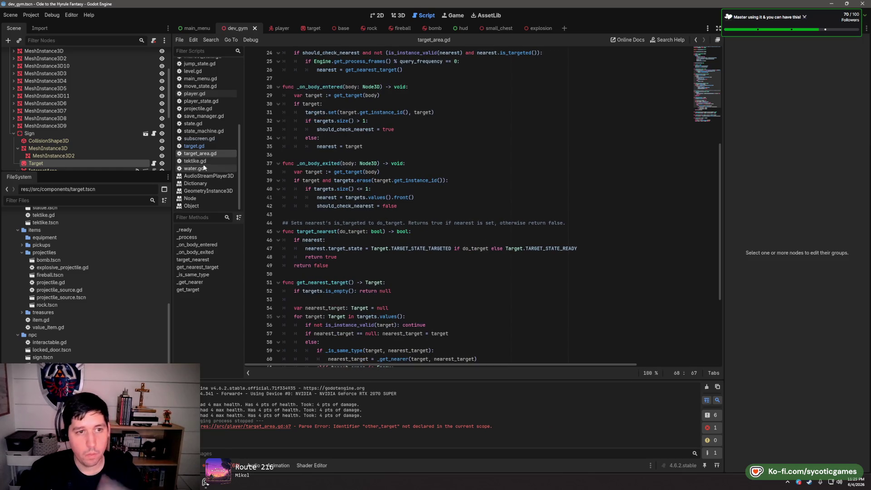
left_click(202, 146)
scroll(485, 200, "up", 5)
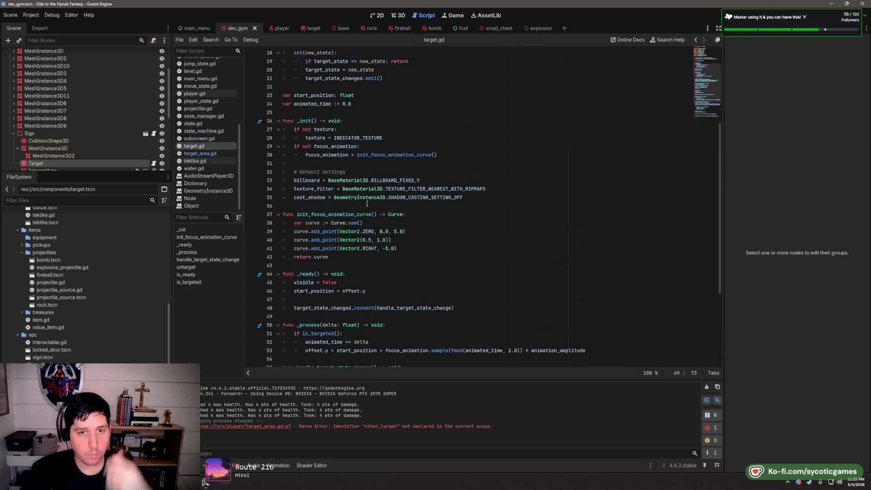
left_click_drag(485, 199, 293, 180)
left_click(311, 166)
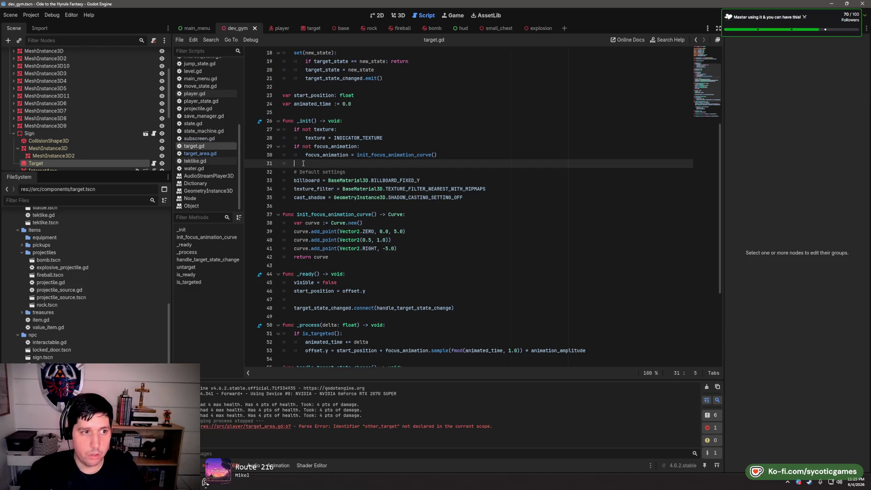
Inspect the sign's Target node properties and search 'target' in Develop's Add Child Node dialog without adding
left_click(132, 164)
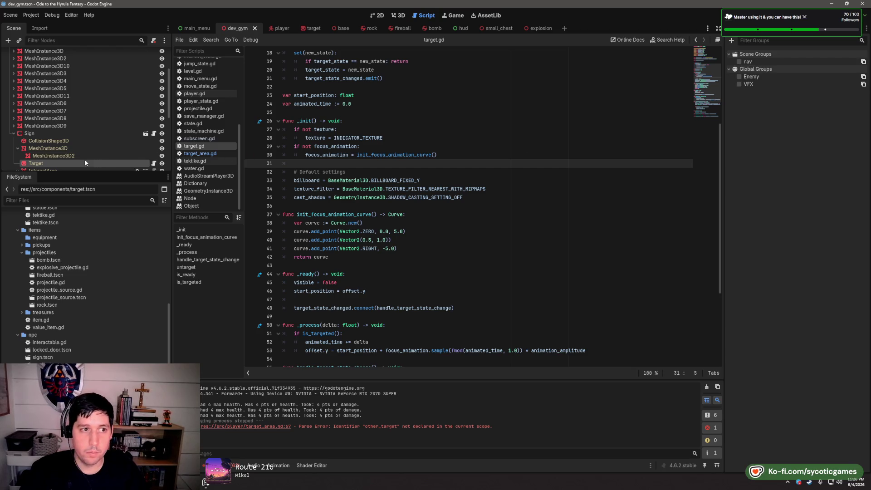
left_click(738, 28)
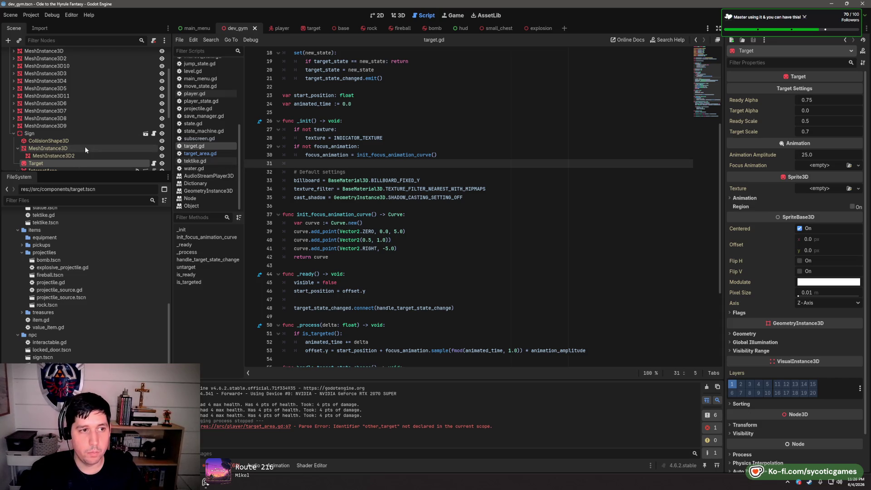
scroll(85, 146, "down", 2)
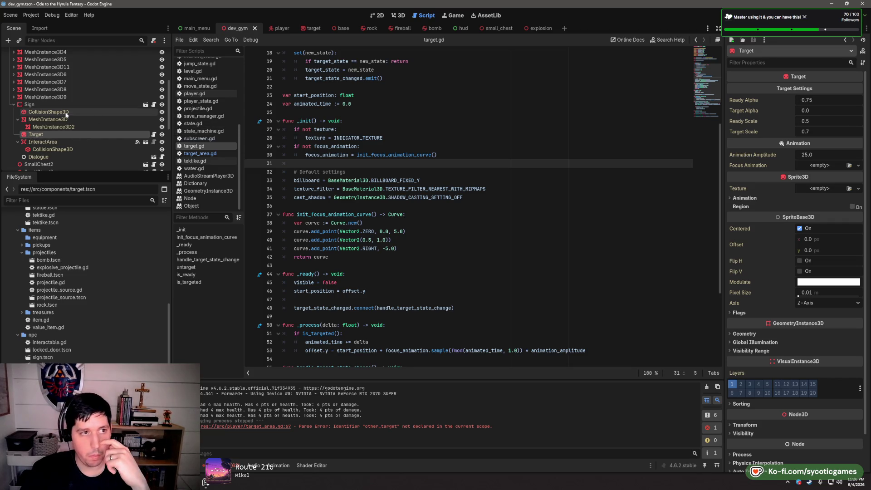
scroll(69, 112, "up", 5)
right_click(36, 56)
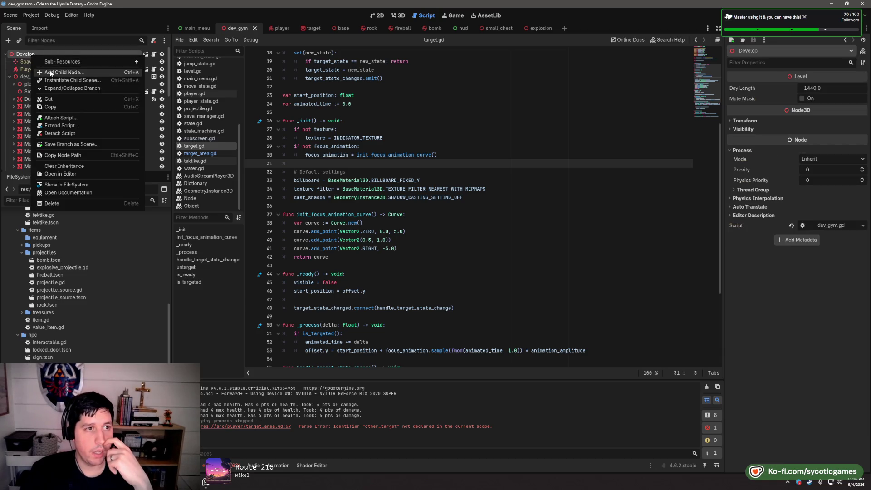
left_click(51, 70)
type("target")
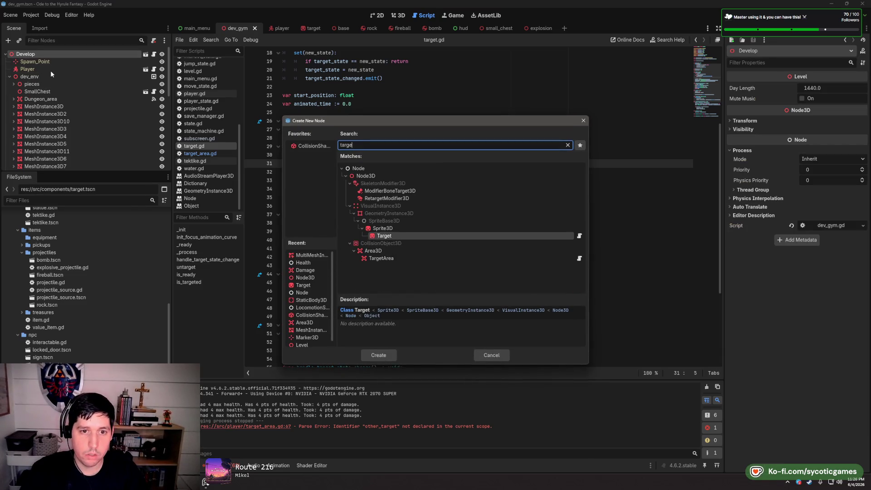
key("Return")
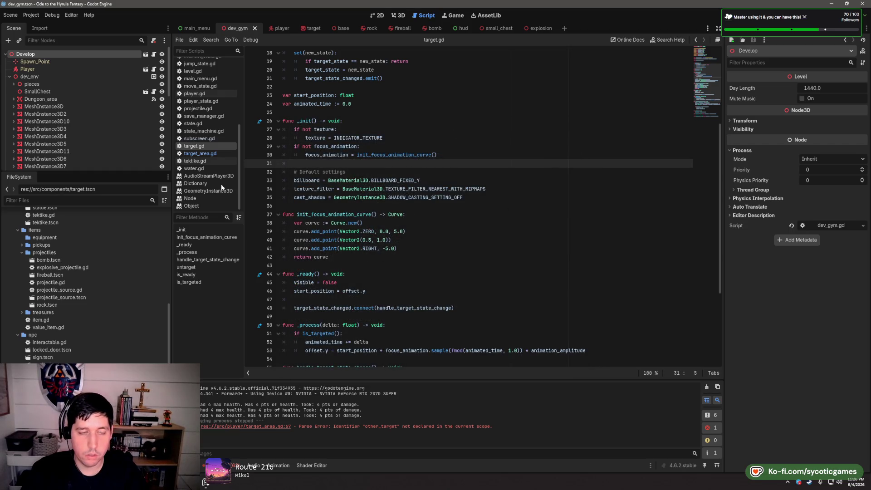
Reselect the sign's Target node and review the three default settings lines in target.gd
scroll(116, 145, "down", 2)
left_click(96, 117)
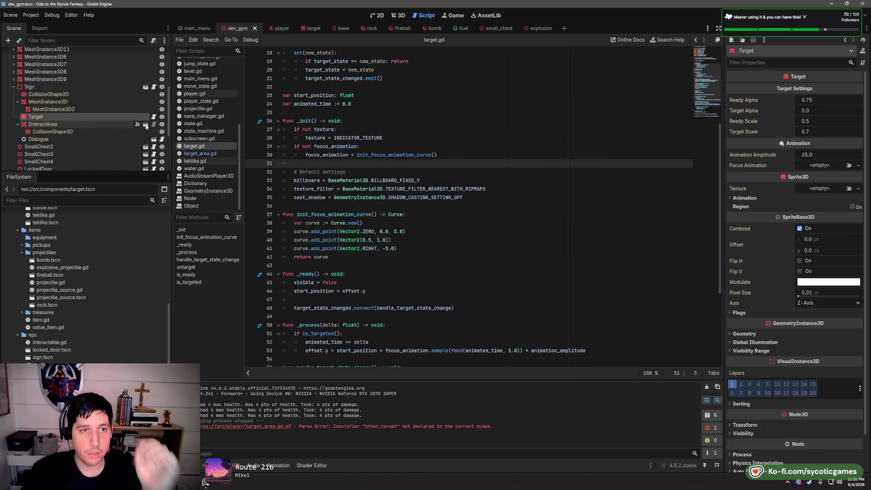
scroll(768, 313, "down", 2)
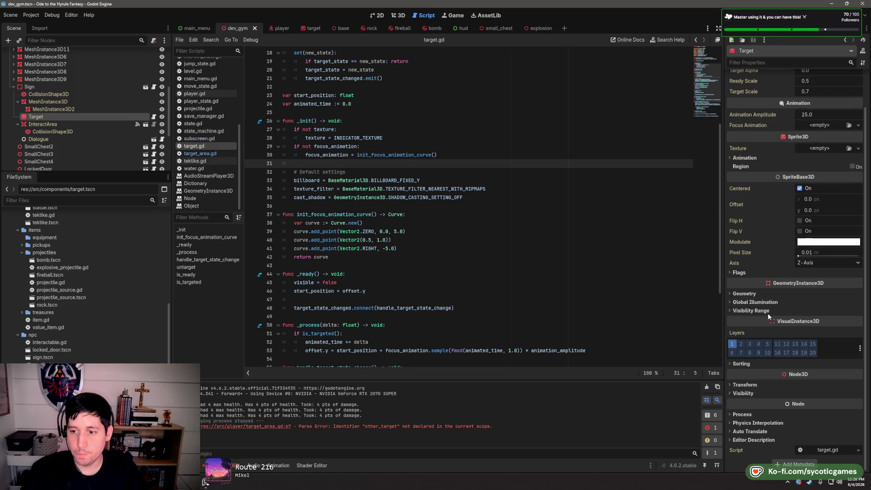
left_click(421, 203)
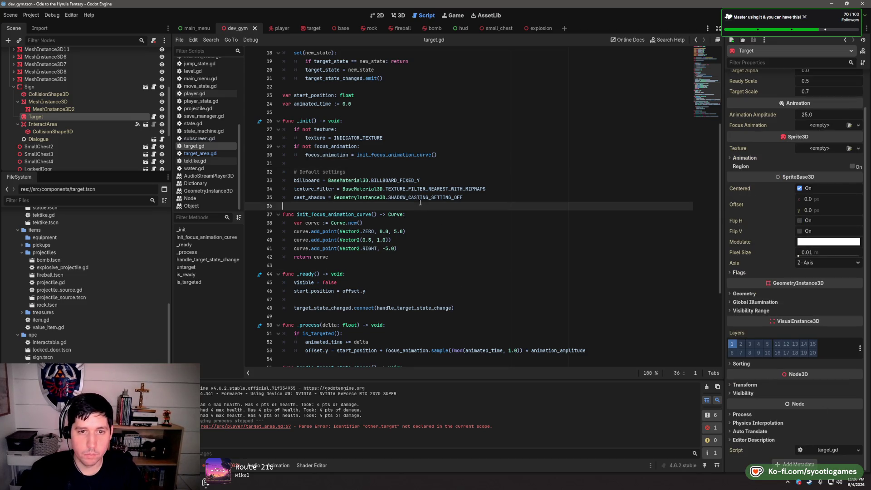
left_click_drag(393, 205, 296, 181)
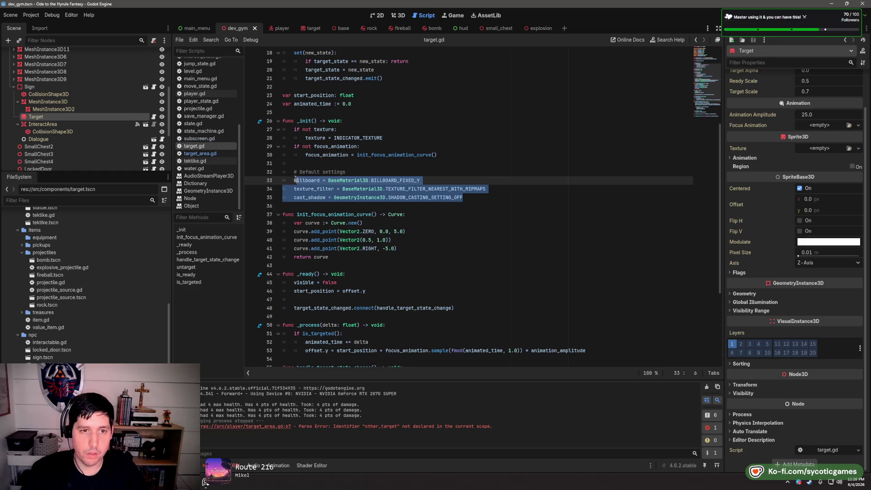
left_click(367, 166)
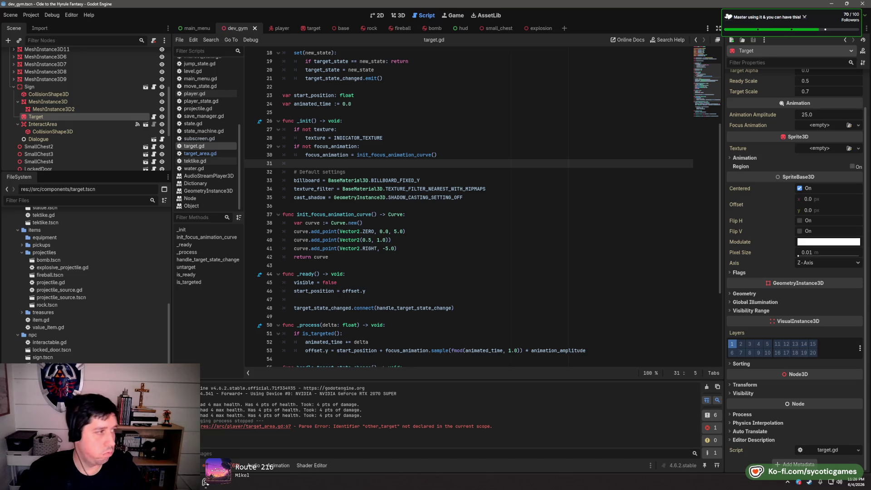
left_click(351, 267)
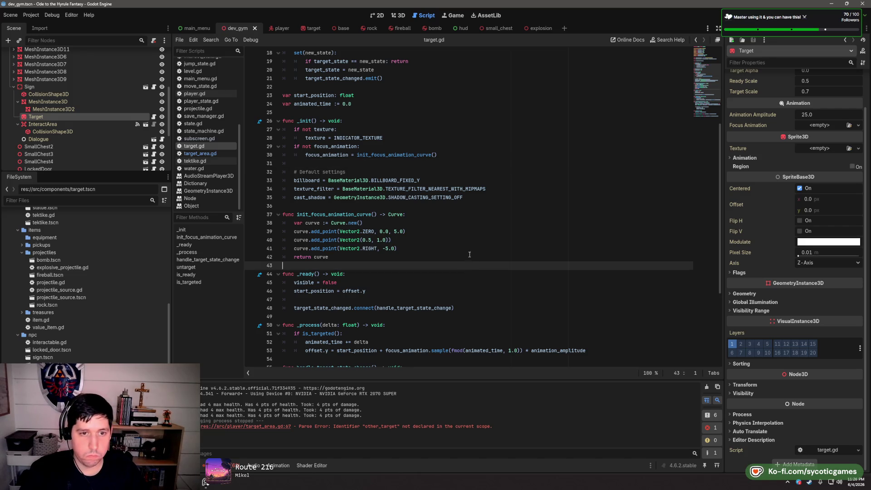
Add an 'if Engine.is_editor_hint()' line to _ready, check its docs, save, then delete it again
scroll(455, 282, "down", 1)
scroll(455, 283, "down", 1)
left_click(491, 246)
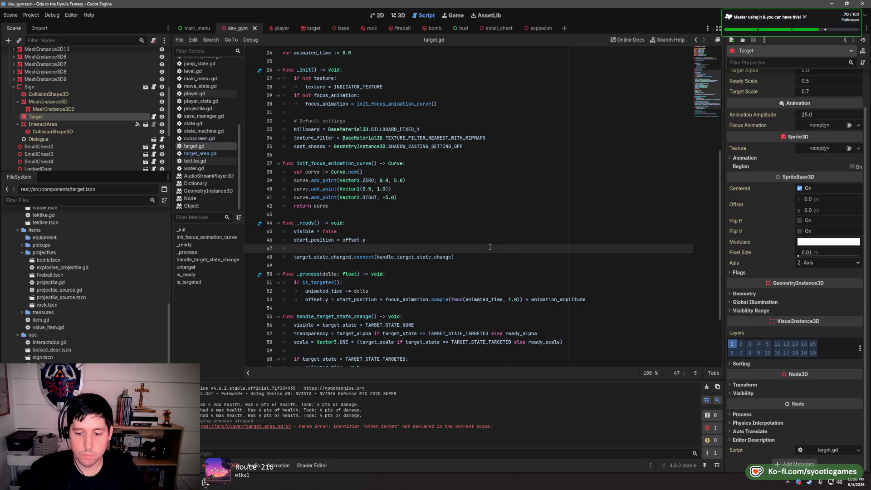
key("Return")
key("Return")
key("Up")
type("if ")
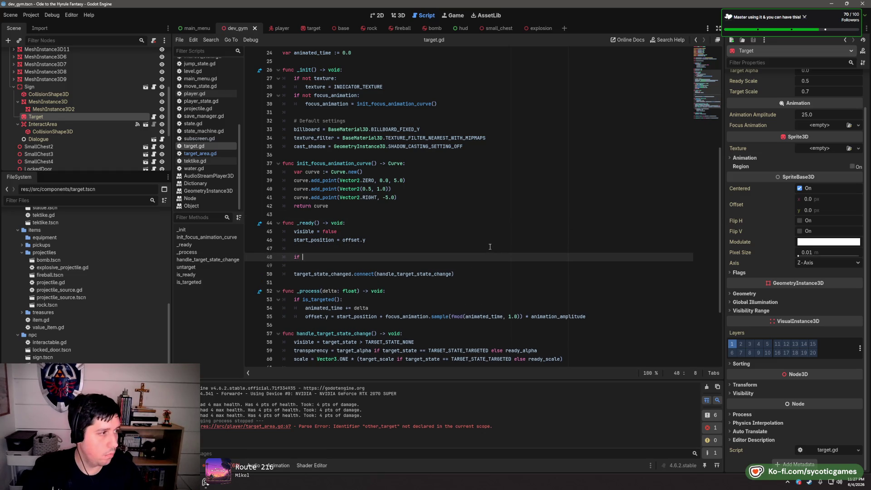
type("EDitor.")
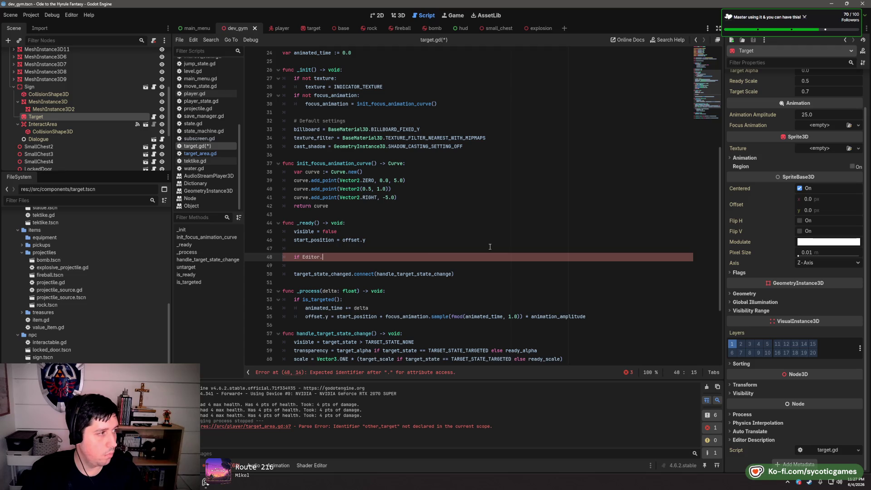
type("is")
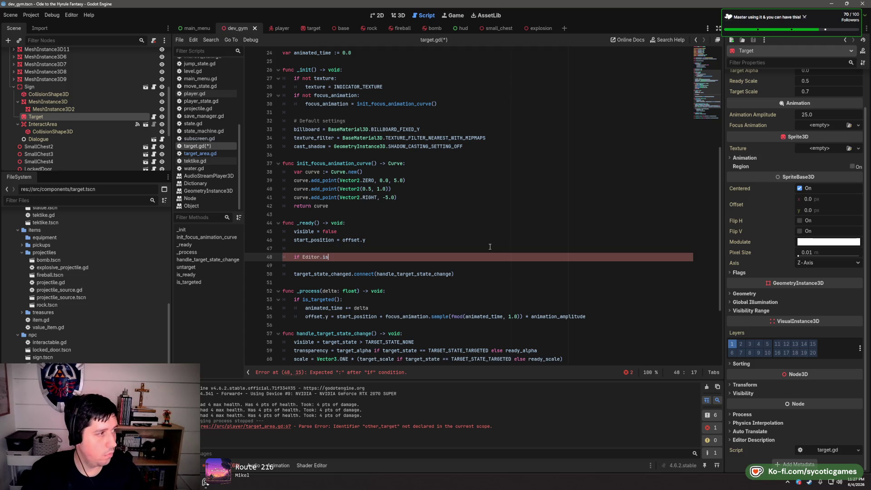
key("BackSpace")
key("BackSpace")
key("BackSpace")
key("BackSpace")
key("BackSpace")
key("BackSpace")
key("BackSpace")
key("BackSpace")
type("ngine.")
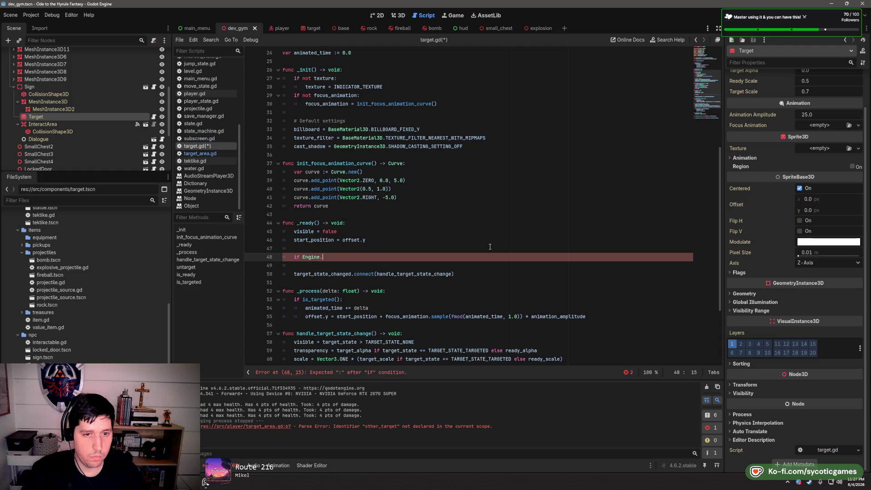
type("is_ed")
left_click(376, 263)
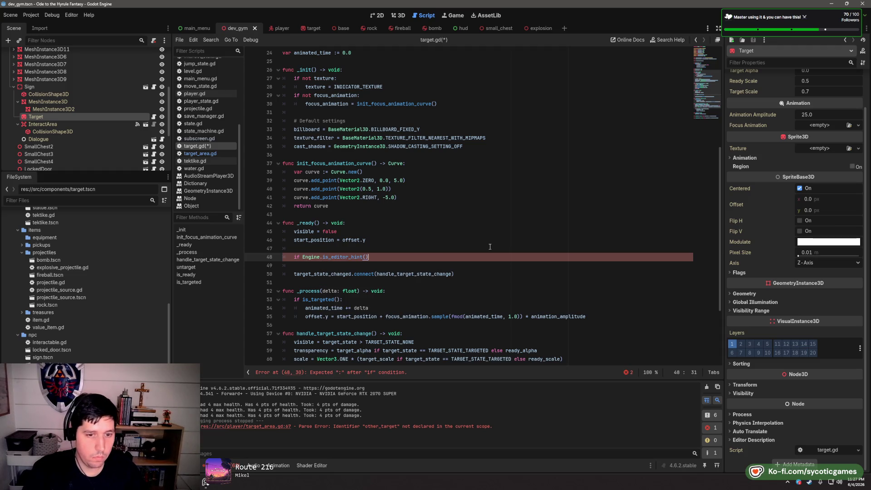
mouse_move(340, 256)
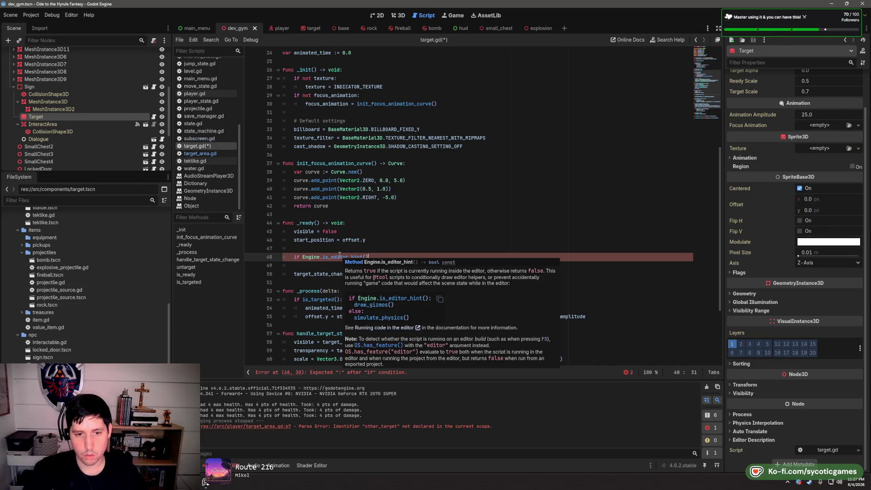
key("ctrl+s")
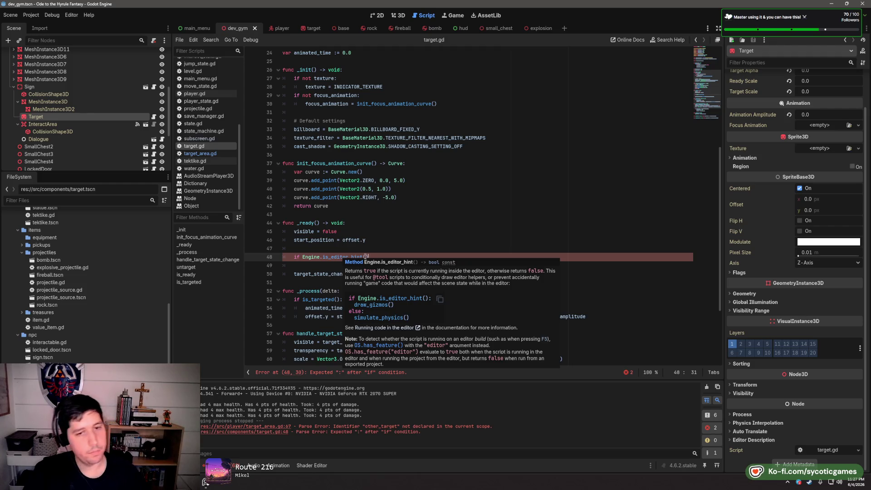
key("BackSpace")
key("BackSpace")
key("BackSpace")
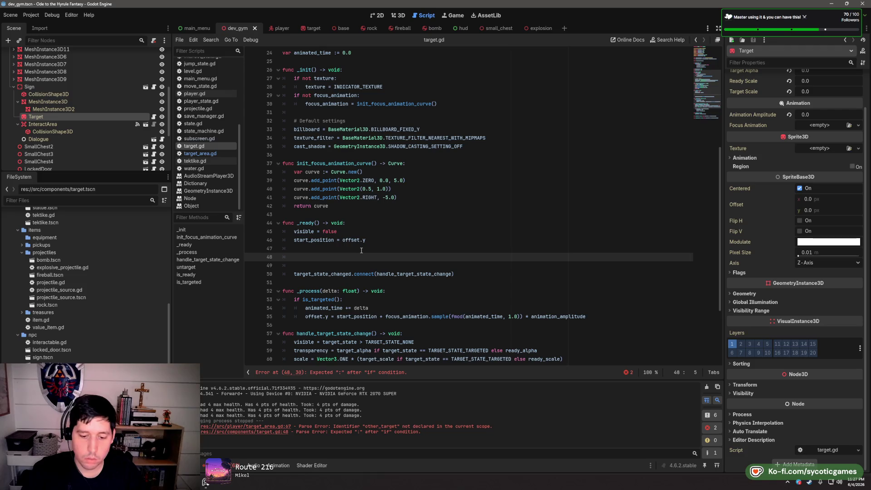
Move the # Default settings block (billboard, texture_filter, cast_shadow) from _init into _ready after start_position
key("BackSpace")
key("BackSpace")
key("BackSpace")
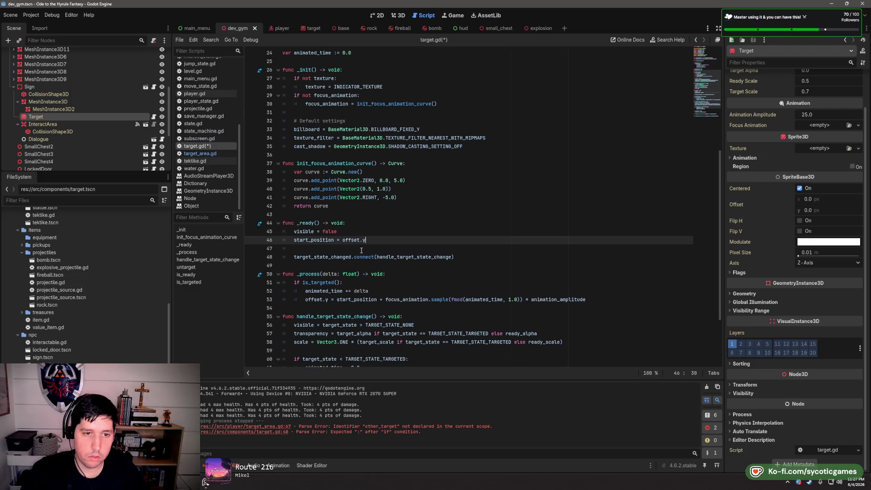
scroll(467, 197, "up", 2)
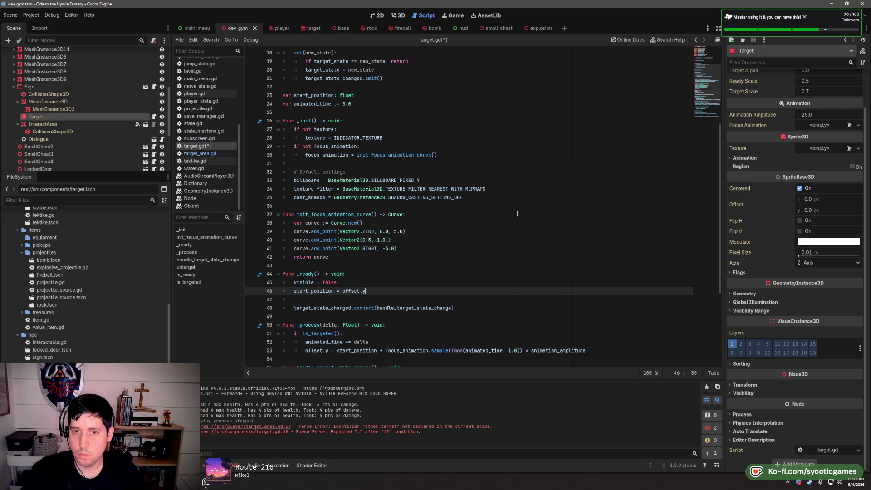
left_click_drag(485, 198, 487, 165)
key("ctrl+c")
key("BackSpace")
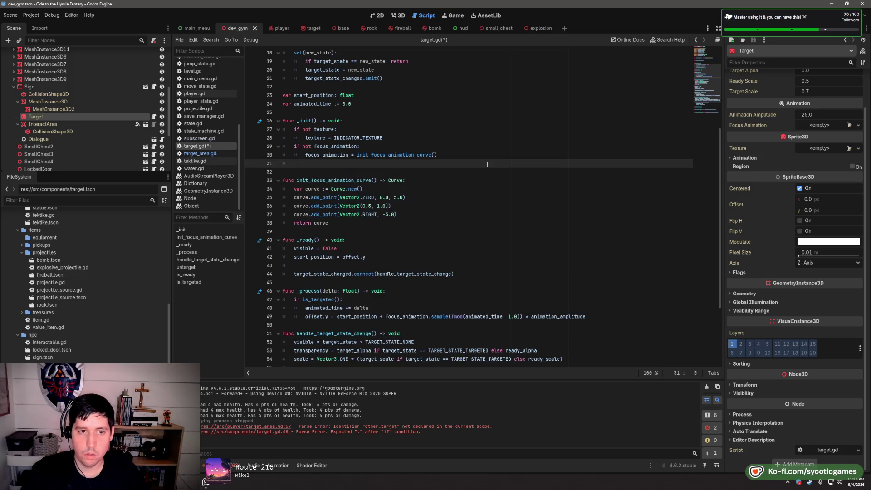
key("BackSpace")
key("BackSpace")
left_click(382, 257)
key("Return")
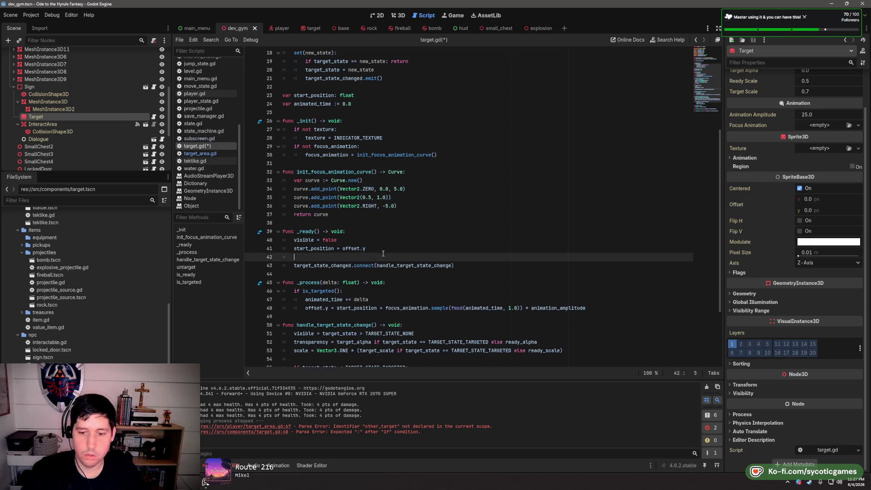
key("ctrl+v")
key("Return")
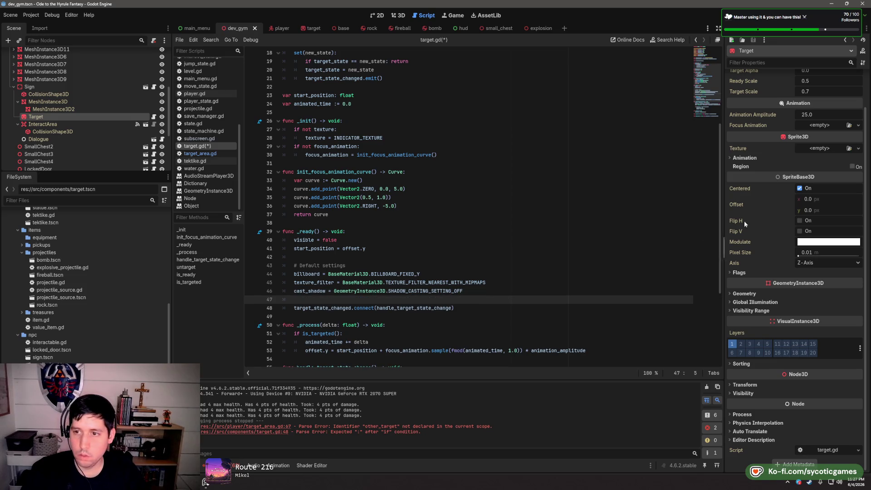
scroll(735, 205, "up", 2)
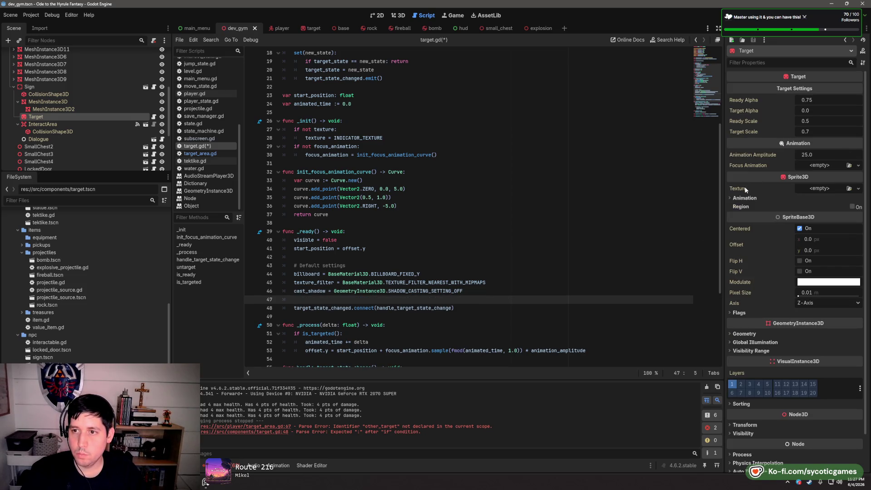
Expand the Target's Visibility Range and Geometry sections in the Inspector and look through them
mouse_move(746, 185)
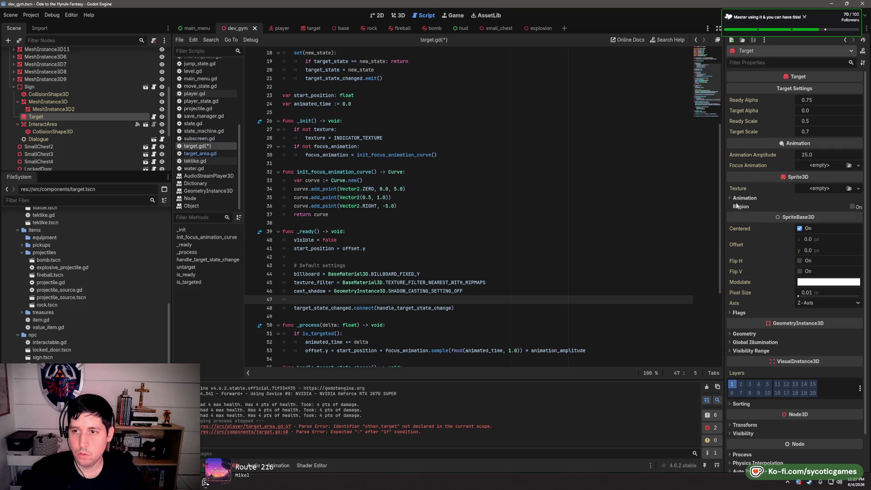
scroll(738, 218, "down", 2)
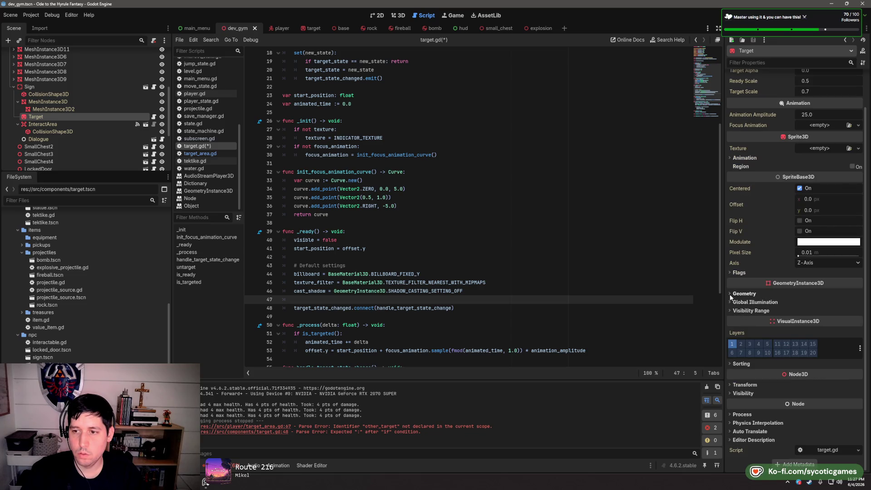
left_click(730, 311)
left_click(756, 303)
left_click(745, 294)
scroll(756, 272, "down", 5)
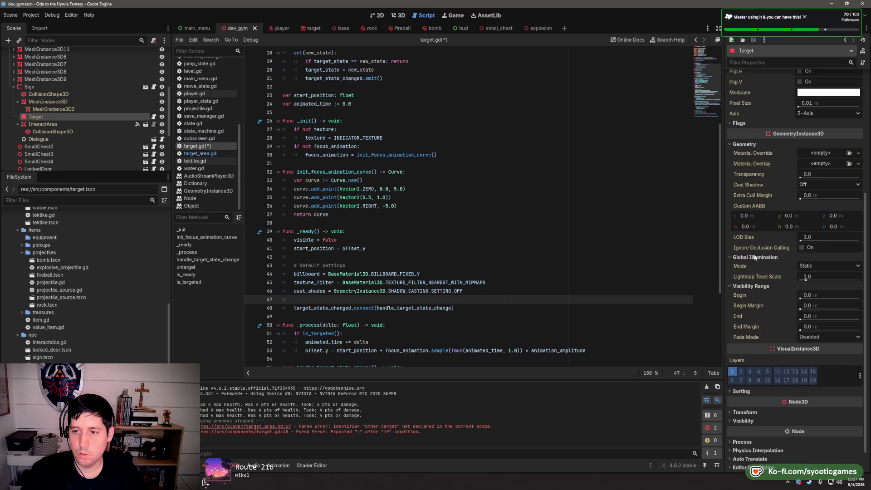
scroll(758, 236, "up", 7)
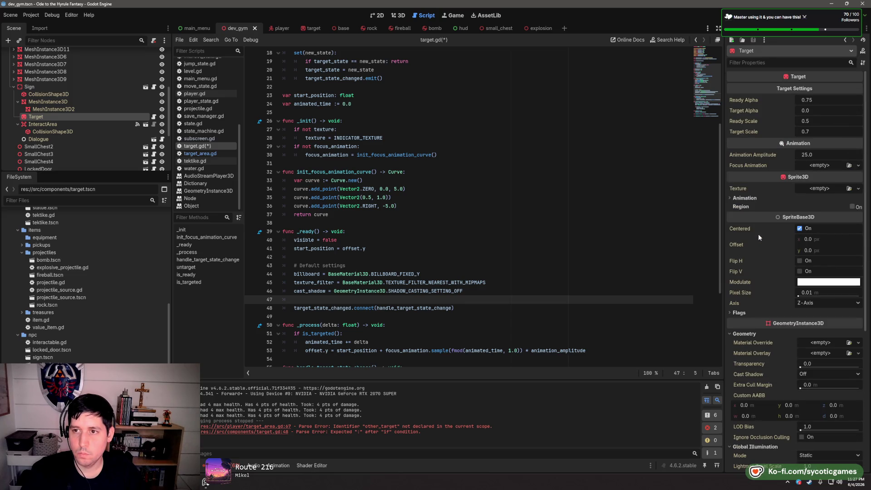
scroll(761, 192, "down", 5)
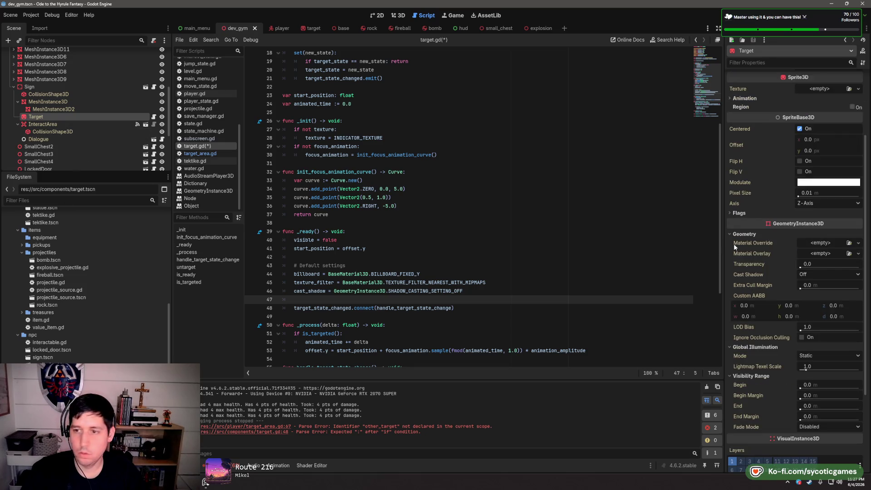
scroll(753, 253, "down", 3)
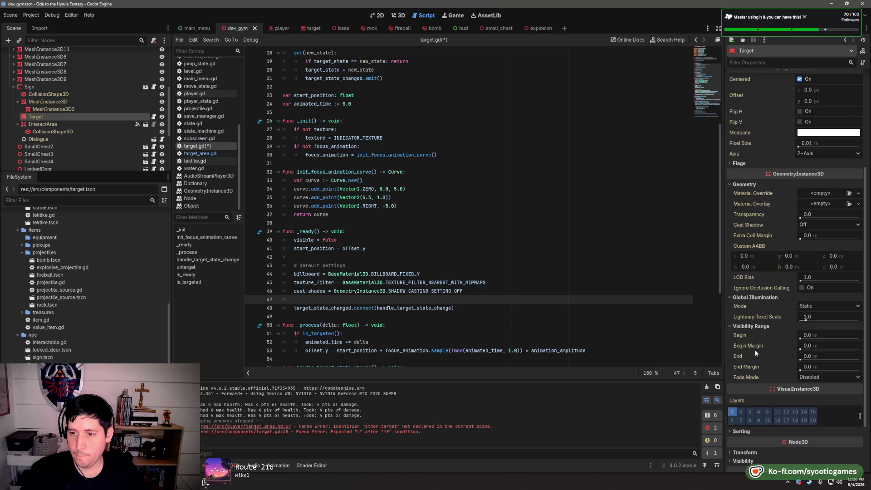
scroll(755, 348, "up", 3)
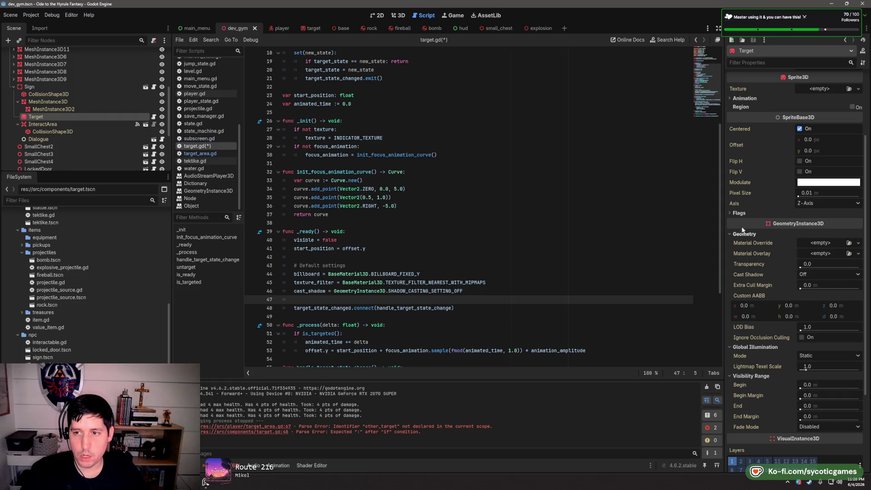
scroll(768, 263, "up", 3)
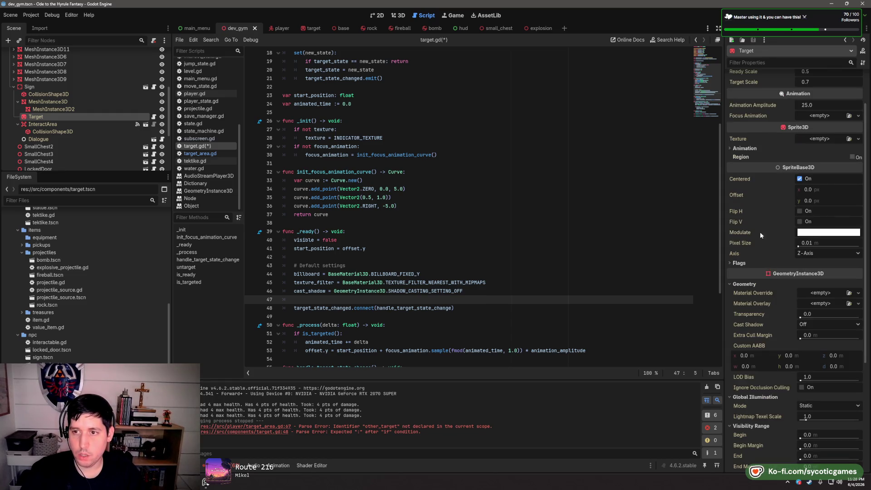
scroll(764, 243, "up", 3)
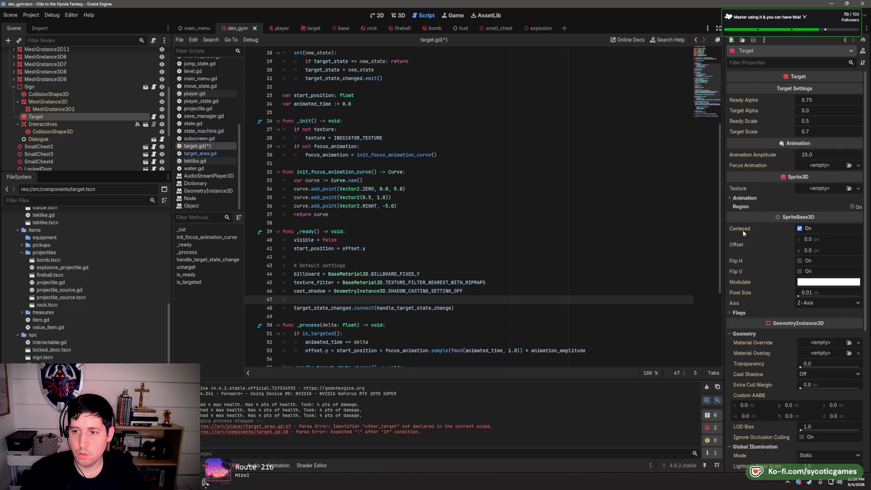
scroll(749, 245, "down", 10)
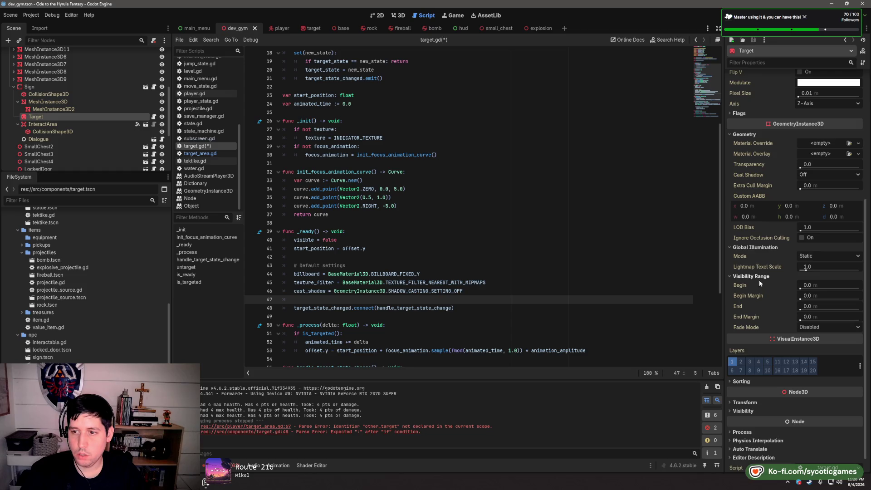
Review the Target's Transform properties, collapse those sections again, and save target.gd
left_click(732, 403)
left_click(731, 384)
left_click(732, 394)
left_click(732, 393)
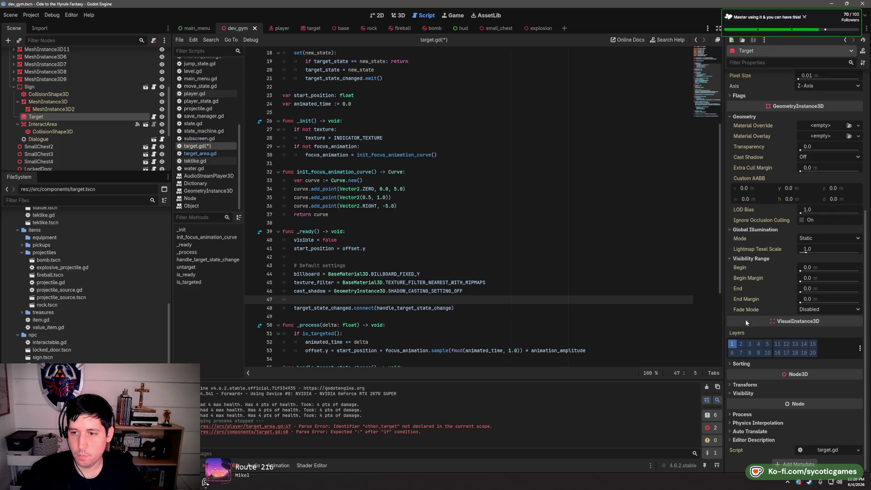
mouse_move(754, 219)
scroll(754, 155, "up", 5)
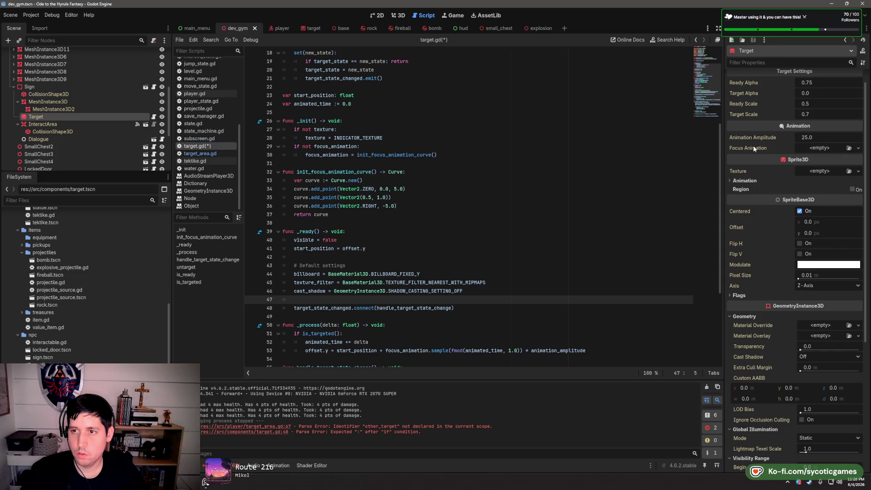
key("ctrl+s")
Expand the sprite's Flags properties and put the caret on empty line 42
mouse_move(750, 83)
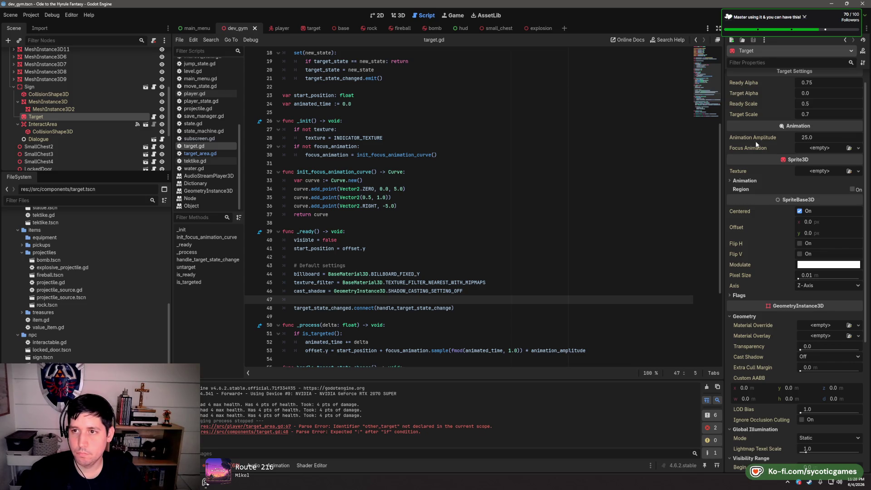
scroll(757, 168, "down", 2)
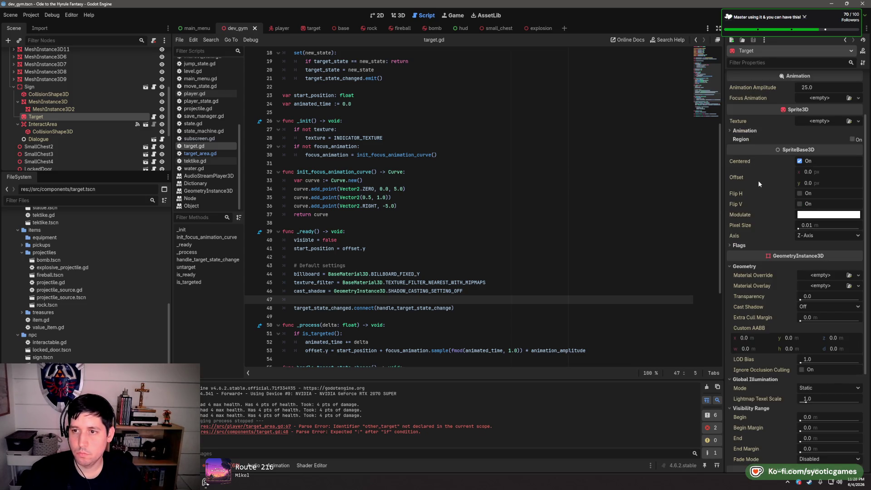
left_click(732, 246)
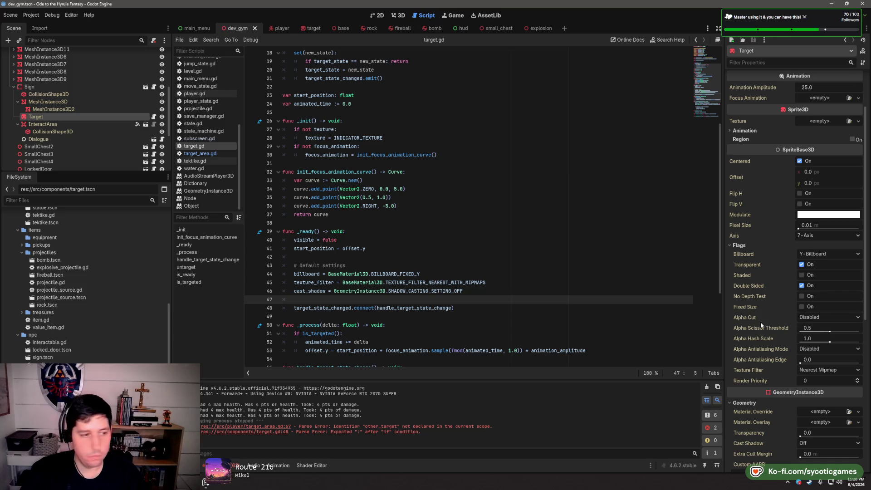
mouse_move(758, 310)
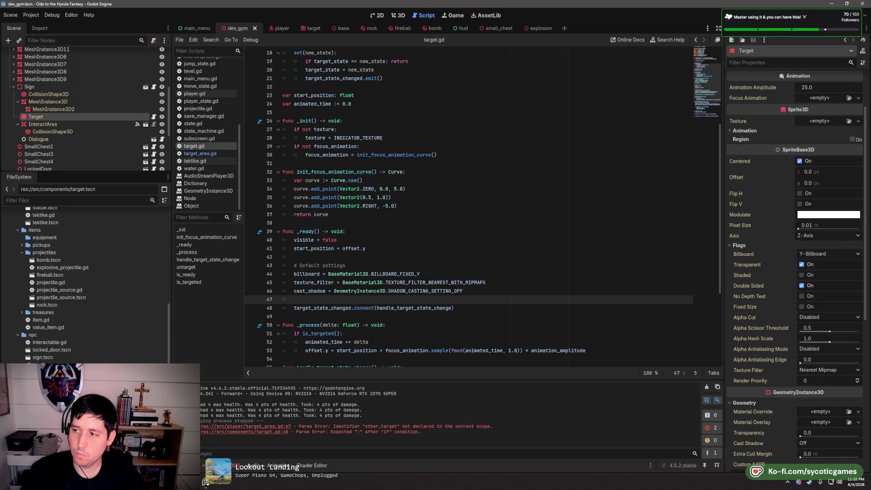
left_click(557, 257)
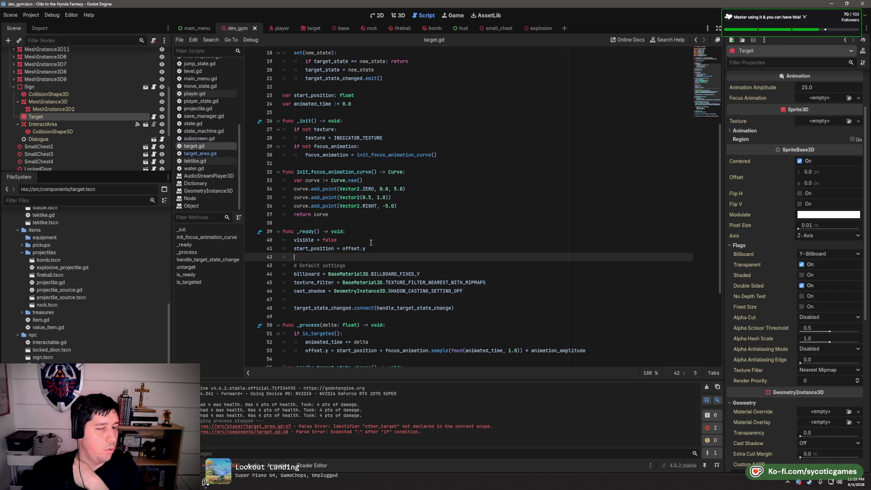
Switch the script editor to target_area.gd from the script list
left_click(218, 153)
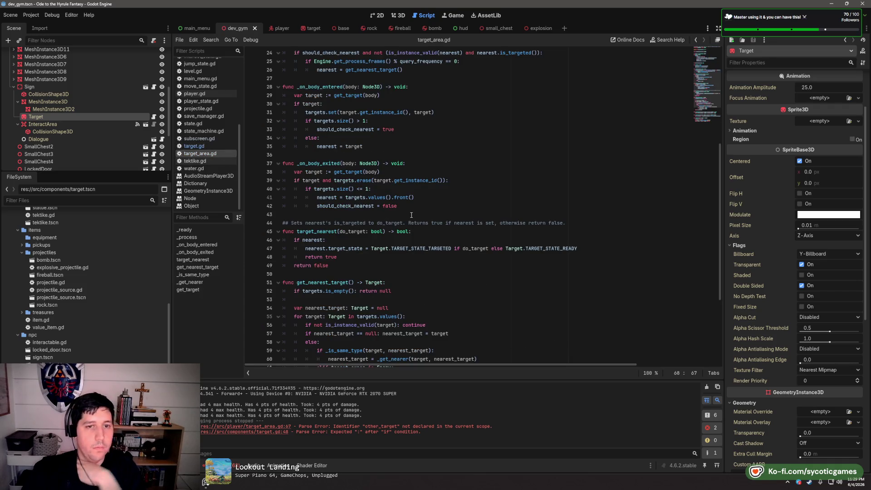
scroll(412, 213, "up", 4)
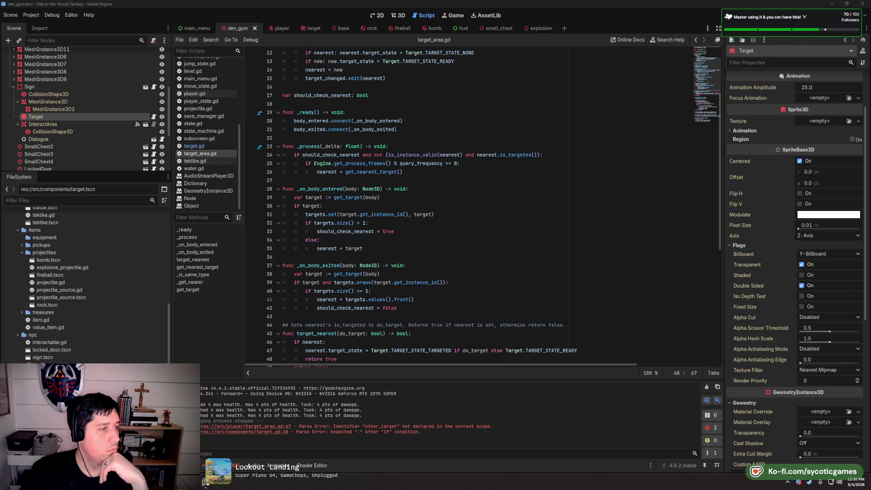
Remove the should_check_nearest check from the condition on line 24
double_click(375, 231)
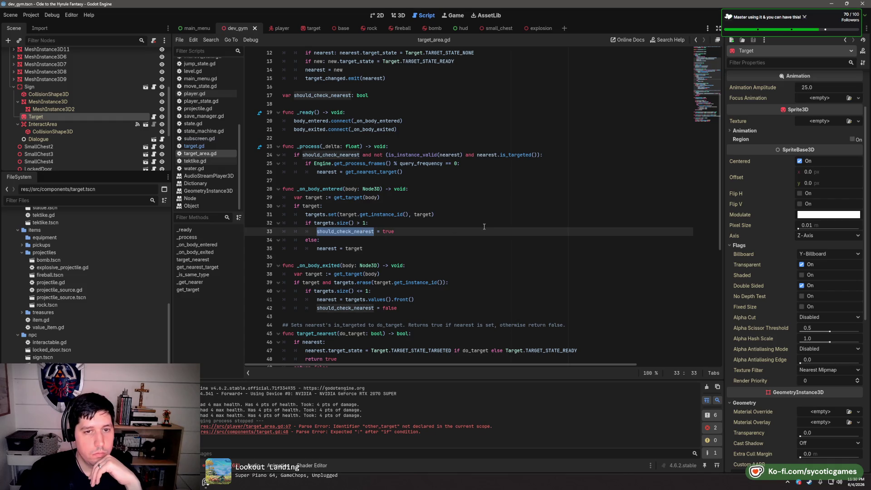
scroll(484, 227, "down", 1)
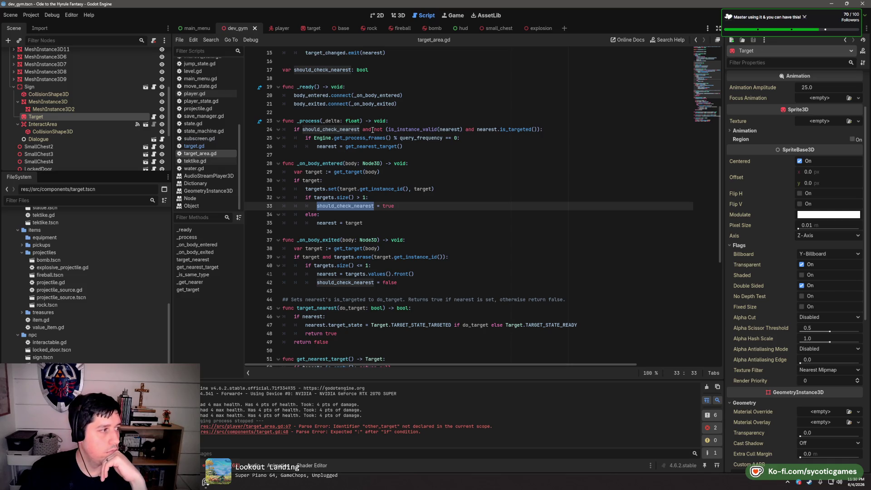
left_click_drag(372, 131, 303, 130)
key("BackSpace")
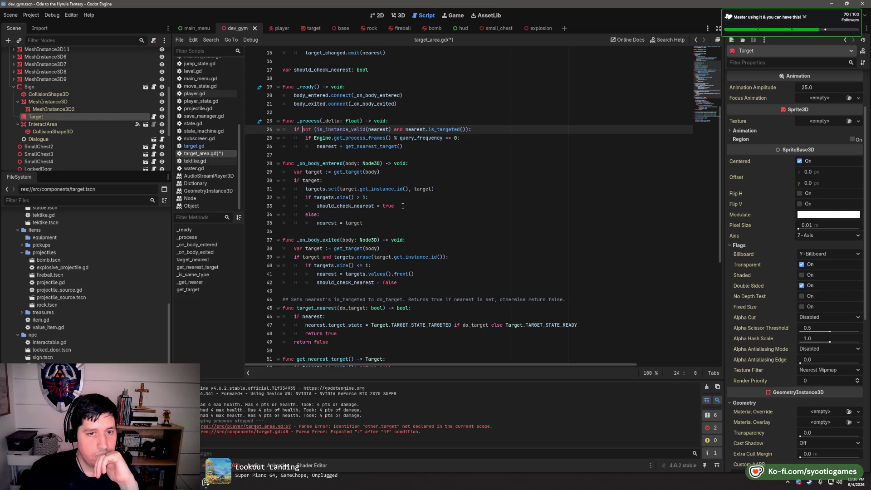
Change line 32's size comparison to <=, delete the should_check_nearest branches, and save
left_click(357, 198)
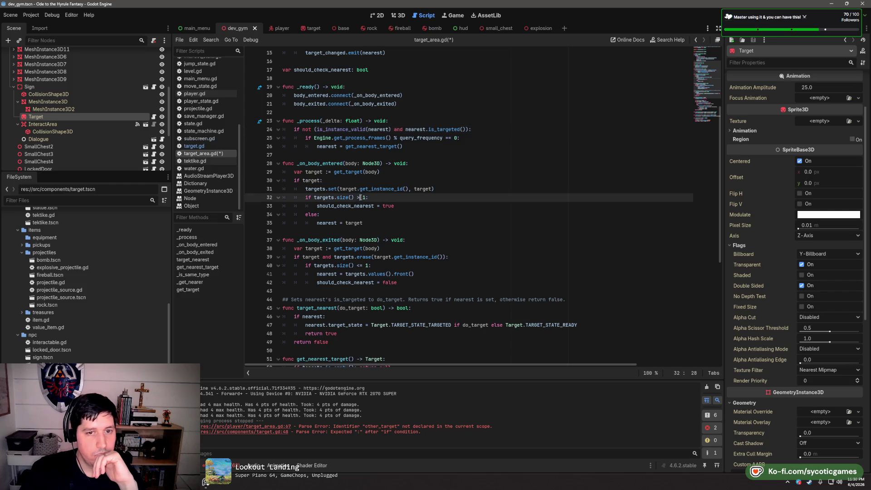
type("<")
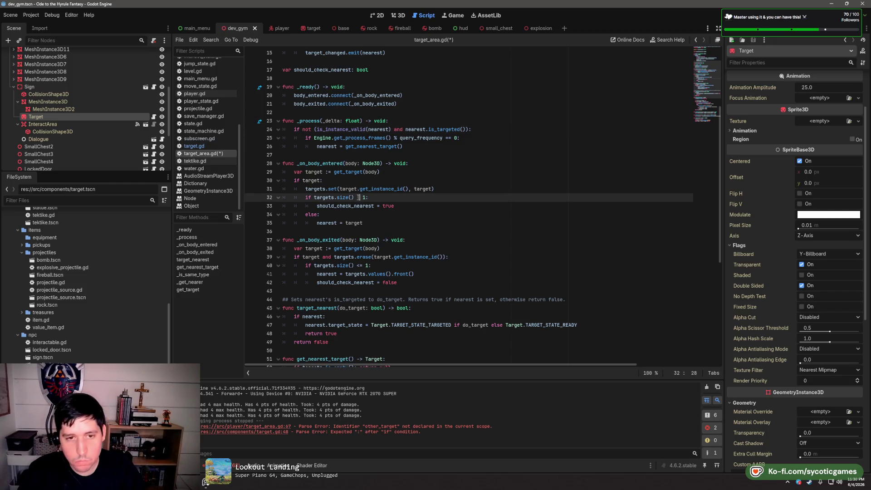
type("=")
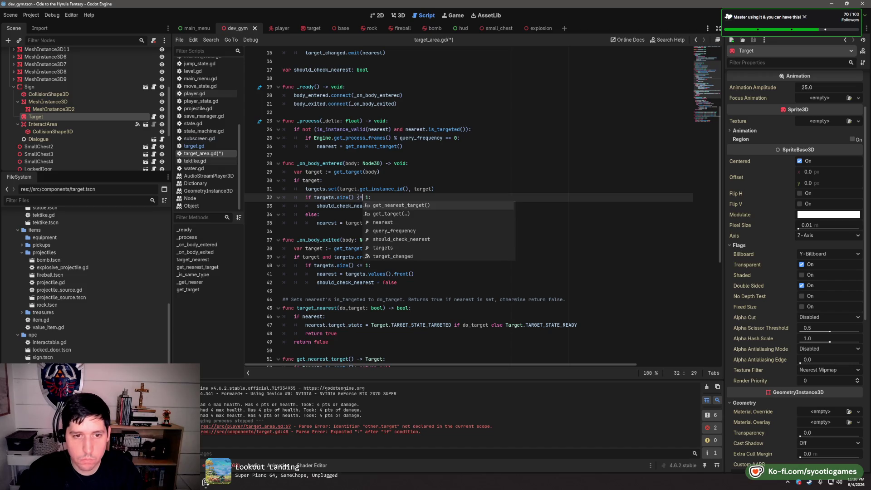
left_click_drag(330, 214, 393, 200)
key("BackSpace")
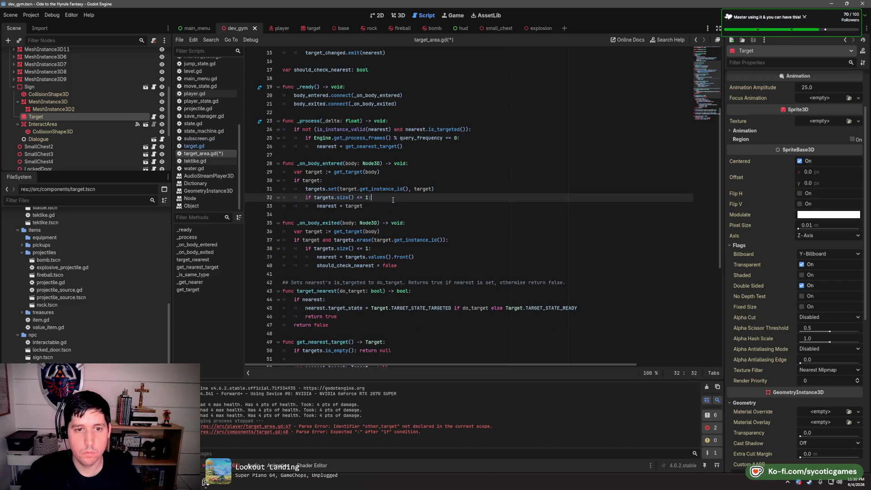
left_click(404, 249)
left_click_drag(431, 266, 439, 259)
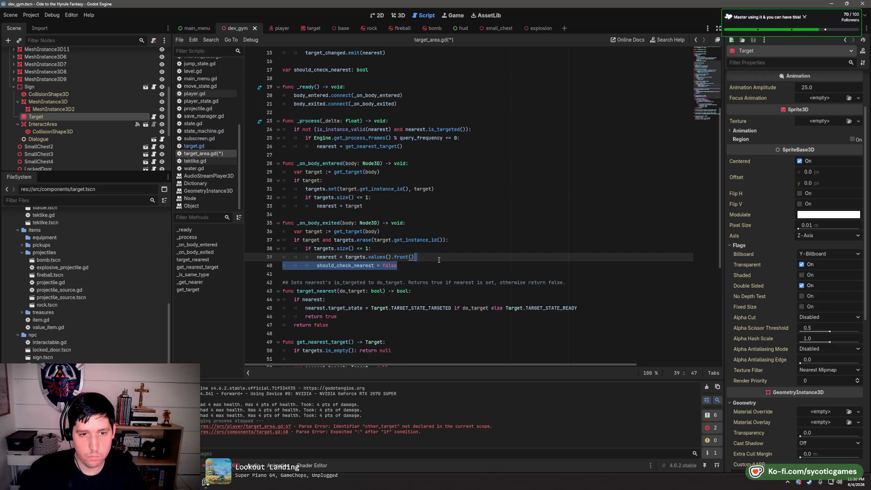
key("BackSpace")
left_click(440, 215)
key("ctrl+s")
Delete the now-unused should_check_nearest declaration
left_click(445, 156)
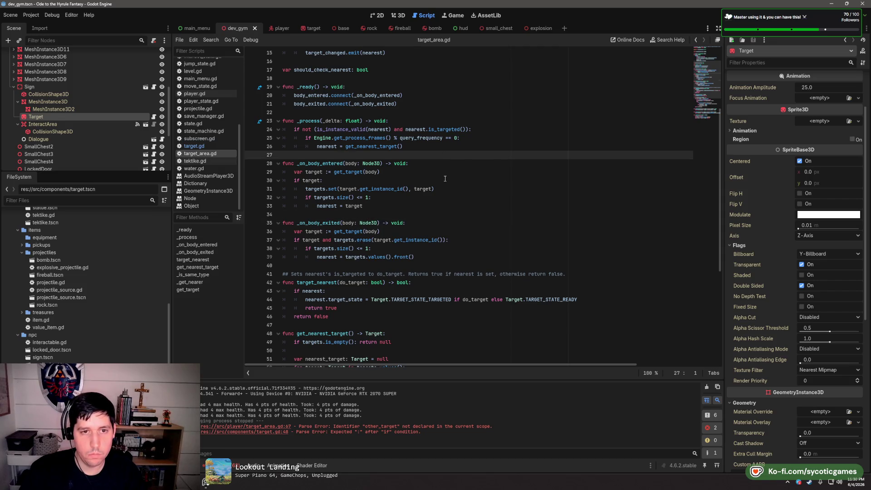
scroll(445, 178, "up", 5)
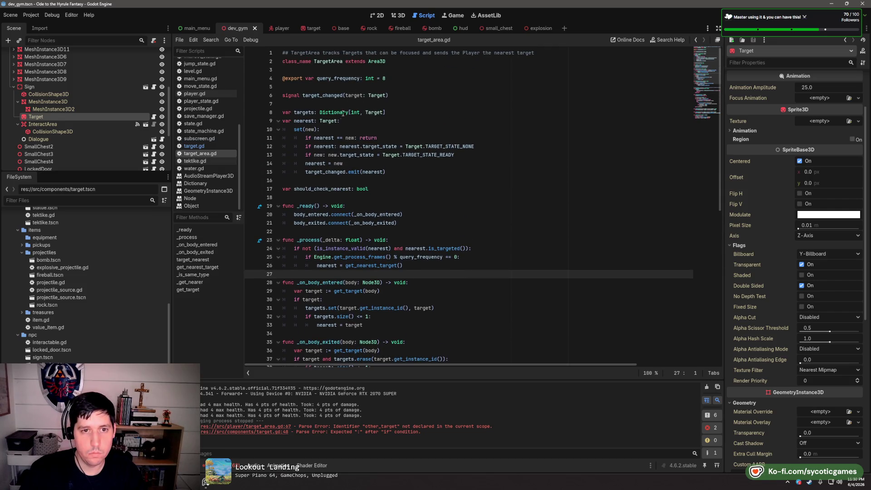
left_click(386, 191)
key("shift+Home")
key("BackSpace")
key("BackSpace")
key("BackSpace")
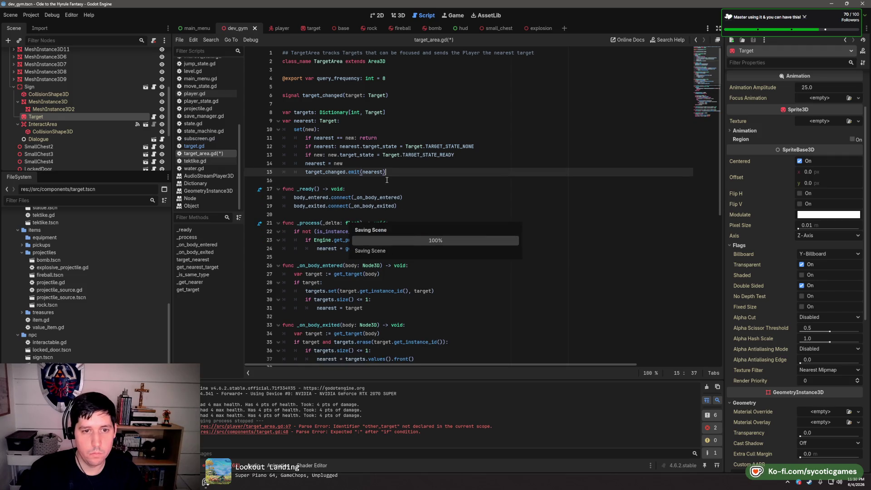
Look over target.gd and player.gd, return to target_area.gd, and run the game with F5
left_click(194, 146)
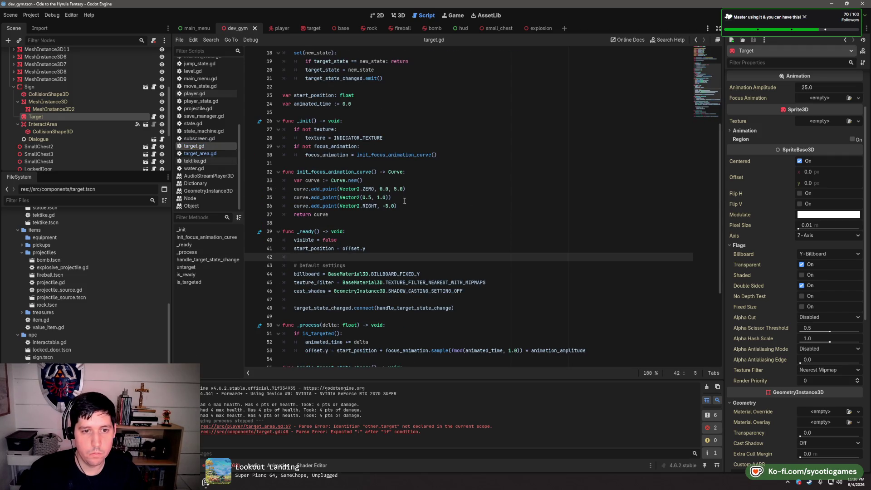
scroll(381, 188, "down", 5)
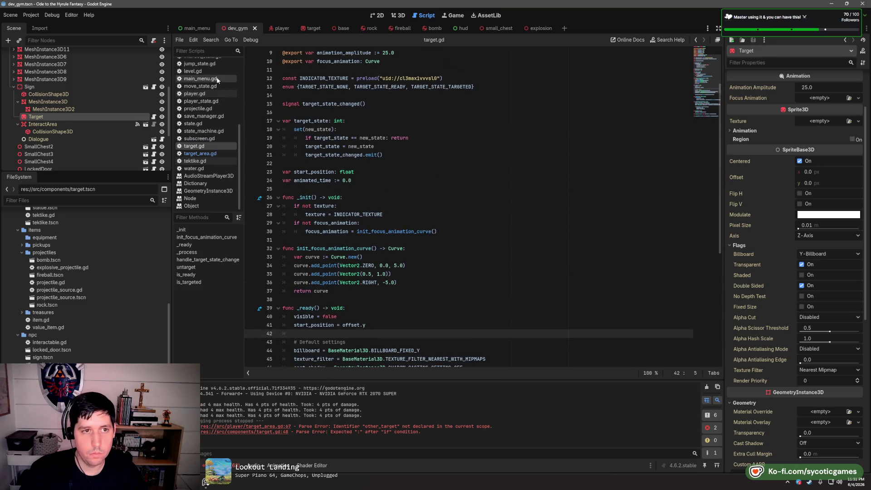
left_click(214, 94)
scroll(272, 136, "down", 8)
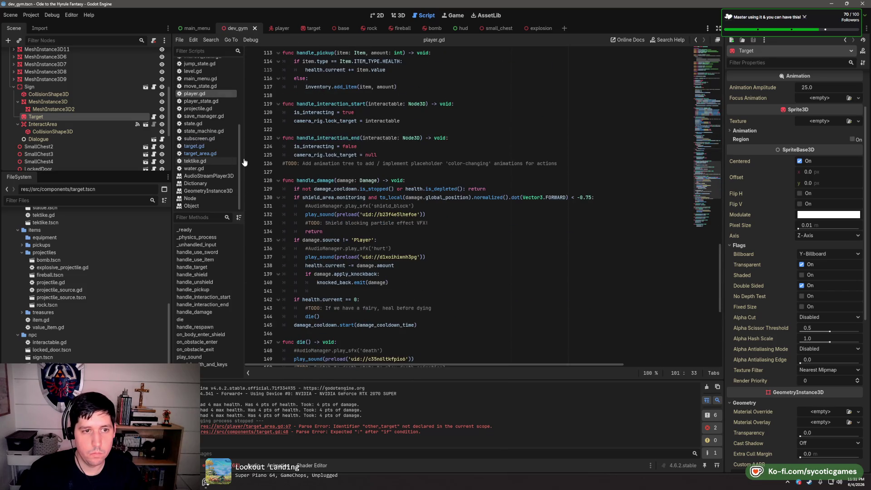
left_click(205, 153)
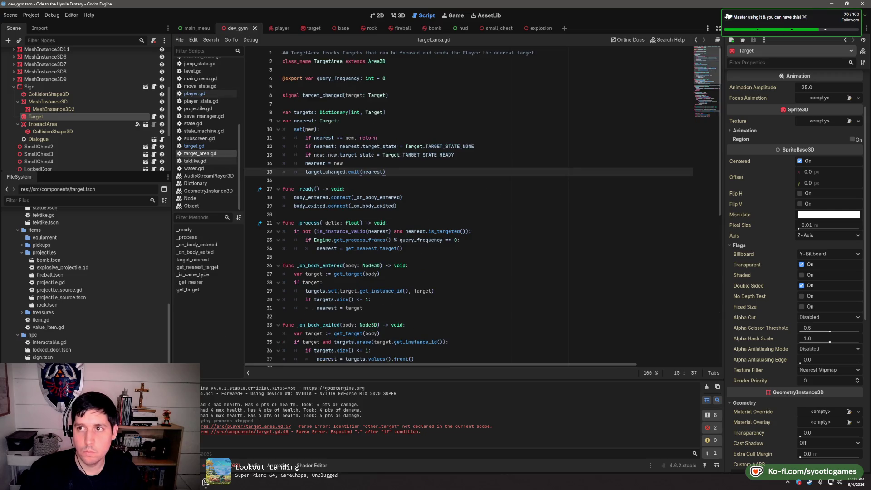
key("F5")
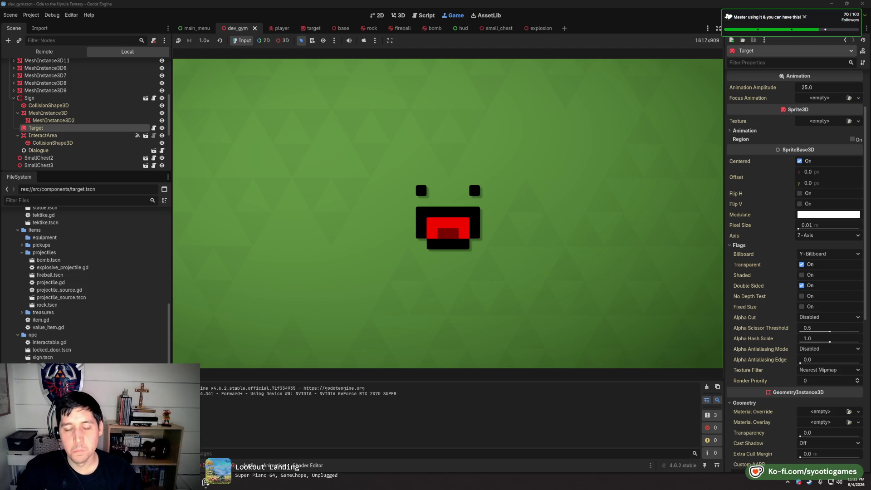
Walk the player forward with W through the red target field, then pause with Escape
key("w")
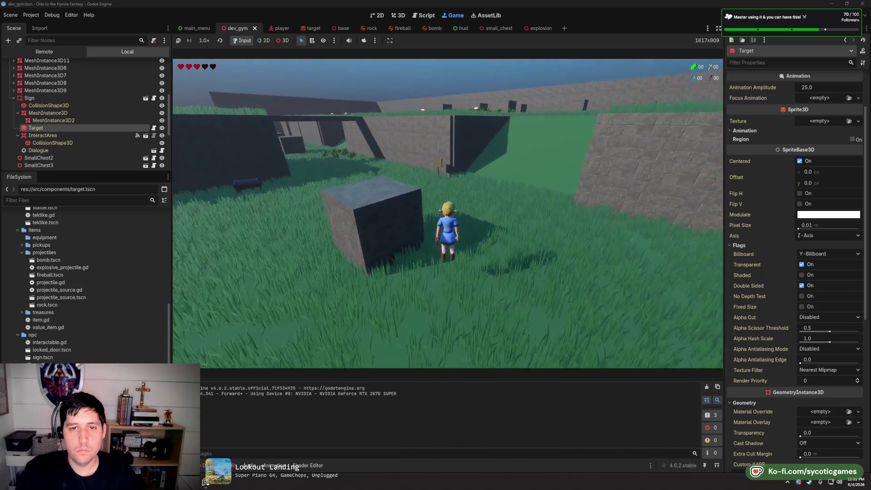
key("w")
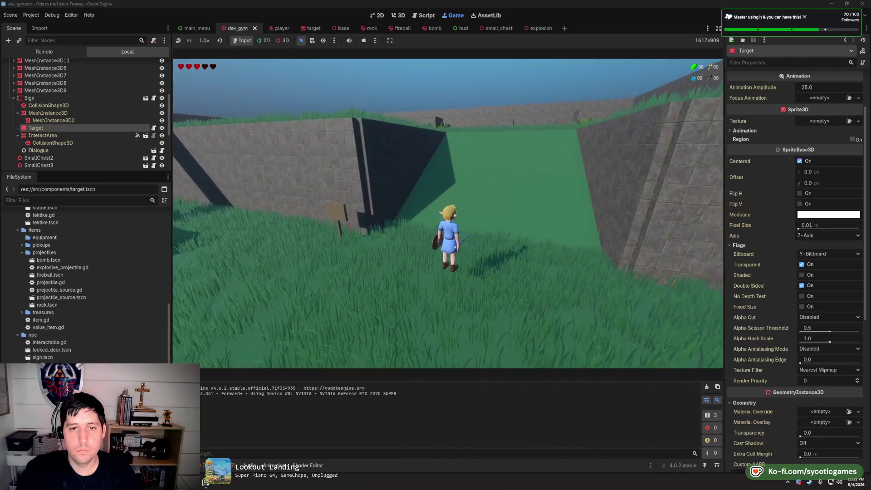
key("w")
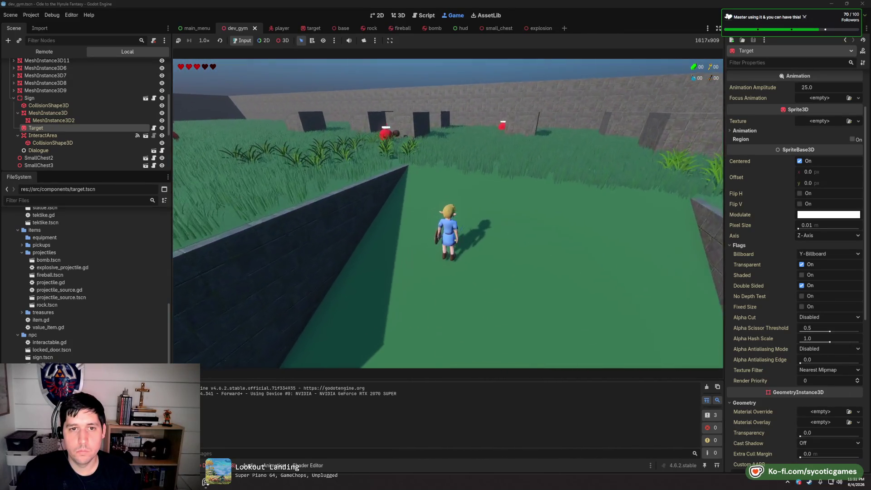
key("w")
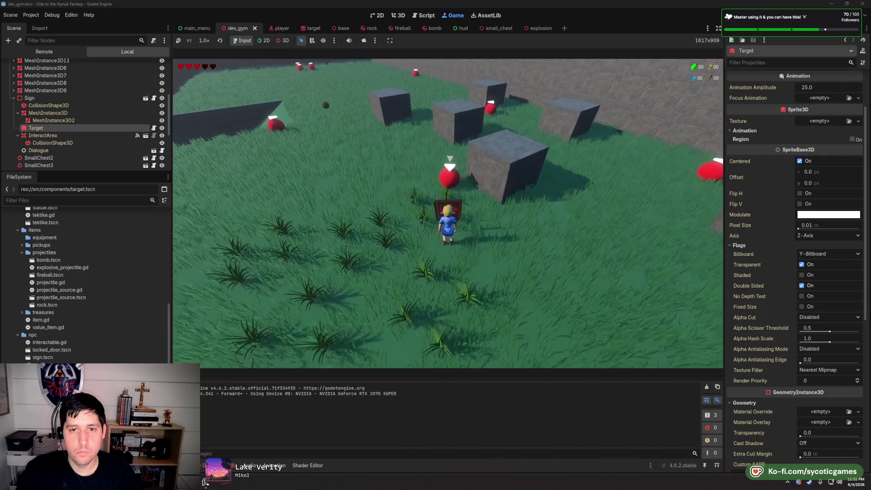
key("w")
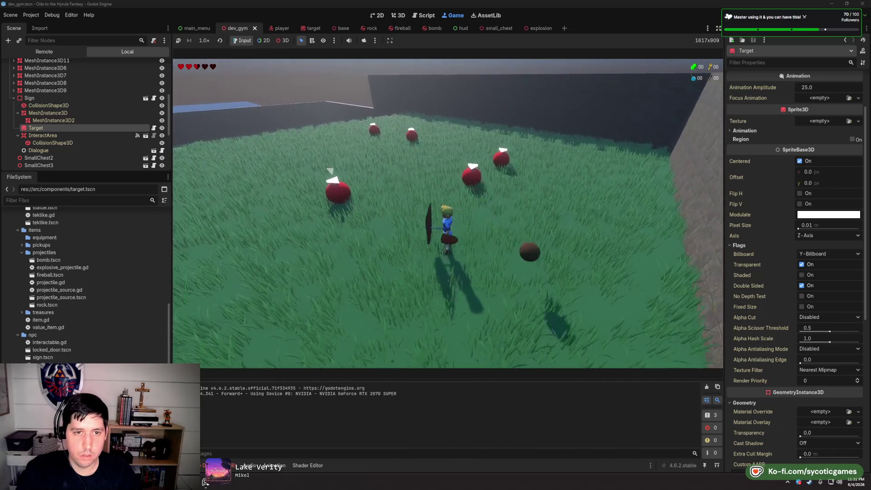
key("Escape")
Stop the game with F8 and return to target_area.gd in the script editor
key("F8")
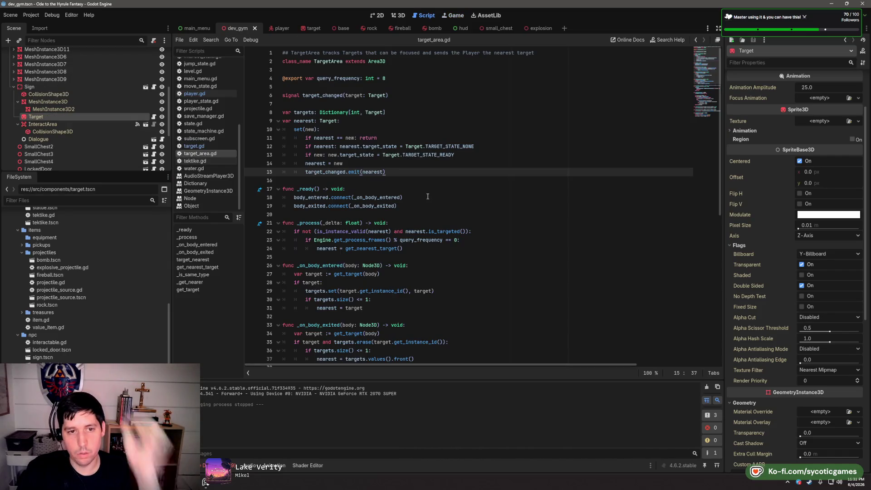
key("Down")
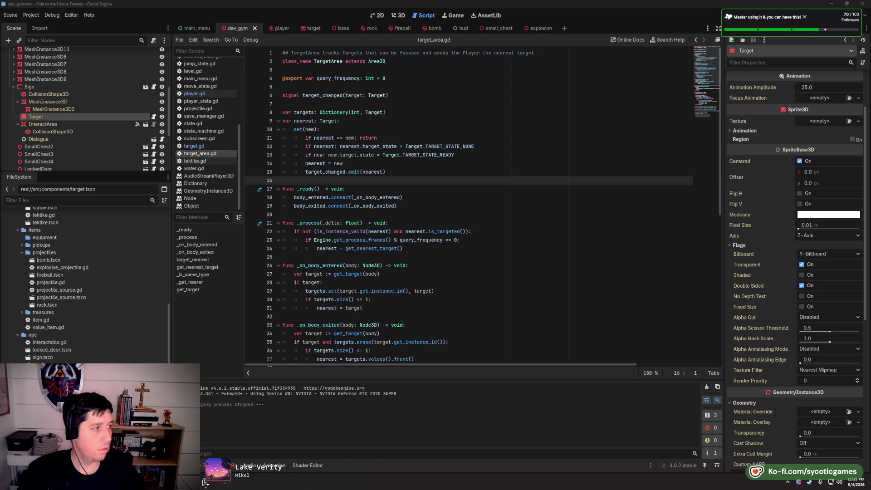
left_click(278, 214)
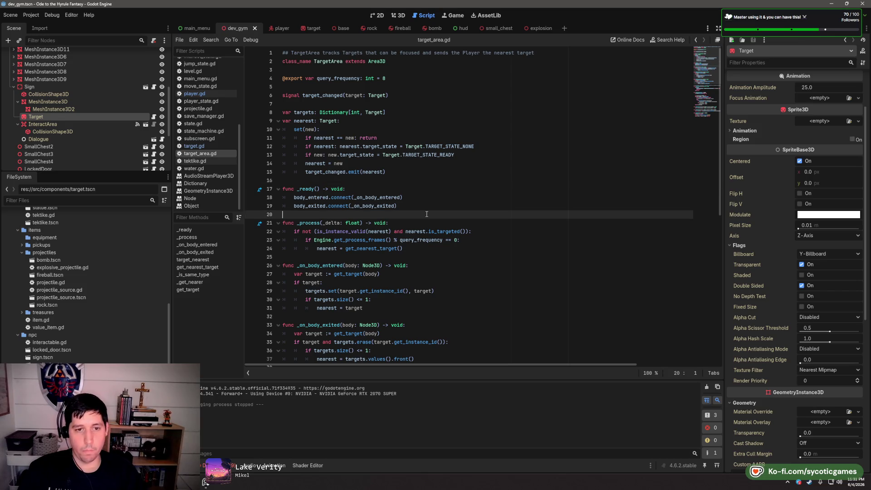
Open target.gd, view its script options, then switch to audio_manager.gd
left_click(204, 148)
right_click(206, 148)
key("Escape")
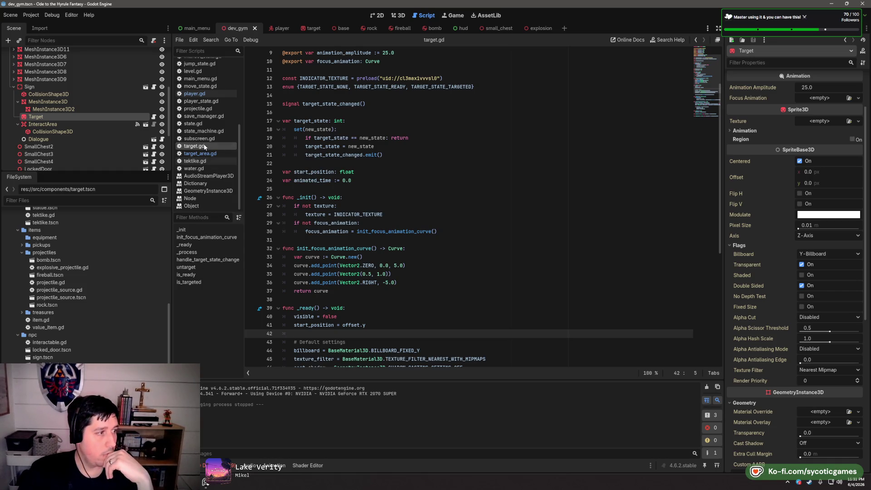
left_click(517, 225)
scroll(208, 113, "up", 5)
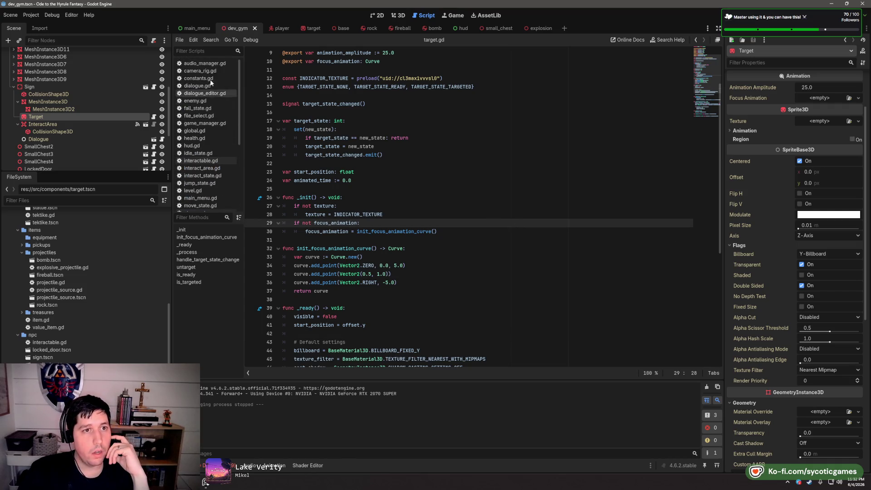
left_click(204, 63)
Unfold and refold the MUSIC_TRACKS and SFX_PATHS dictionaries in audio_manager.gd
left_click(368, 120)
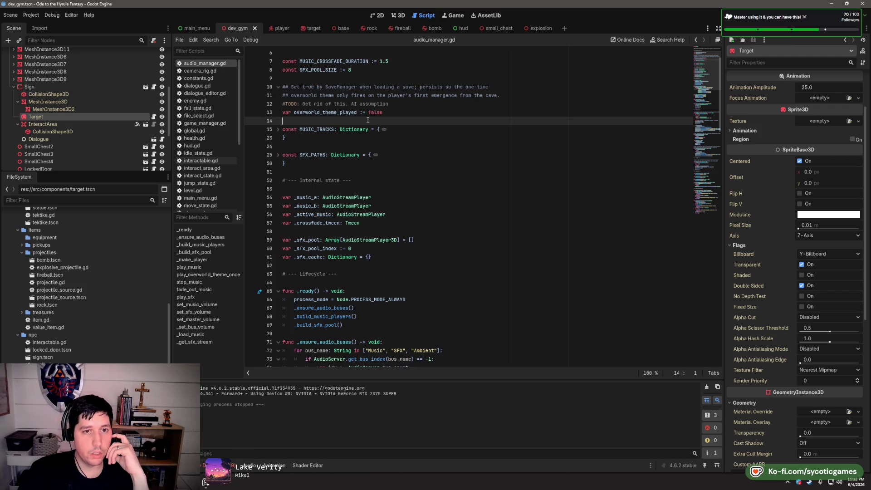
left_click(276, 130)
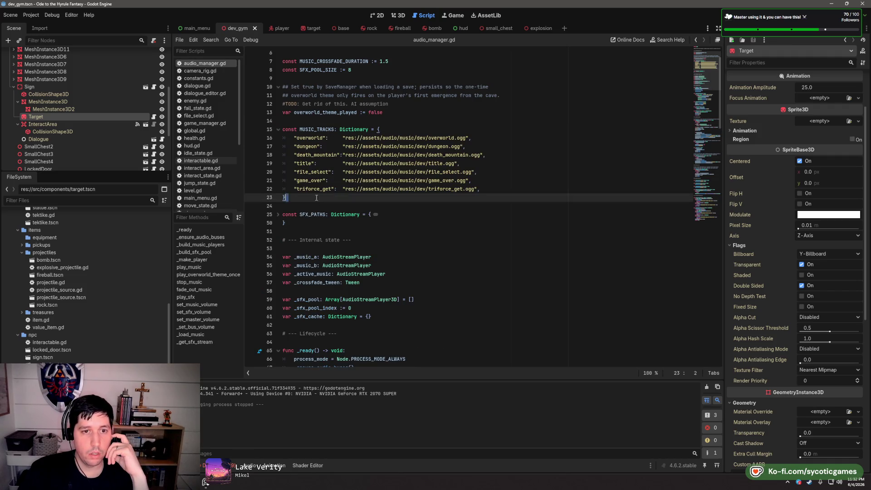
left_click_drag(290, 198, 283, 129)
left_click(430, 121)
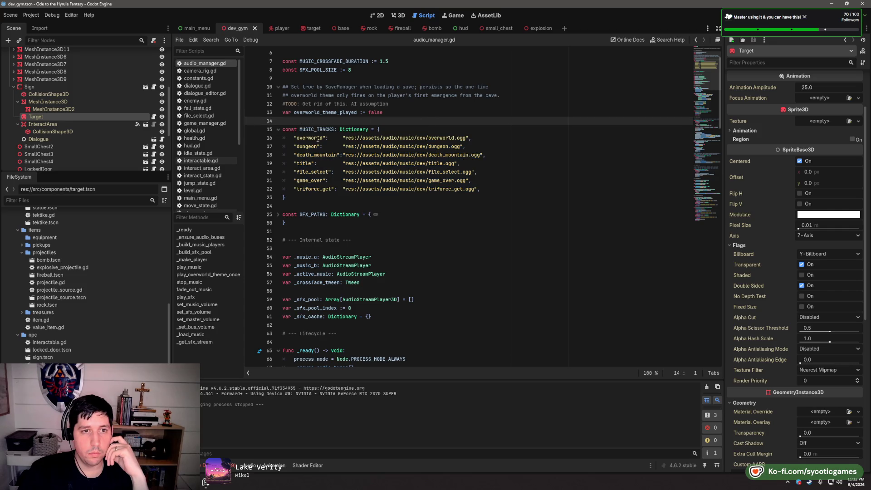
left_click(279, 216)
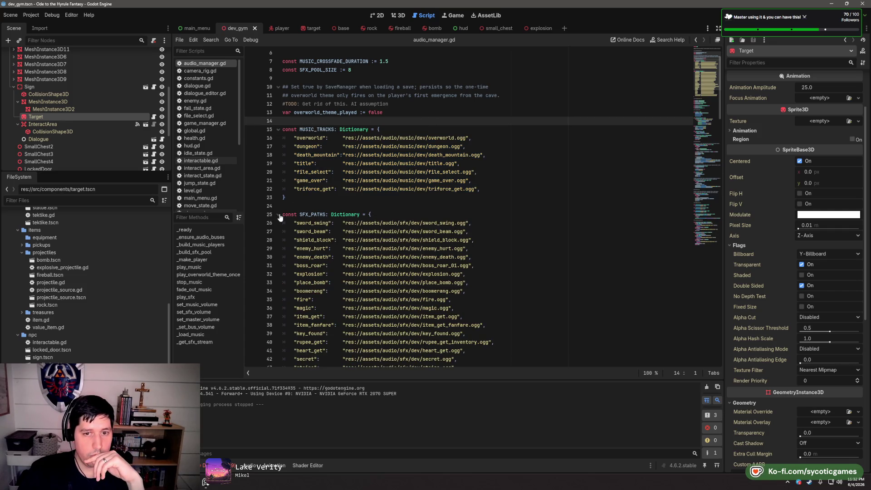
left_click(278, 216)
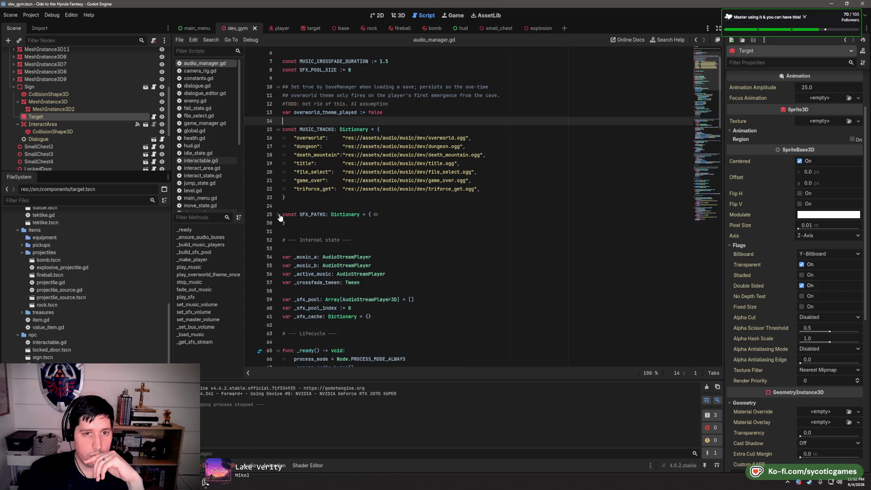
left_click(278, 130)
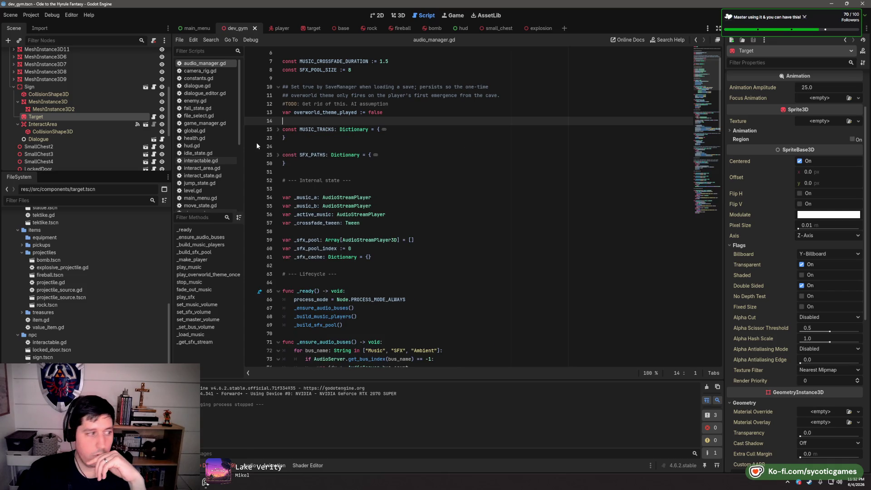
Scroll through audio_manager.gd and select the _ensure_audio_buses function name
scroll(386, 158, "up", 1)
scroll(386, 158, "up", 1)
left_click(372, 97)
scroll(388, 143, "down", 5)
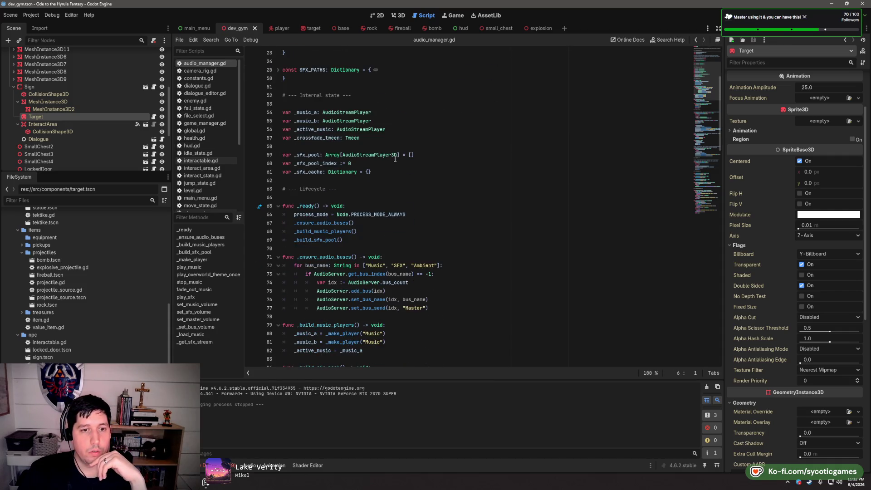
scroll(395, 158, "down", 4)
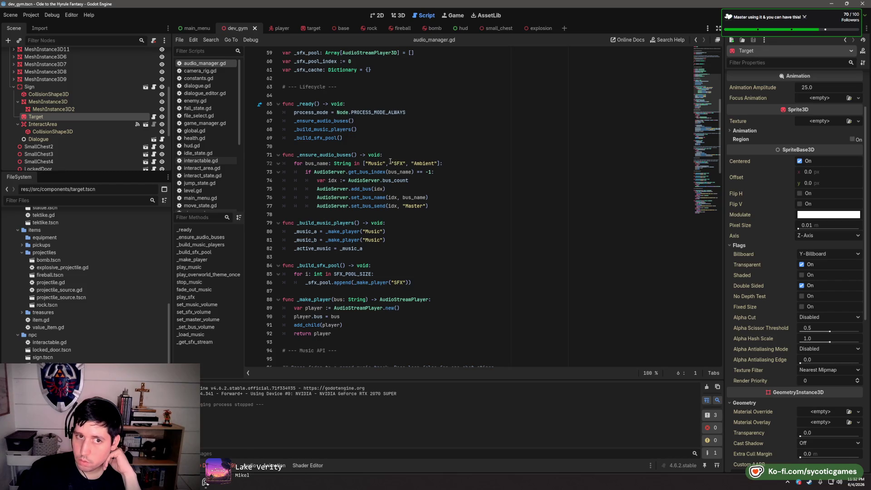
double_click(346, 156)
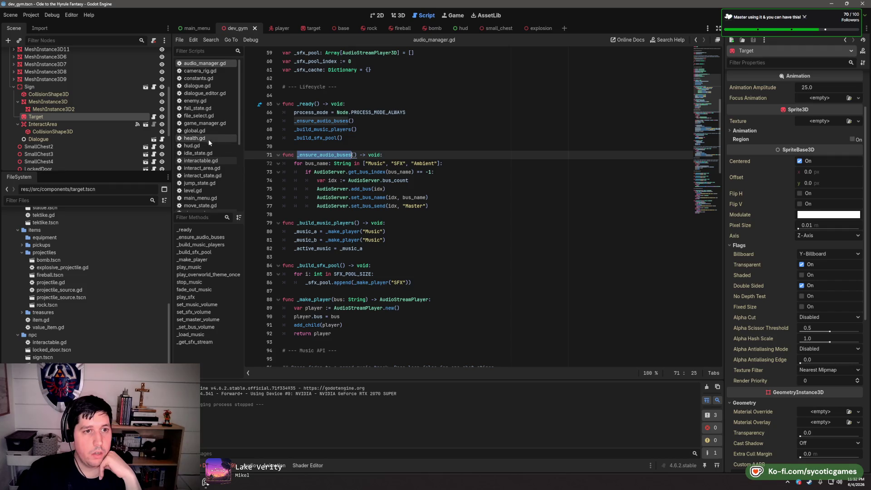
Browse game_manager.gd, then open level.gd and select the _WARMUP_EFFECTS constant
left_click(208, 124)
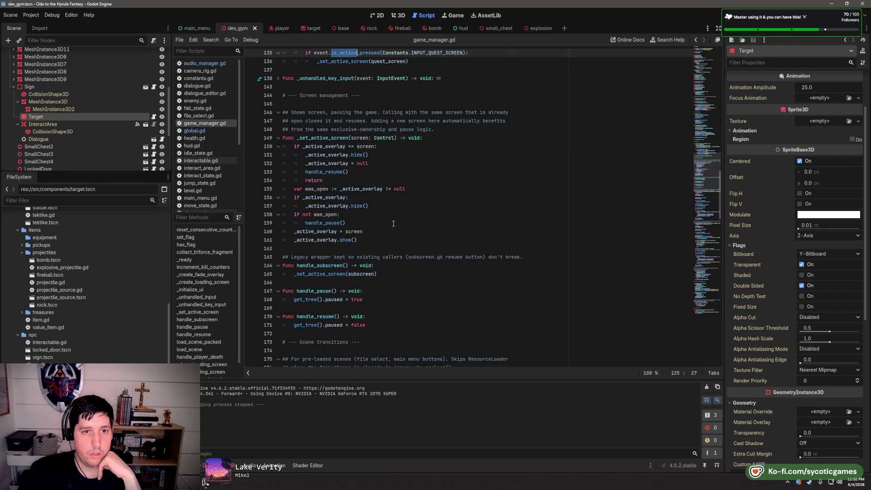
scroll(394, 223, "down", 7)
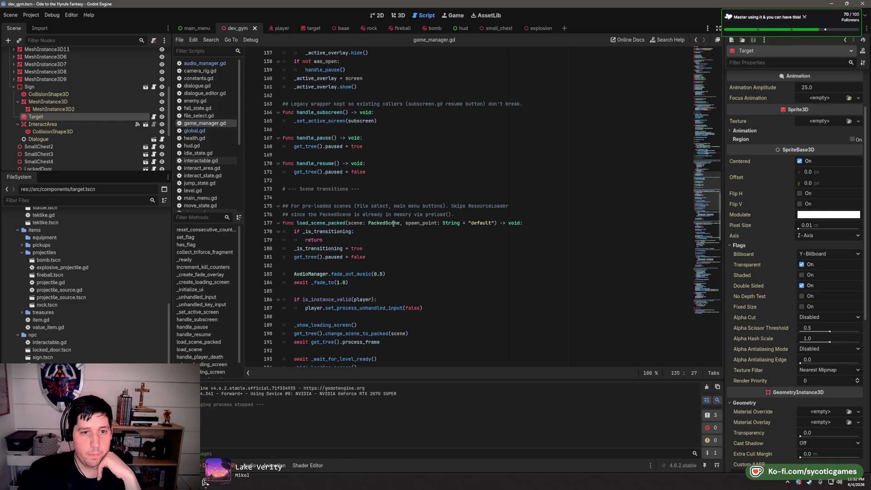
scroll(394, 224, "down", 5)
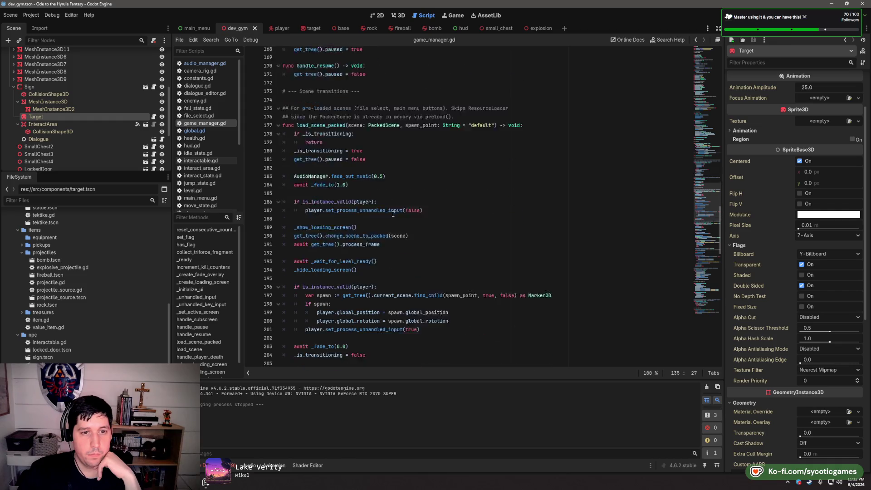
scroll(208, 162, "down", 3)
left_click(206, 154)
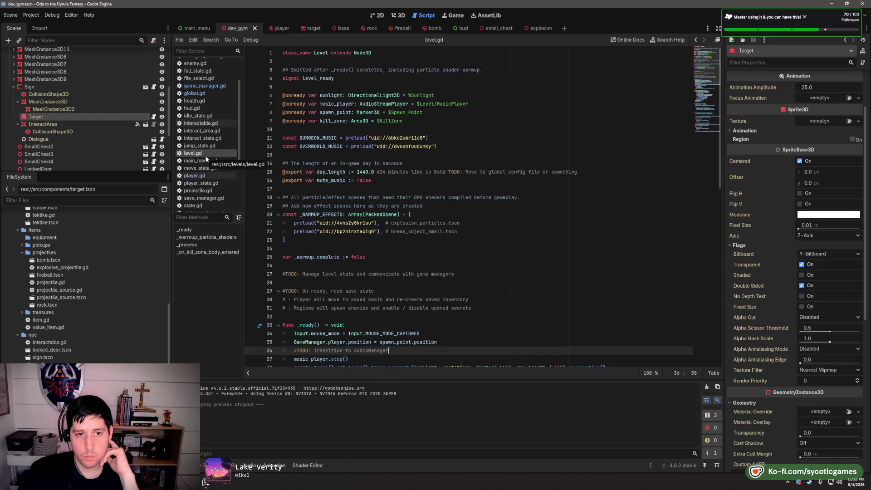
left_click(342, 243)
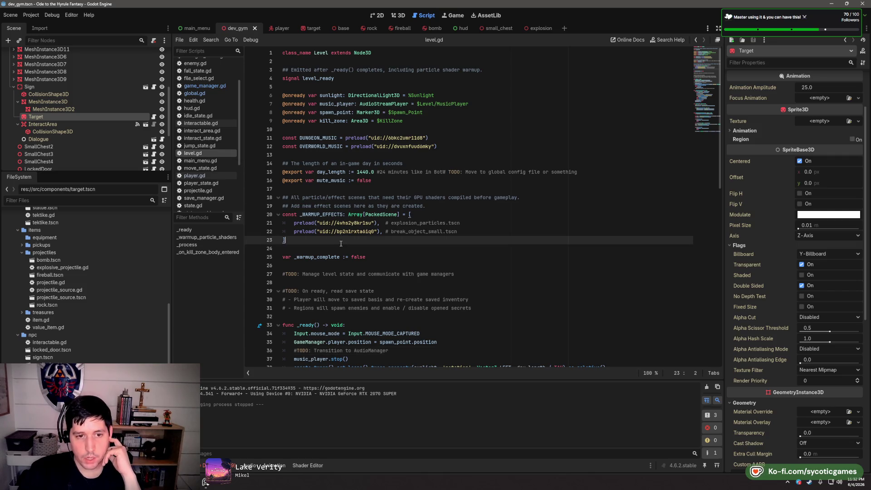
left_click(341, 248)
double_click(325, 214)
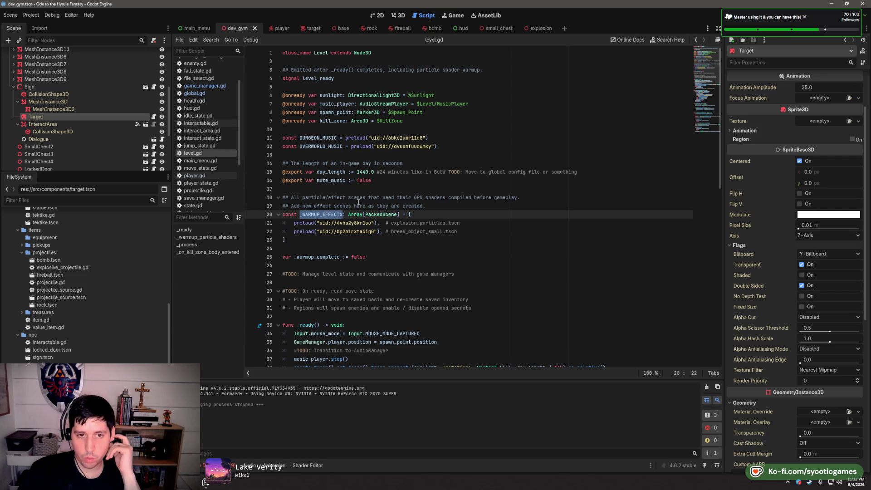
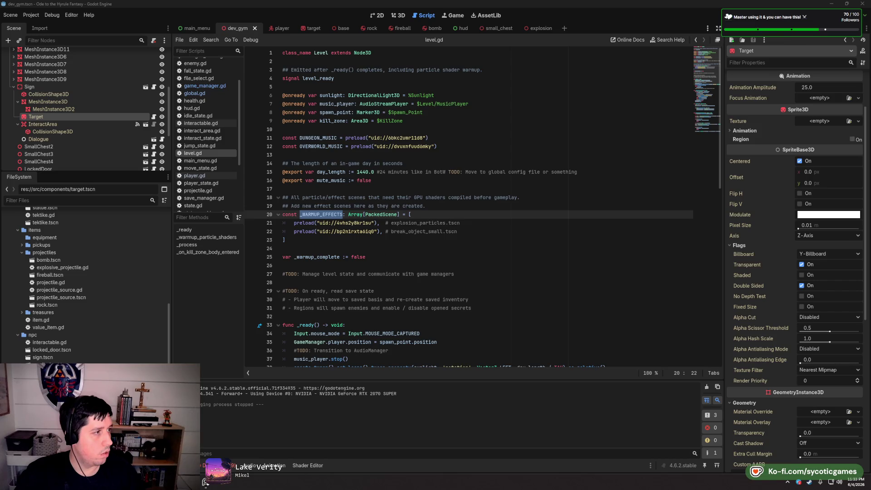
Open target_area.gd and scroll through its nearest-target tracking functions
scroll(206, 174, "down", 5)
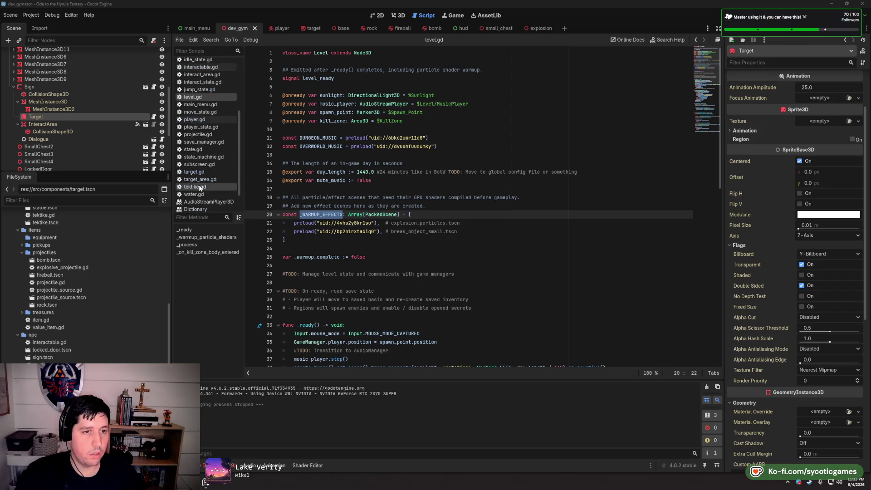
left_click(200, 161)
scroll(454, 227, "down", 2)
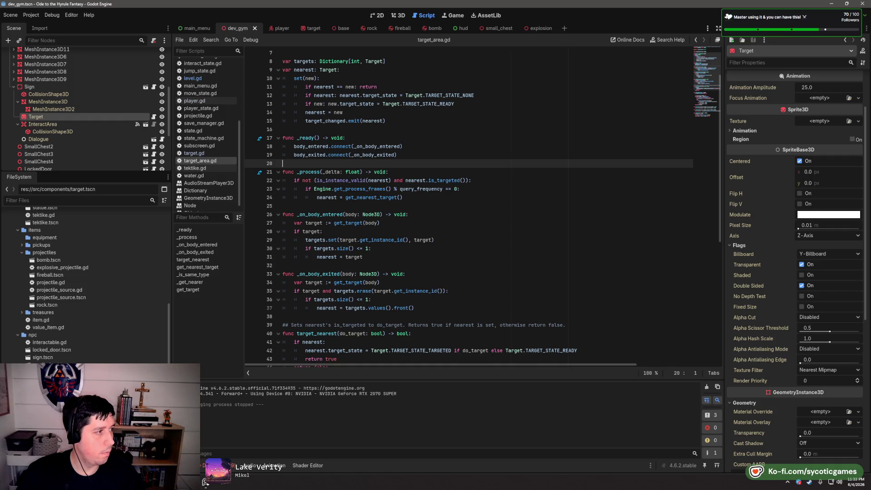
scroll(366, 233, "down", 9)
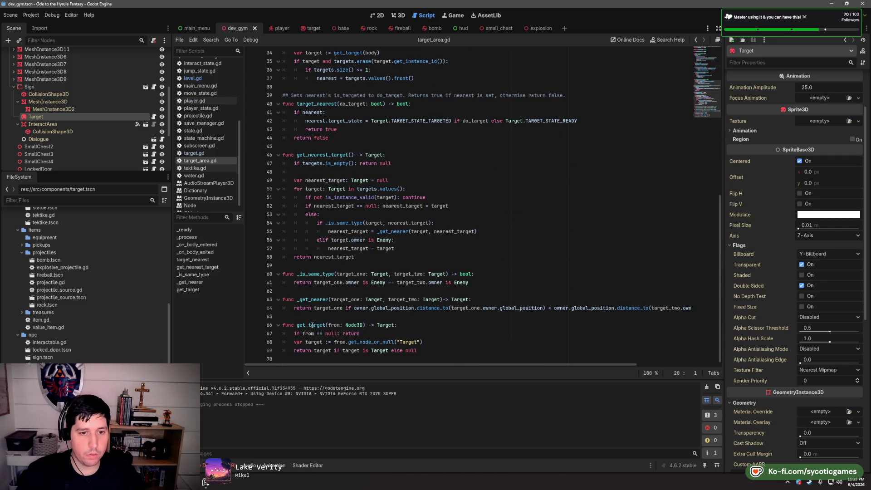
Wrap both 'owner is Enemy' comparisons on line 61 in parentheses and save target_area.gd
left_click_drag(313, 282, 389, 282)
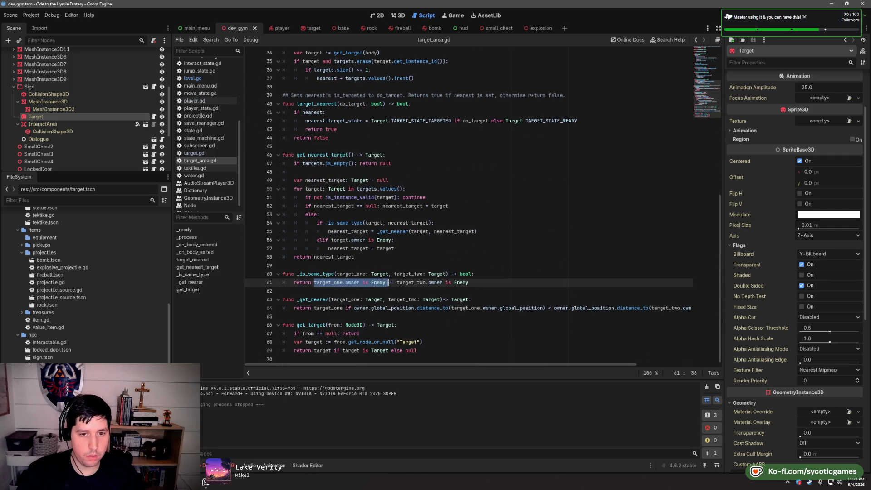
type("(")
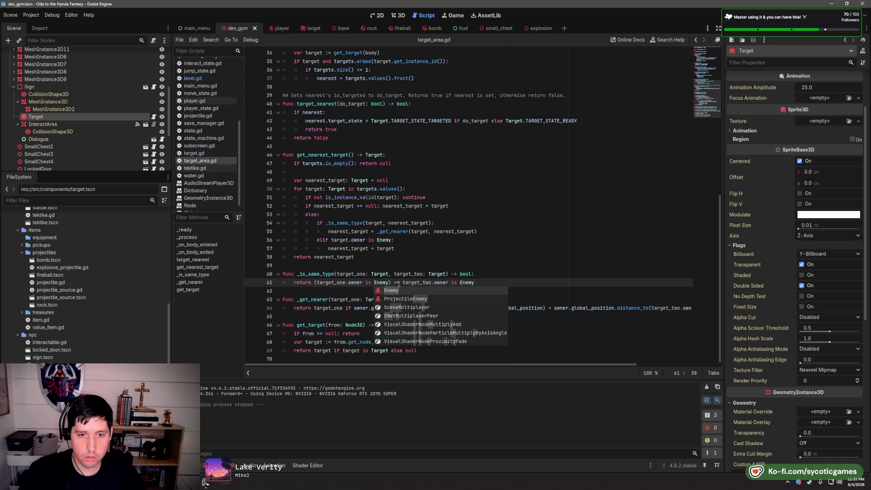
left_click_drag(404, 282, 483, 283)
type("(")
key("End")
key("ctrl+s")
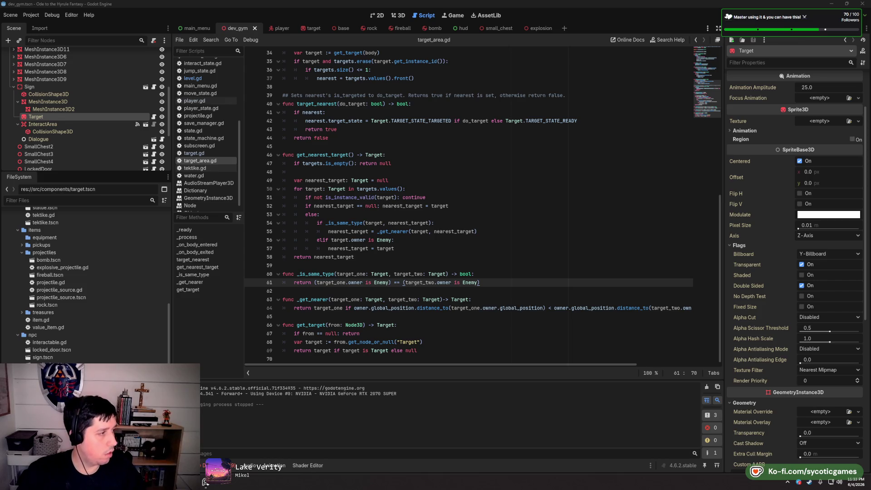
mouse_move(445, 230)
scroll(444, 231, "up", 4)
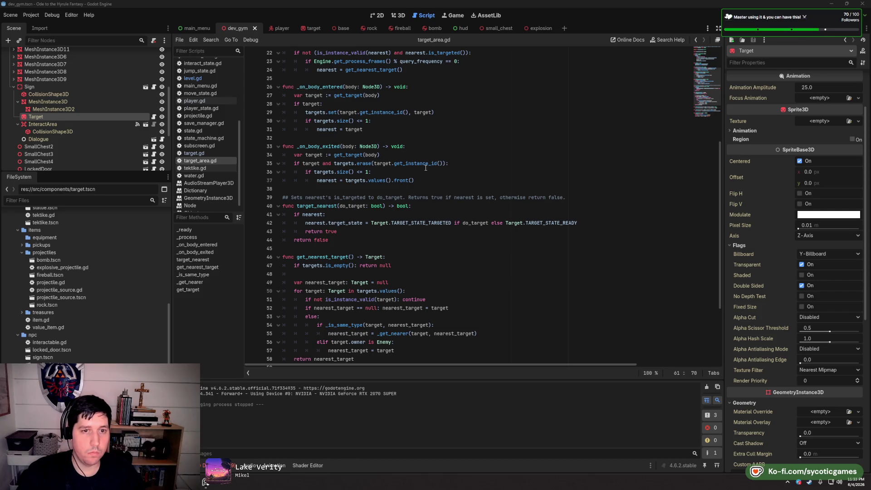
Place the caret at the end of line 37 inside _on_body_exited
left_click(477, 170)
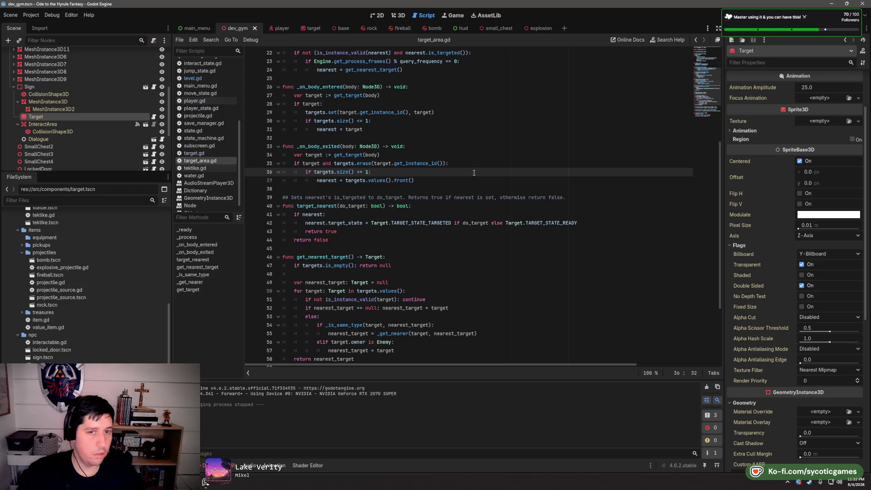
scroll(390, 206, "up", 1)
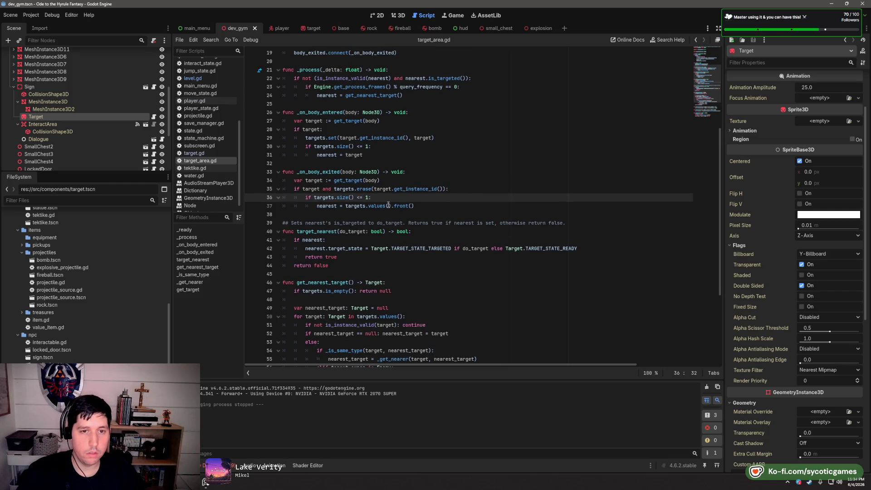
scroll(399, 198, "down", 2)
double_click(454, 354)
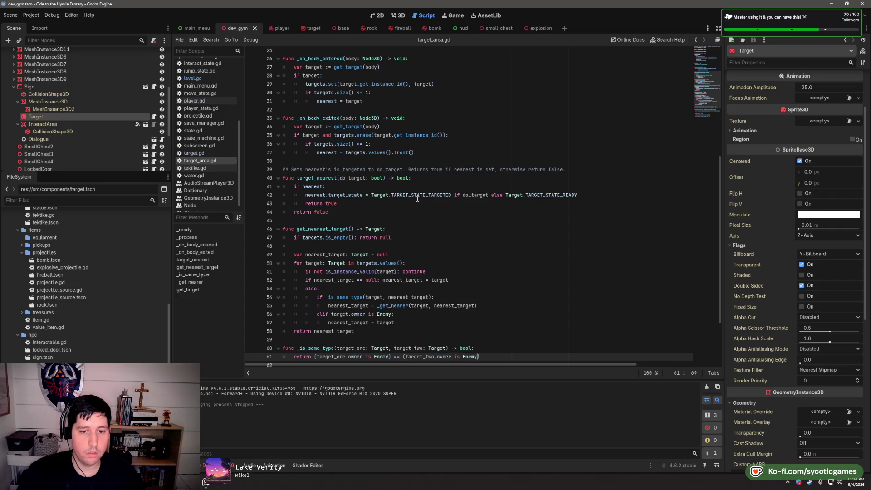
scroll(442, 215, "up", 5)
left_click(414, 216)
key("Down")
key("Down")
key("Down")
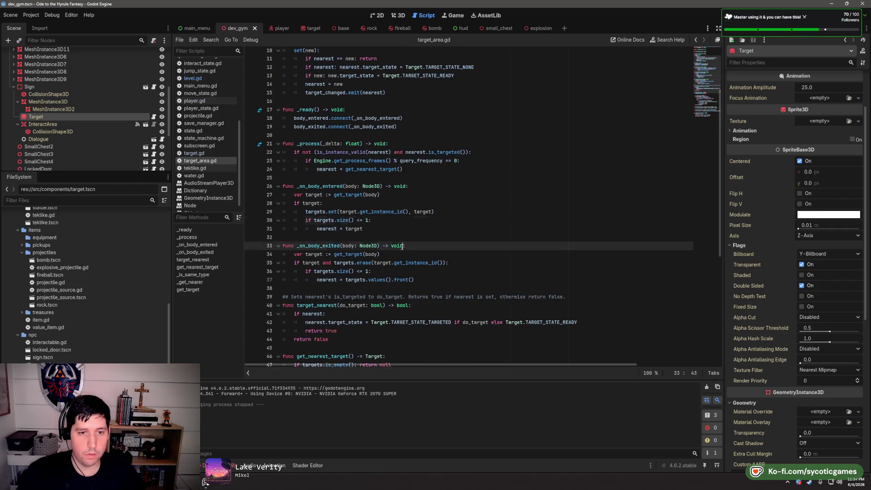
left_click(408, 271)
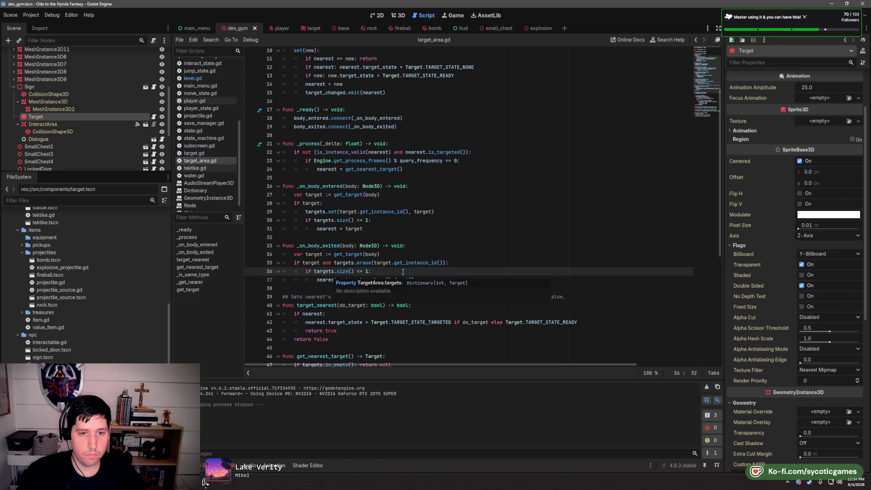
left_click(474, 279)
Add an 'else:' branch setting 'nearest = get_nearest_target()' and save the script
key("Return")
type("else:")
key("Return")
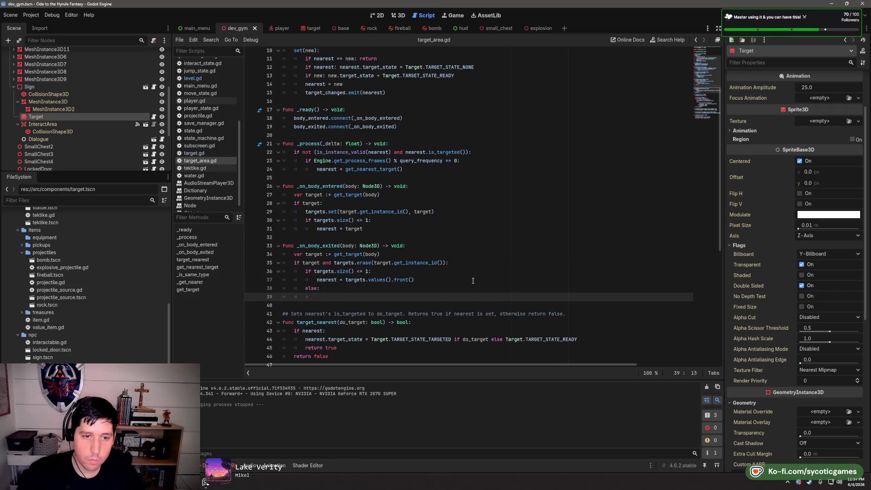
scroll(473, 280, "down", 4)
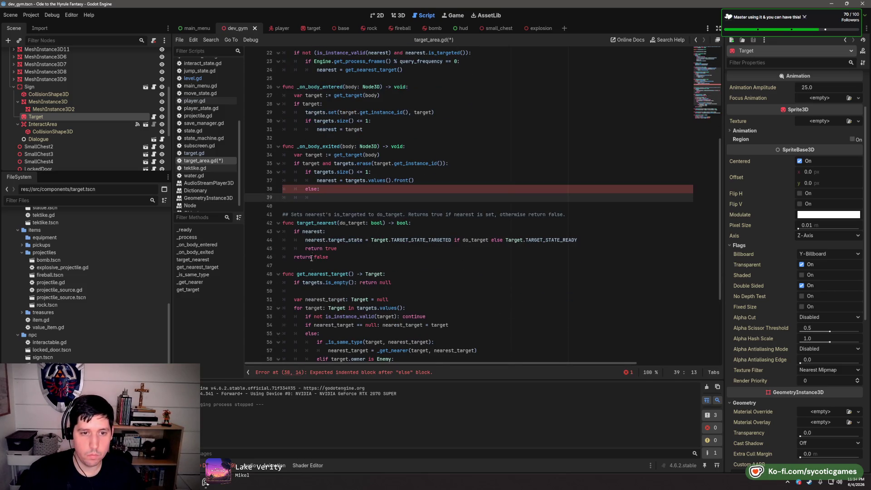
left_click_drag(297, 274, 355, 274)
left_click(349, 197)
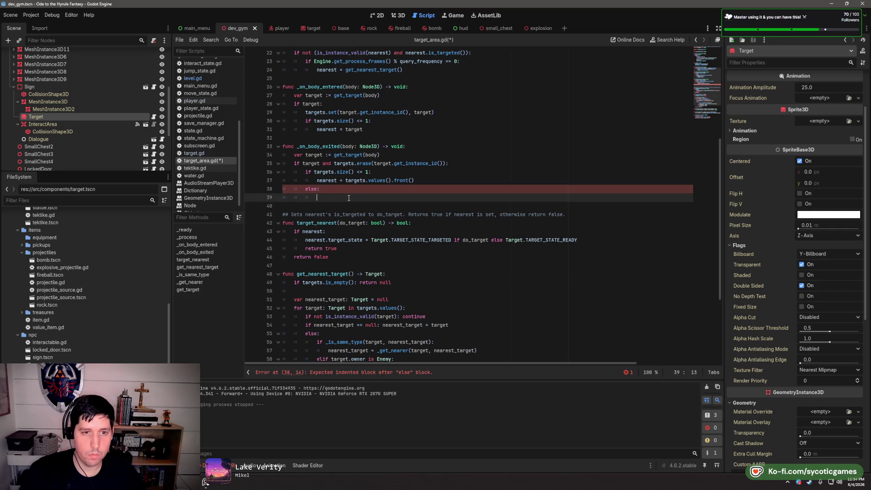
key("ctrl+s")
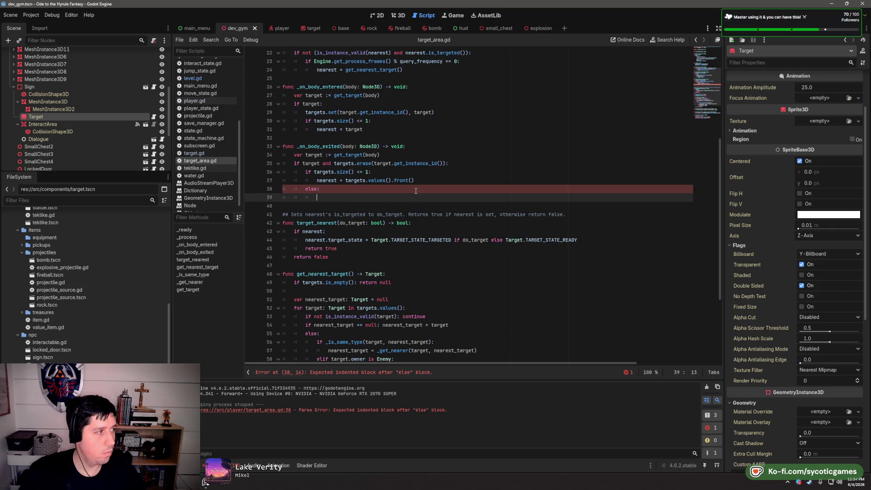
type("nearest = get_nearest_target()")
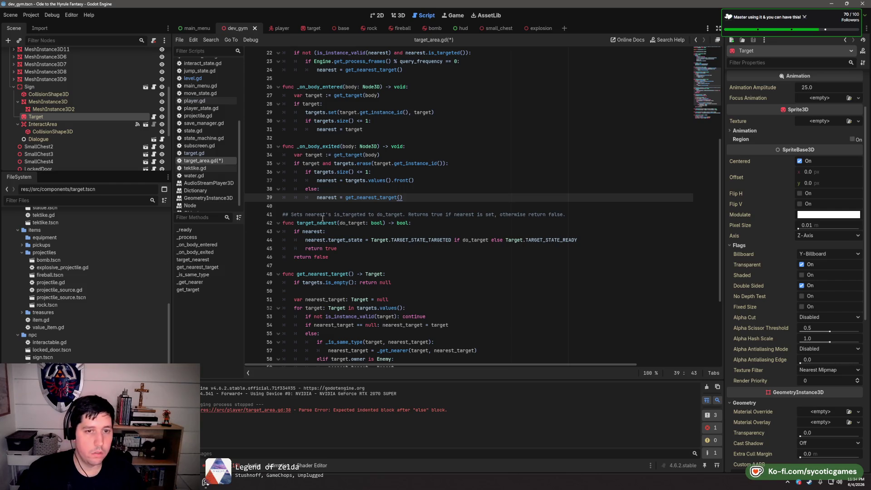
Replace the else branch with 'if target == nearest:' reassigning nearest via get_nearest_target(), then save
key("BackSpace")
key("BackSpace")
key("BackSpace")
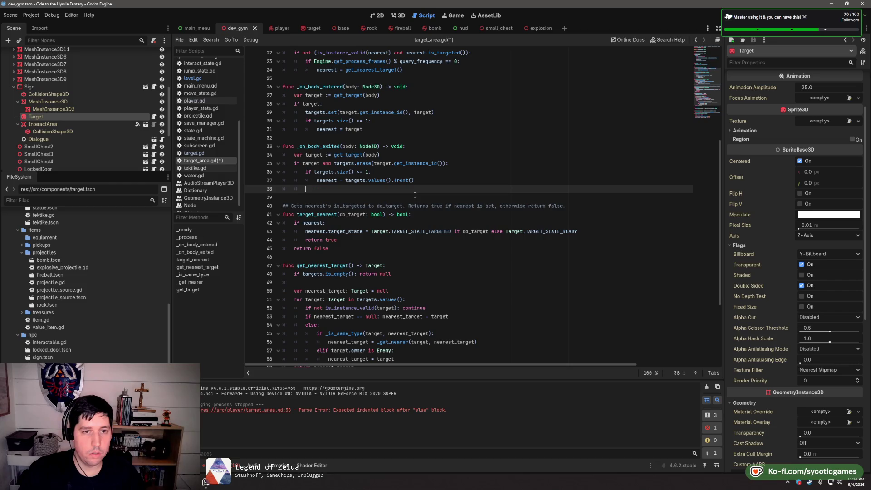
left_click(473, 163)
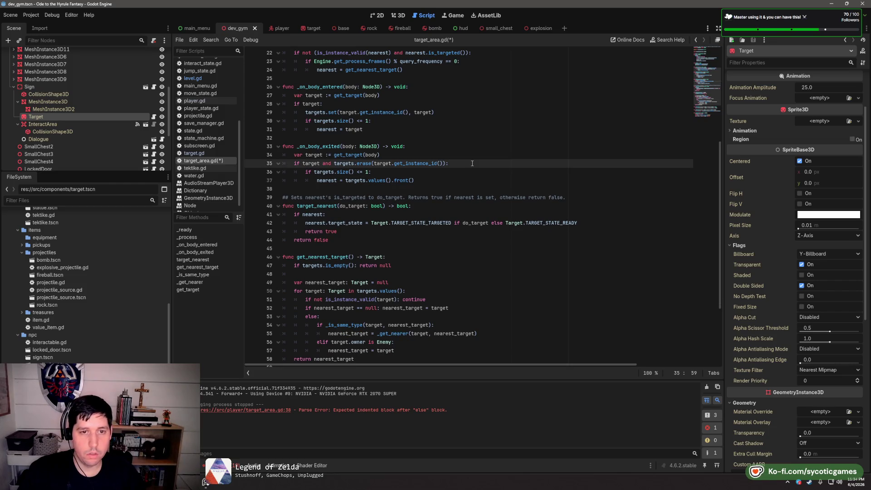
key("Return")
type("if targe")
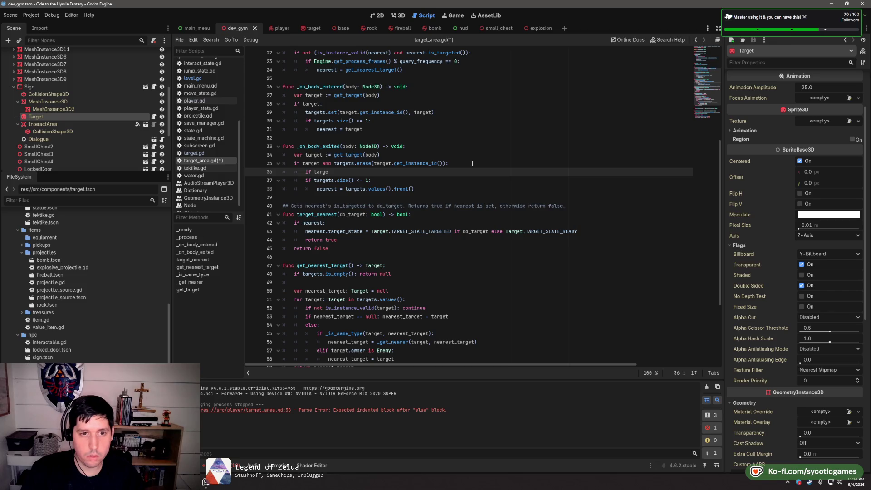
type("t == nearest:")
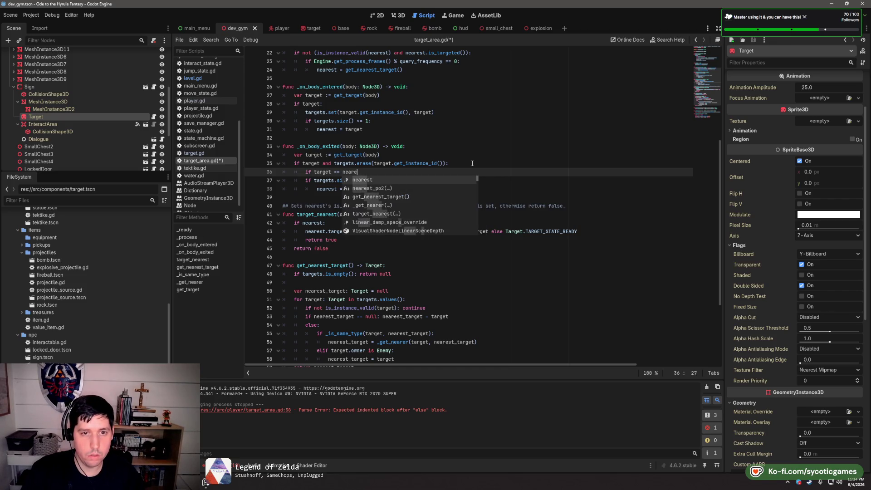
key("Return")
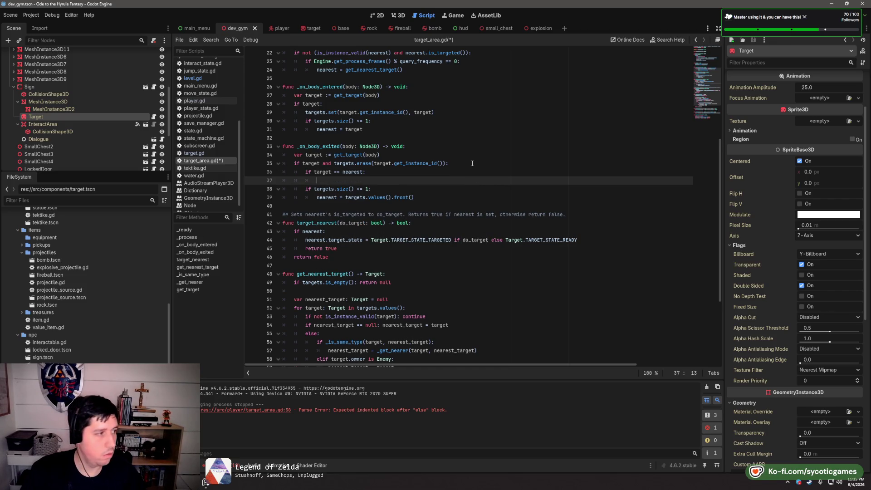
type("nearest = get_nearest_target(")
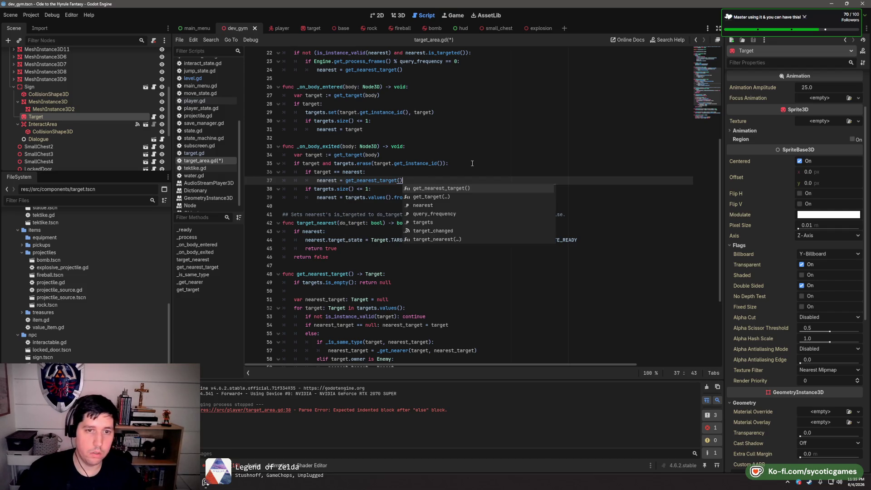
key("Return")
left_click(479, 172)
key("ctrl+s")
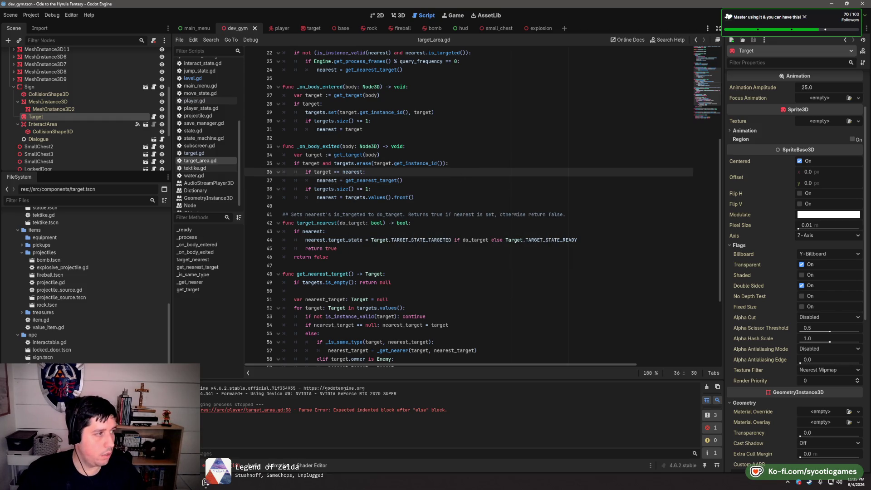
Make get_target's null check return null early
scroll(313, 246, "down", 5)
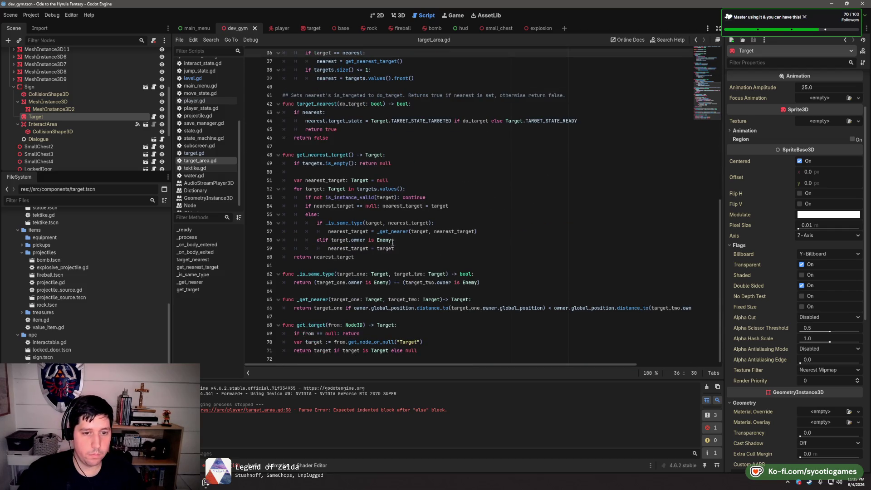
type(":")
left_click(421, 325)
left_click(425, 317)
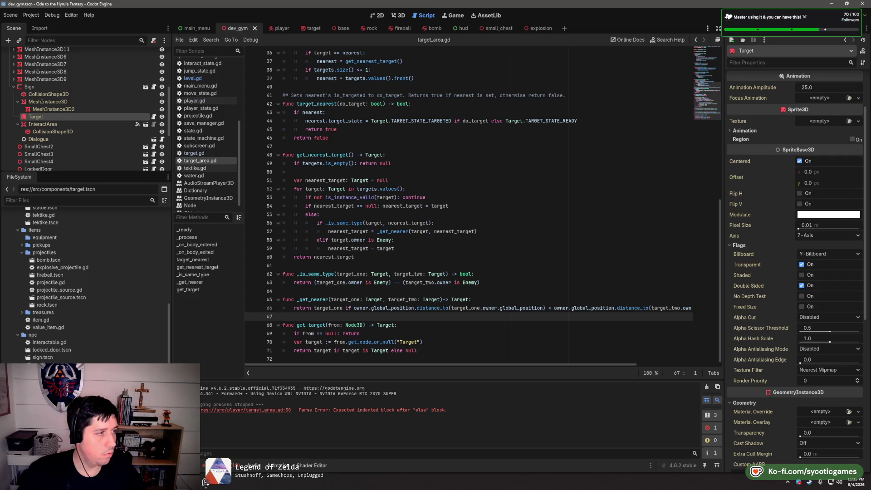
left_click(385, 335)
type("null")
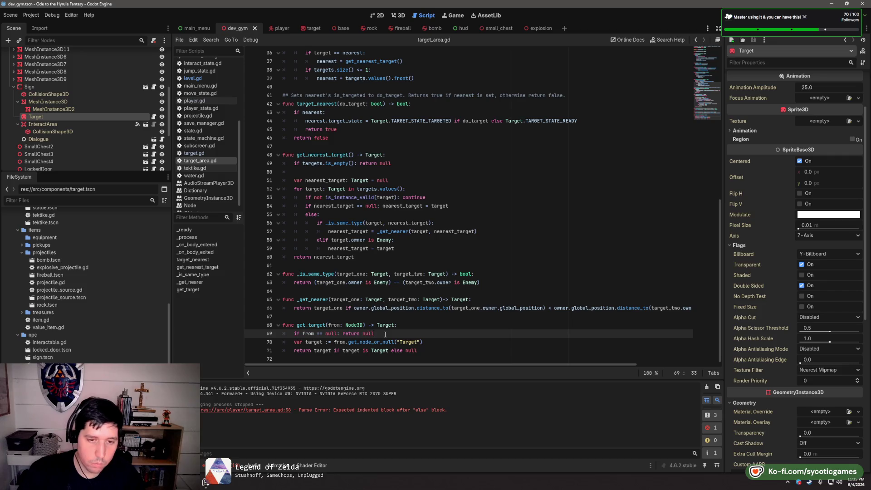
key("Up")
key("Up")
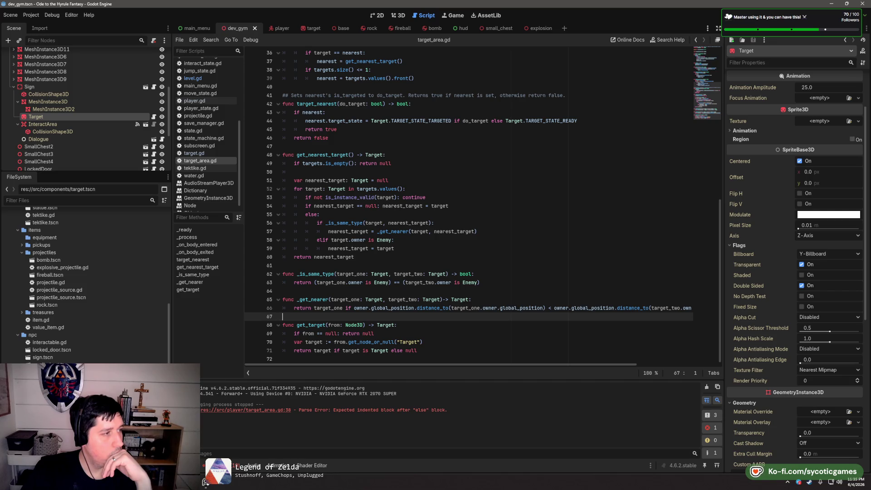
scroll(439, 222, "up", 10)
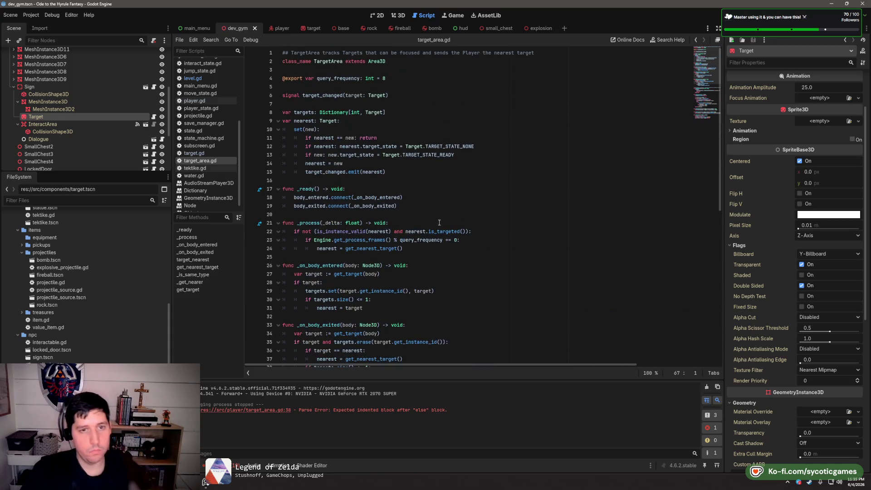
In target.gd, reword the line 43 comment to '# Enforced default settings'
key("alt+Left")
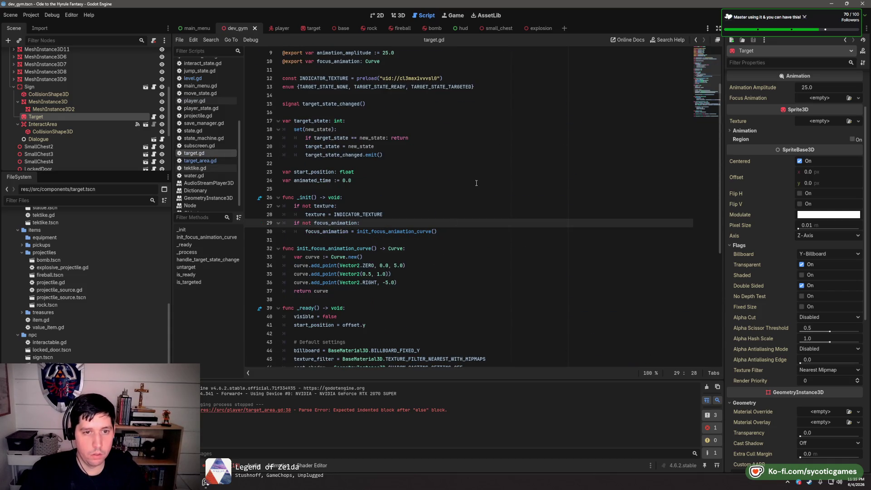
scroll(423, 241, "down", 4)
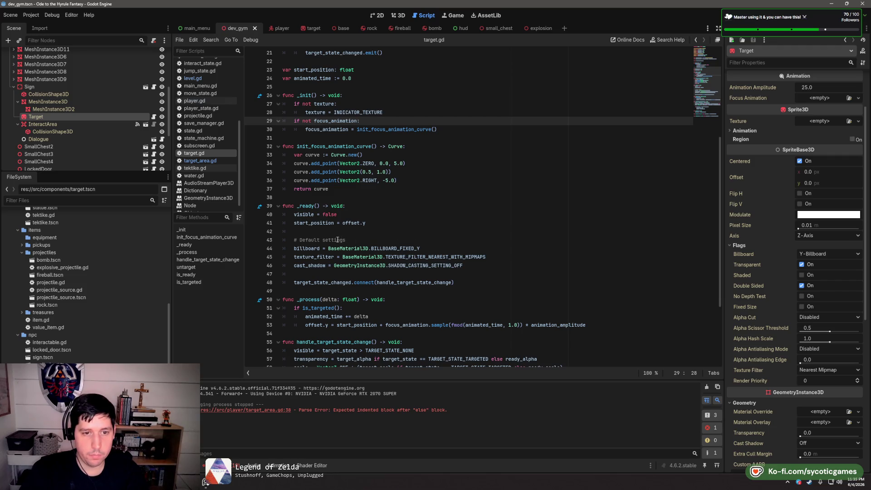
left_click(301, 240)
type("Enfor")
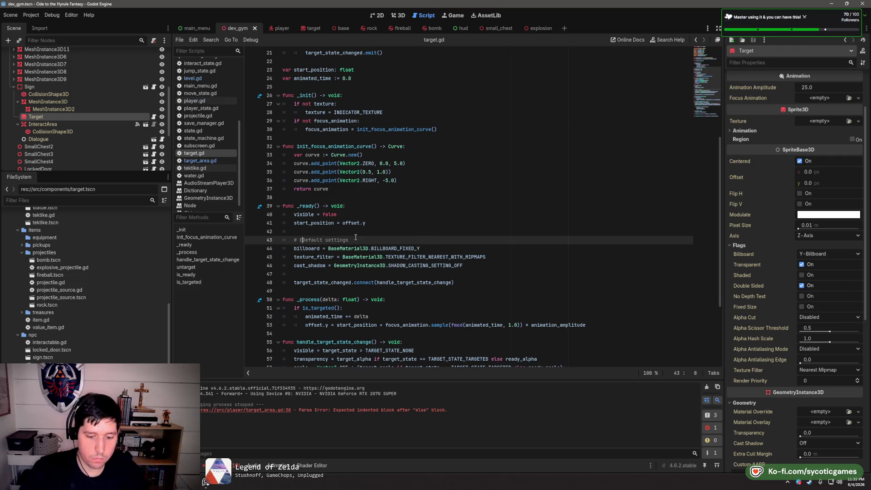
type("ced d")
key("Delete")
left_click(355, 240)
key("Up")
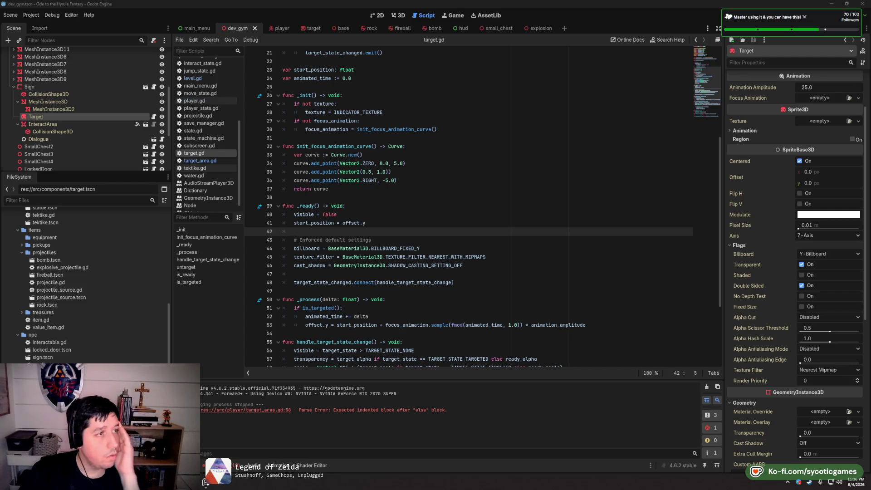
left_click(475, 199)
scroll(212, 100, "up", 5)
scroll(214, 113, "down", 5)
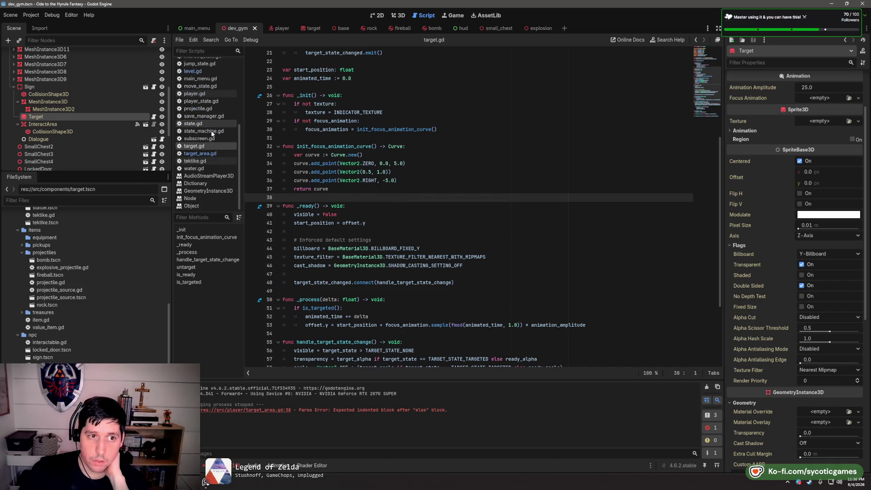
Close target.gd and then all remaining open scripts
right_click(205, 149)
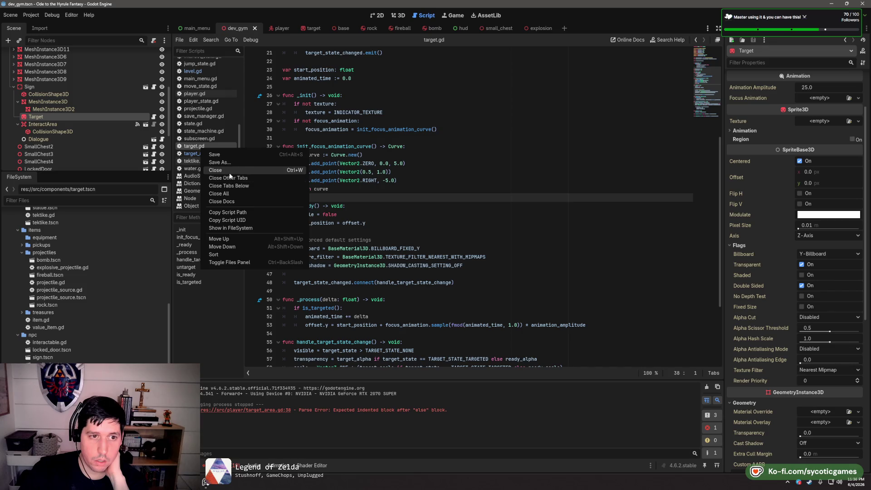
left_click(216, 170)
left_click(206, 150)
right_click(206, 153)
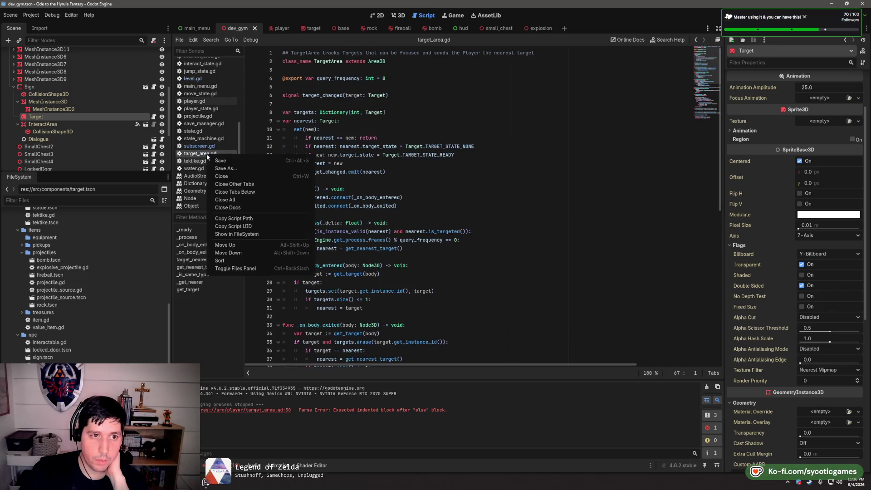
left_click(226, 186)
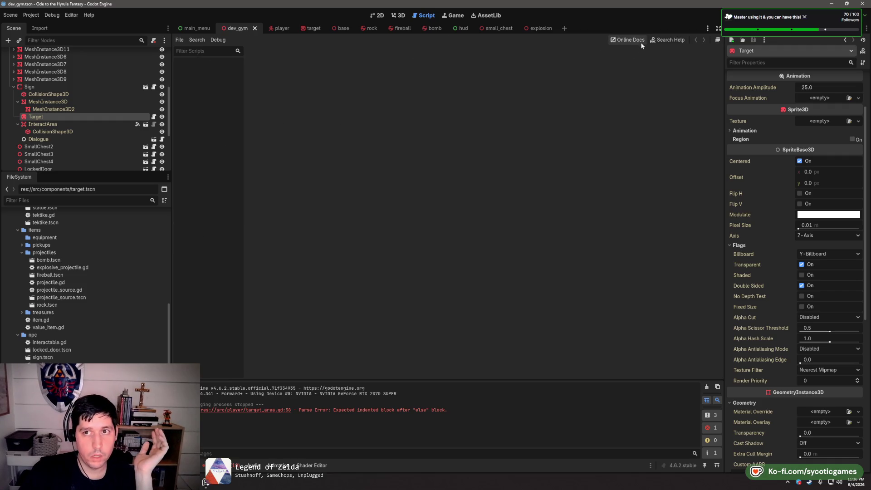
Switch to the Player scene, open its script, then open src/autoloads/audio_manager.gd
left_click(277, 30)
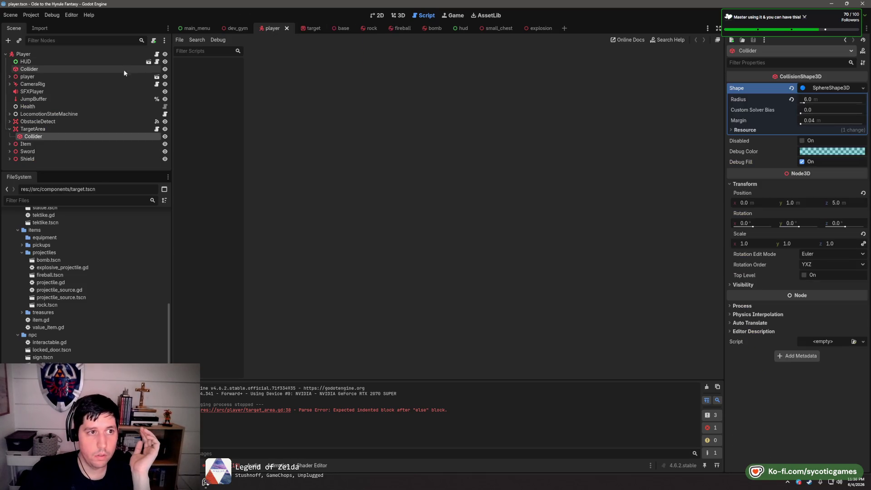
left_click(157, 54)
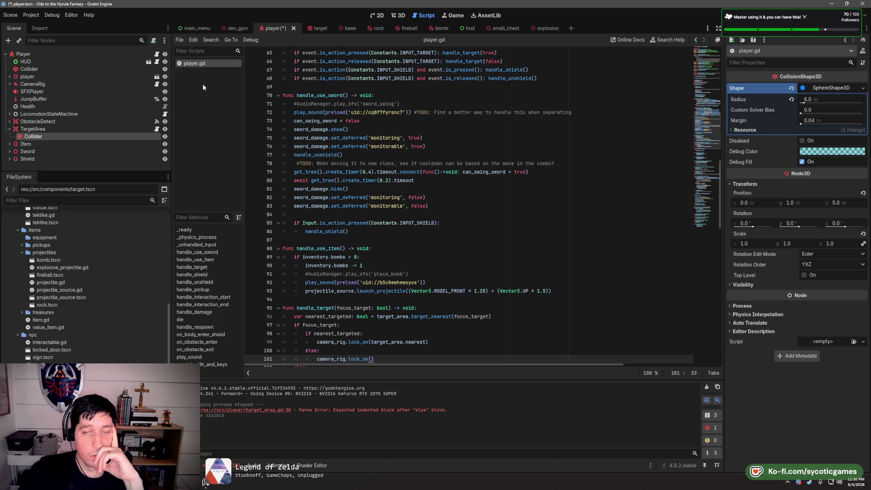
scroll(85, 293, "up", 5)
scroll(85, 292, "up", 2)
double_click(82, 255)
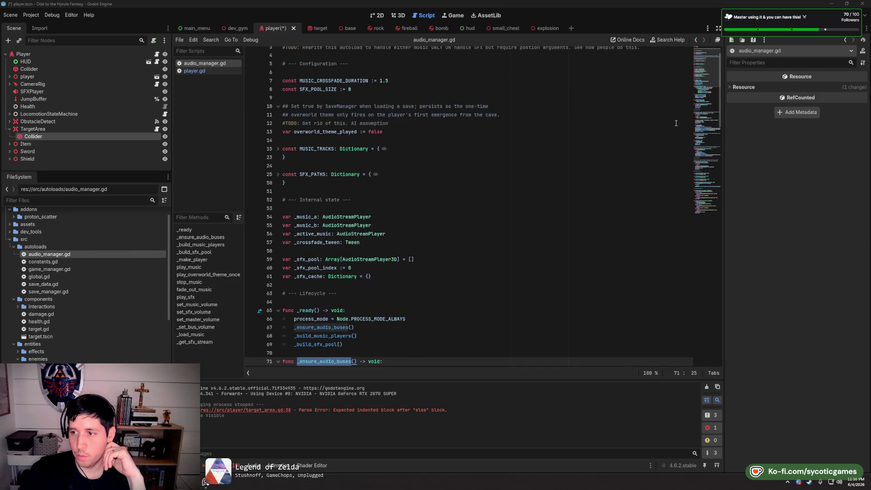
Delete the TODO comment and the overworld_theme_played flag declaration
left_click(326, 183)
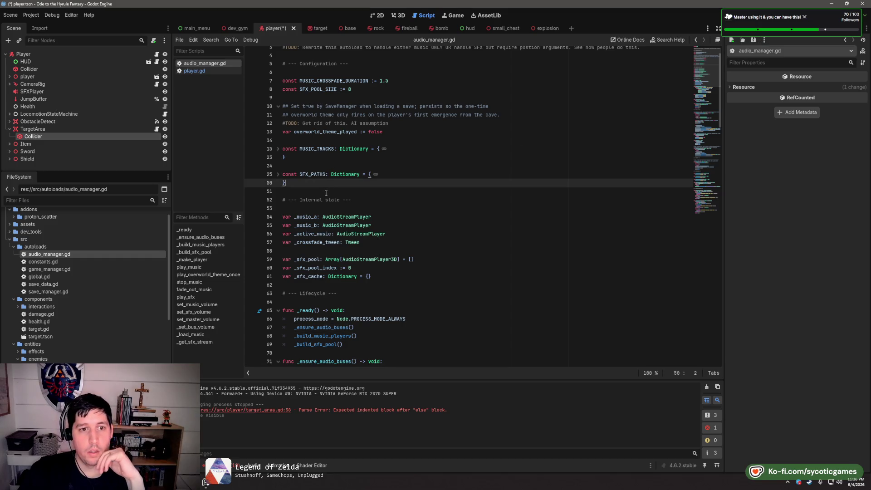
left_click(326, 193)
scroll(395, 177, "up", 2)
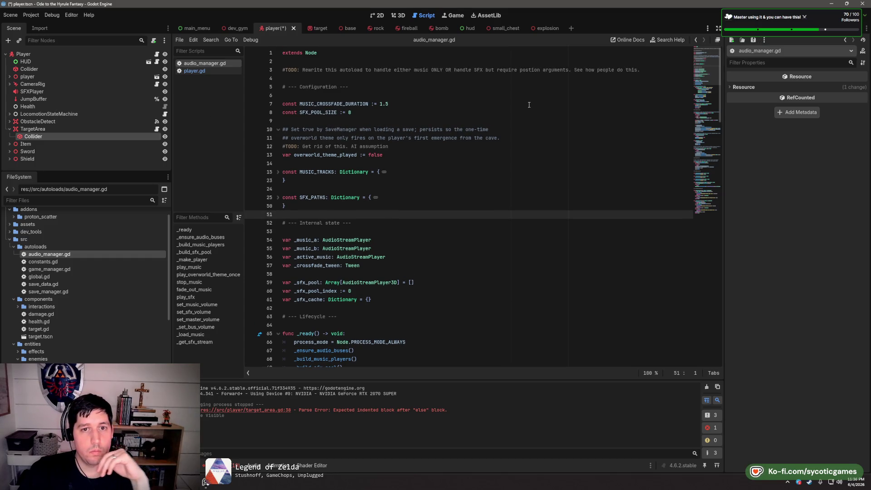
left_click(469, 95)
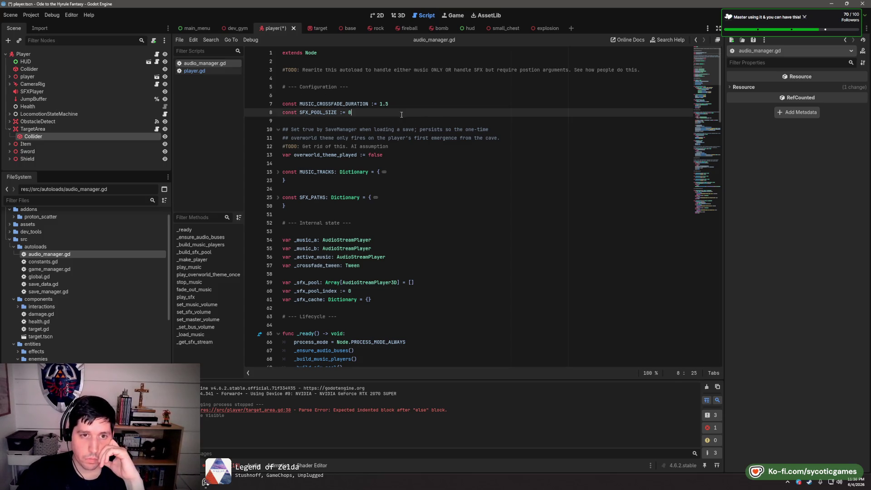
left_click(601, 151)
left_click_drag(601, 150, 605, 140)
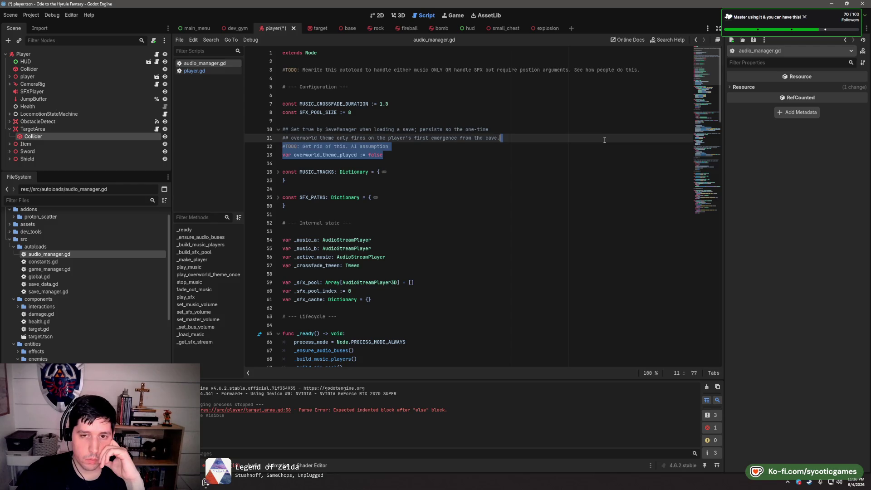
key("BackSpace")
Delete the play_overworld_theme_once function, save audio_manager.gd, and begin a project-wide search
scroll(605, 140, "down", 20)
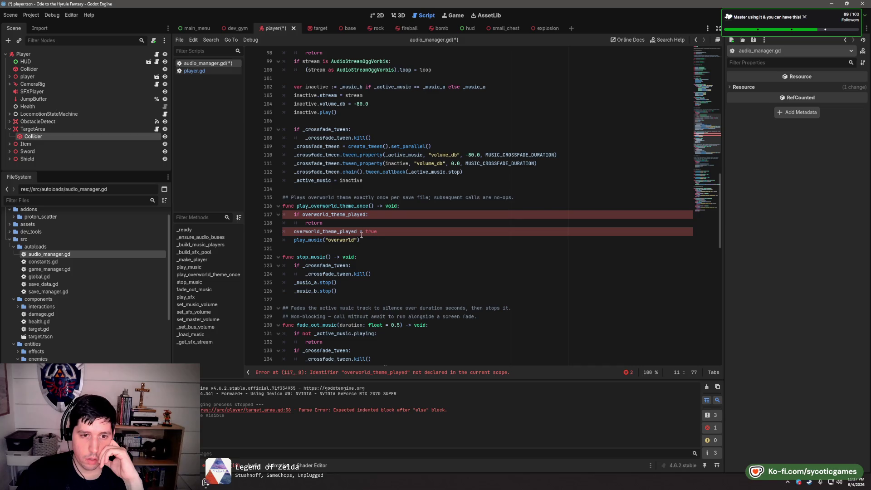
left_click(343, 205)
double_click(343, 206)
left_click_drag(375, 241, 384, 189)
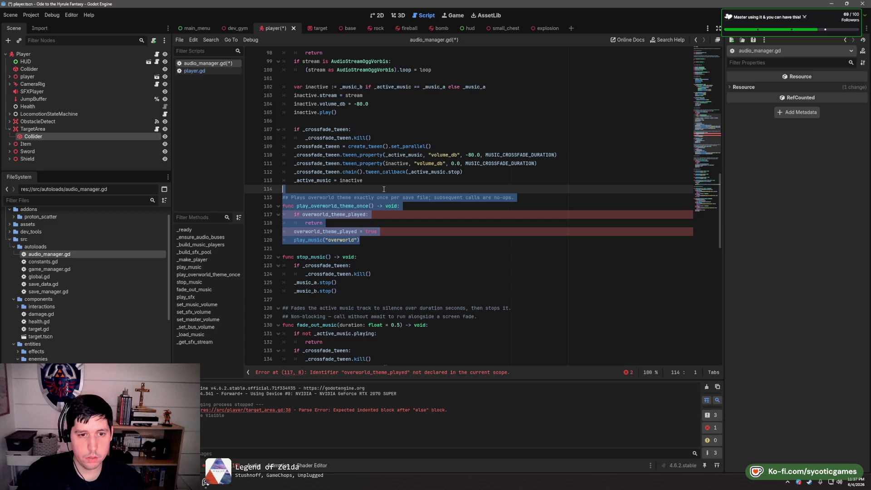
key("BackSpace")
key("BackSpace")
scroll(461, 219, "down", 7)
scroll(462, 219, "up", 20)
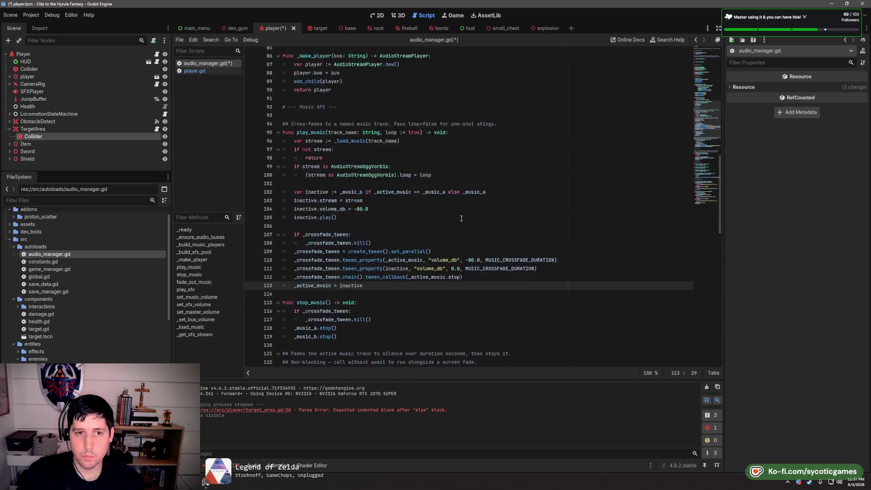
scroll(462, 218, "up", 5)
left_click(458, 145)
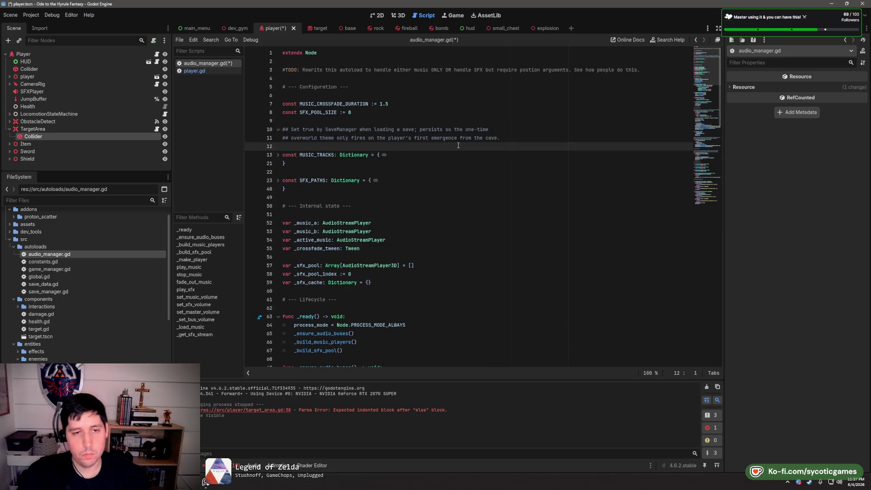
key("ctrl+s")
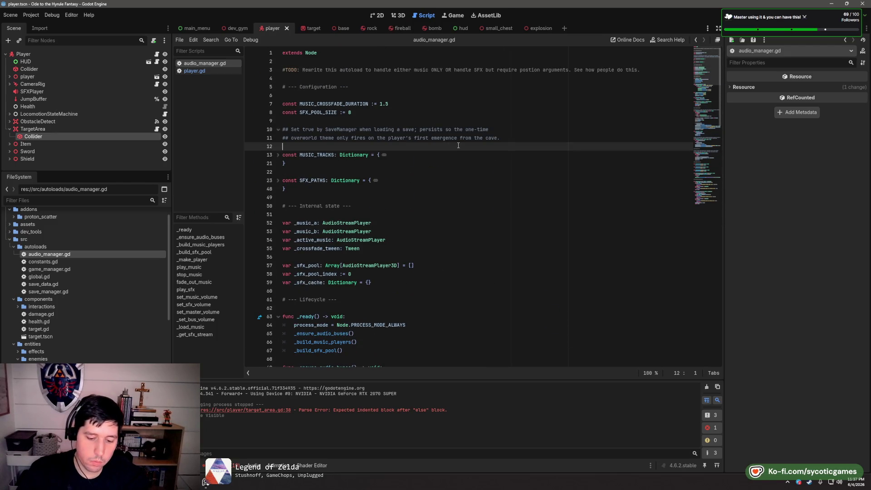
key("ctrl+shift+f")
type("overworld_music")
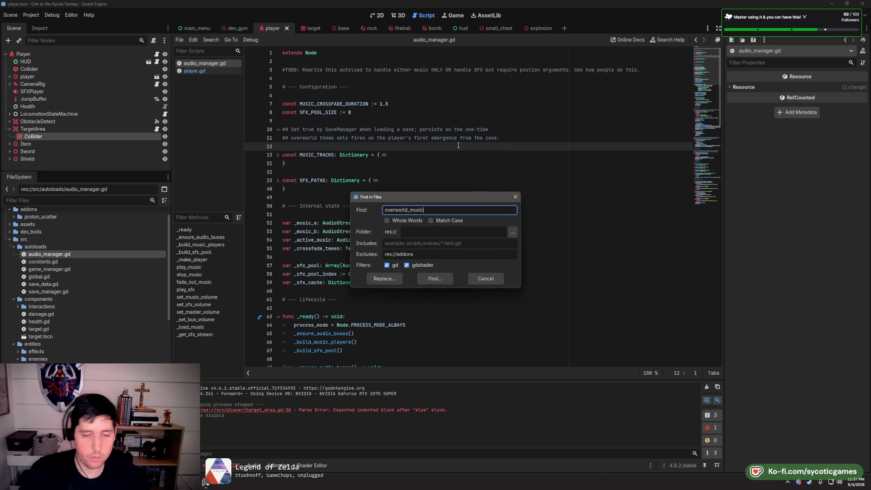
Search for overworld_music, review its matches in level.gd and dev_gym.gd, then return to audio_manager.gd
left_click(436, 279)
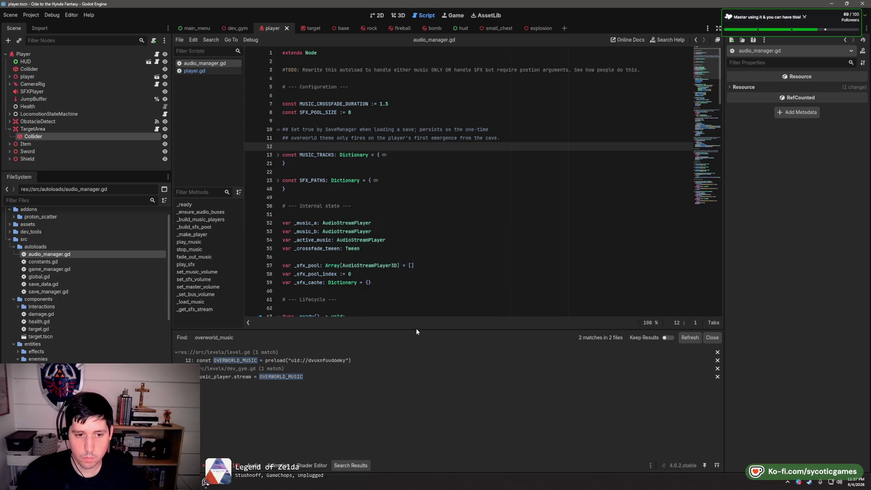
left_click(350, 361)
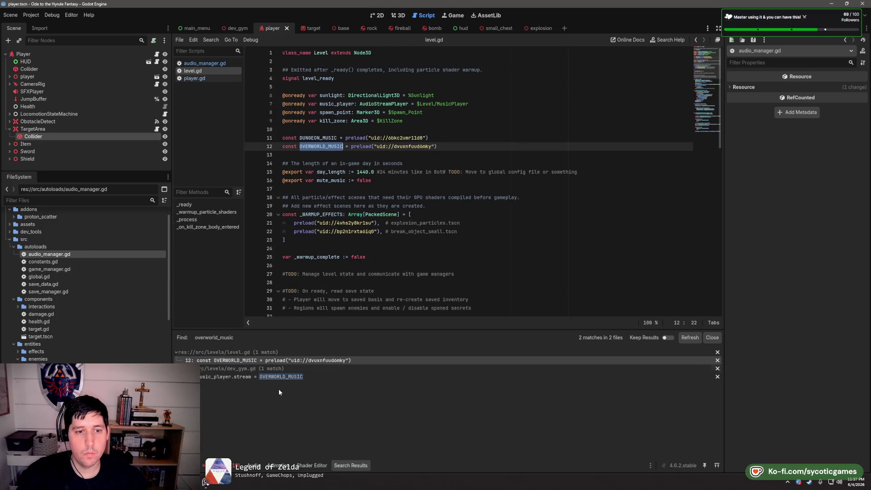
left_click(288, 377)
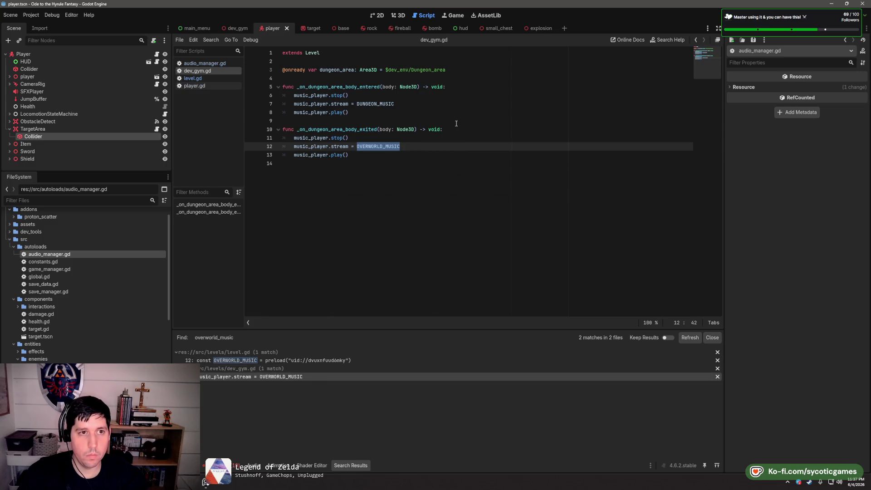
left_click(219, 65)
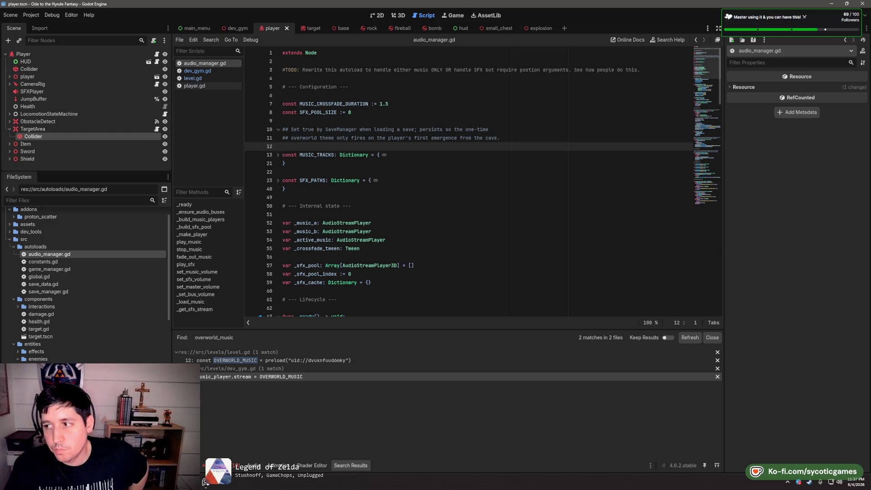
Move the caret through the constants down to blank line 9 below SFX_POOL_SIZE
left_click(361, 163)
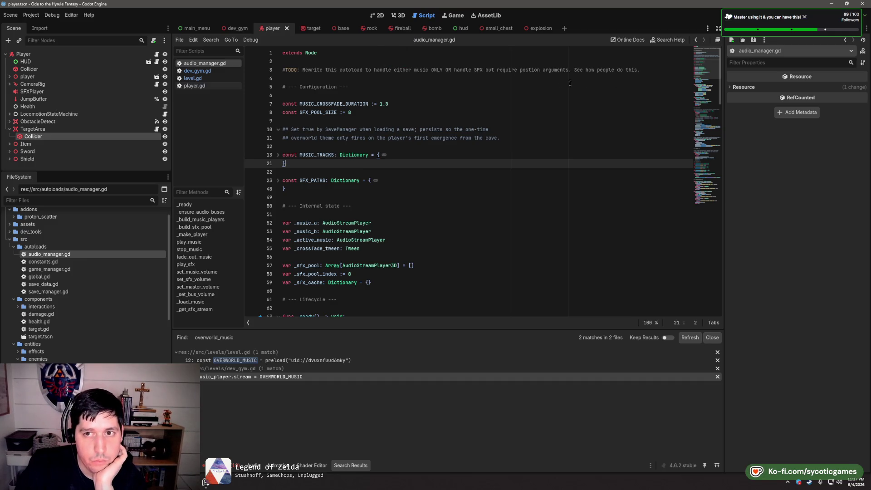
left_click(411, 78)
left_click(406, 97)
left_click(403, 105)
left_click(400, 113)
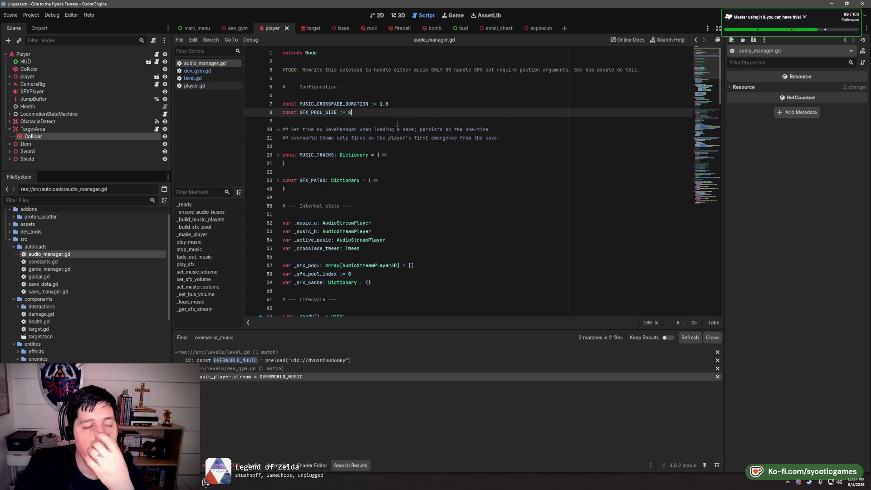
left_click(396, 123)
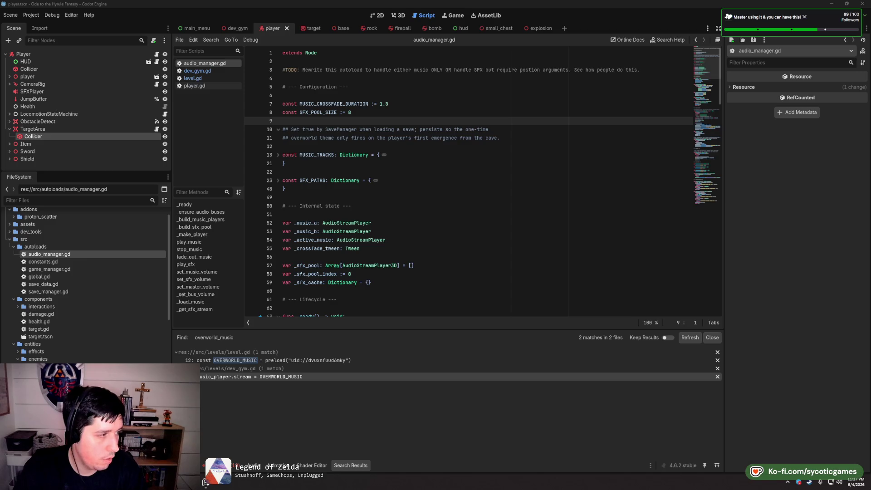
Delete the Internal state section header comment
left_click(363, 214)
left_click(407, 195)
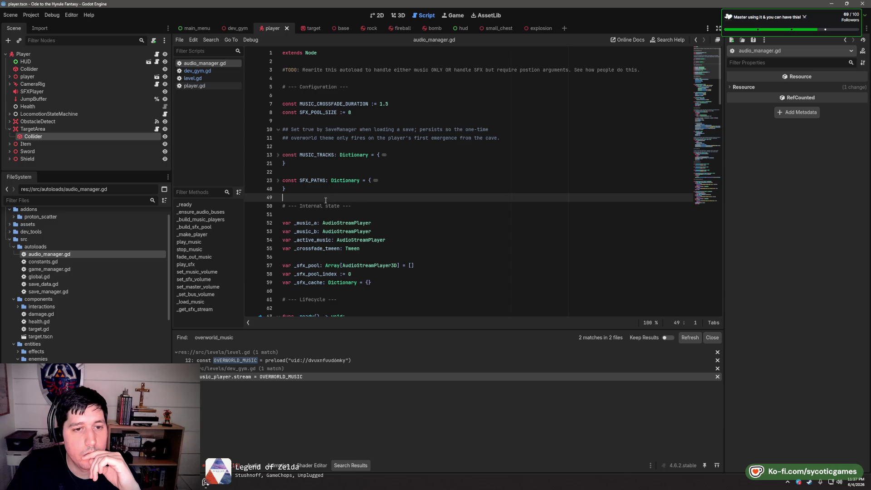
left_click(375, 205)
left_click(380, 198, "shift")
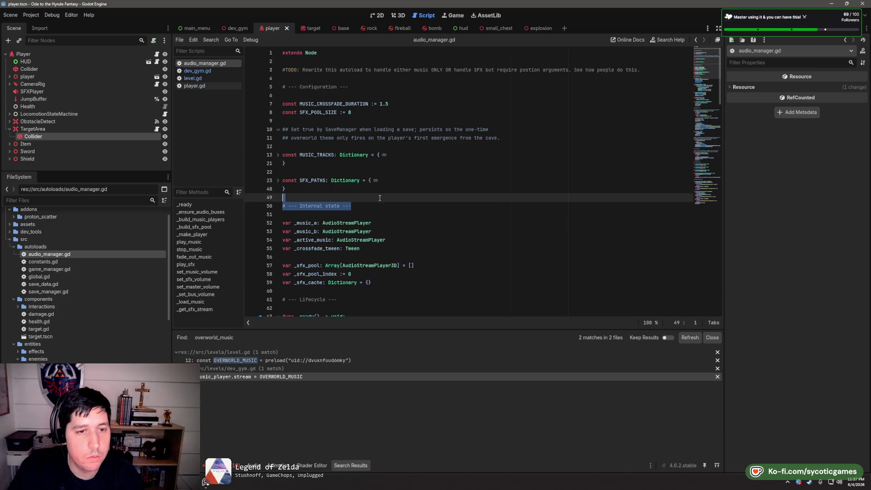
key("Delete")
Remove the save-manager comment, Configuration header and blank line after extends Node; unfold SFX_PATHS
mouse_move(502, 138)
left_mouse_down()
mouse_move(363, 136)
mouse_move(283, 121)
left_mouse_up()
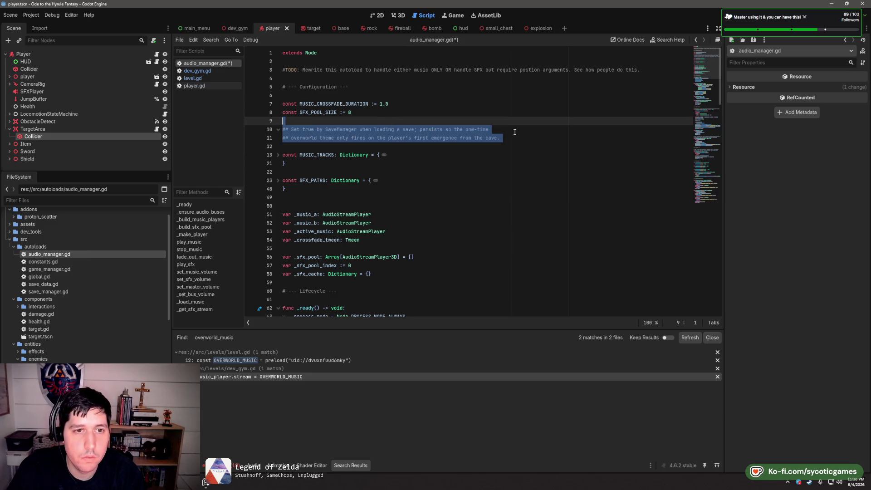
key("Delete")
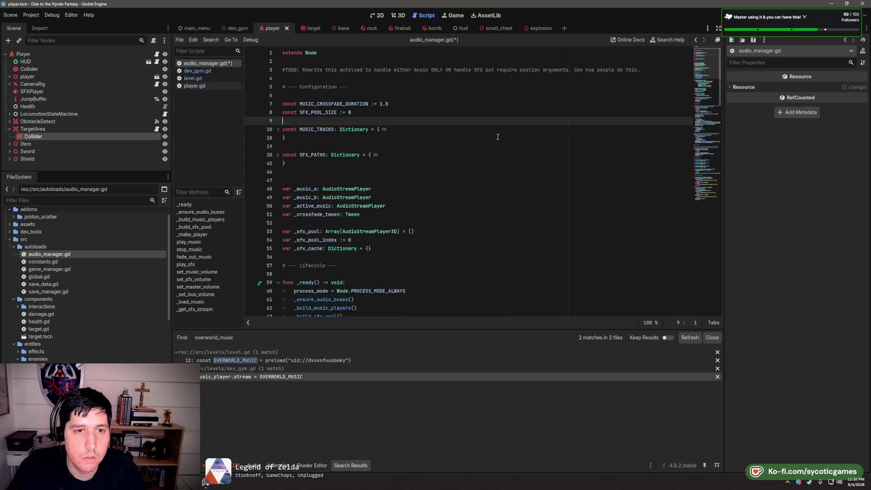
left_click_drag(283, 104, 283, 87)
key("Delete")
left_click(302, 61)
key("Delete")
left_click(343, 69)
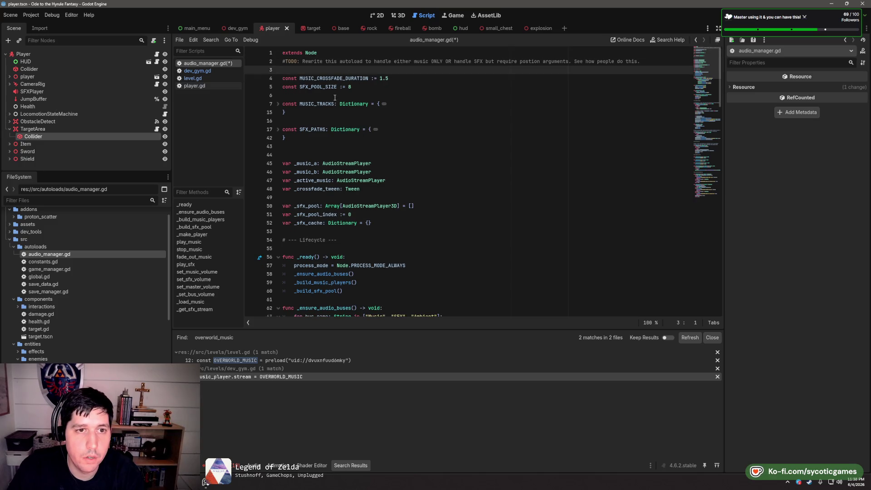
left_click(279, 130)
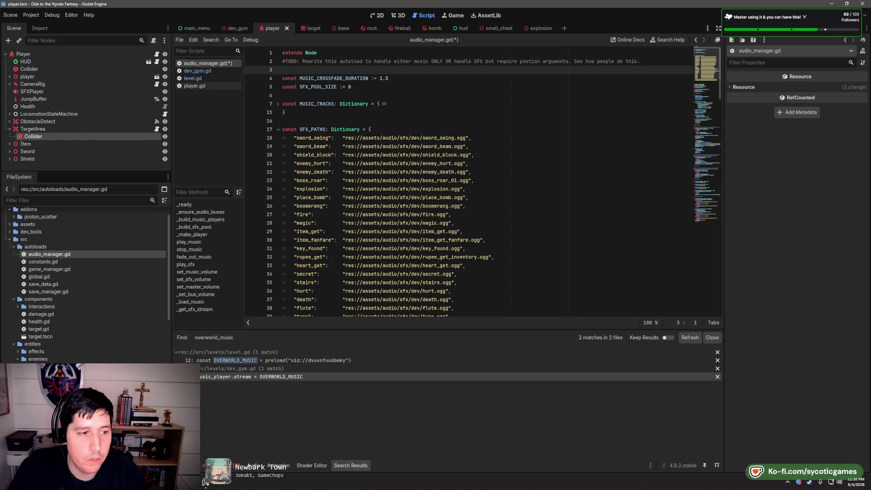
Expand assets > audio > sfx in the FileSystem dock to list the sound effects
scroll(27, 250, "up", 2)
double_click(17, 246)
left_click(14, 259)
left_click(17, 267)
left_click(18, 269)
left_click(18, 273)
left_click(13, 289)
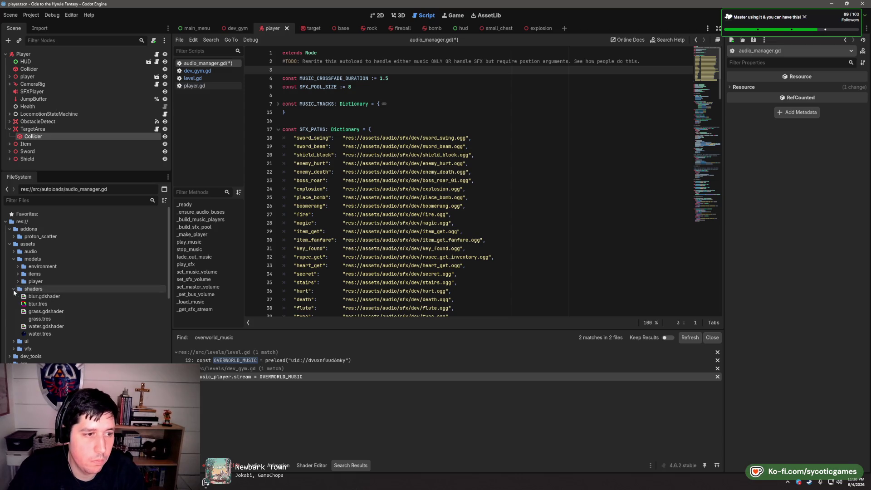
left_click(14, 289)
left_click(14, 251)
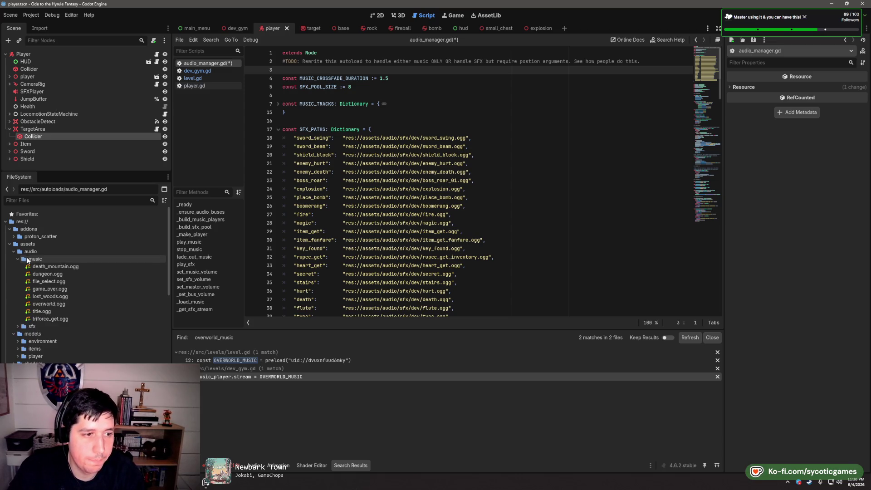
left_click(17, 326)
scroll(45, 284, "down", 3)
Preview the first sfx .ogg twice in the Audio Stream Importer, then close it
double_click(41, 269)
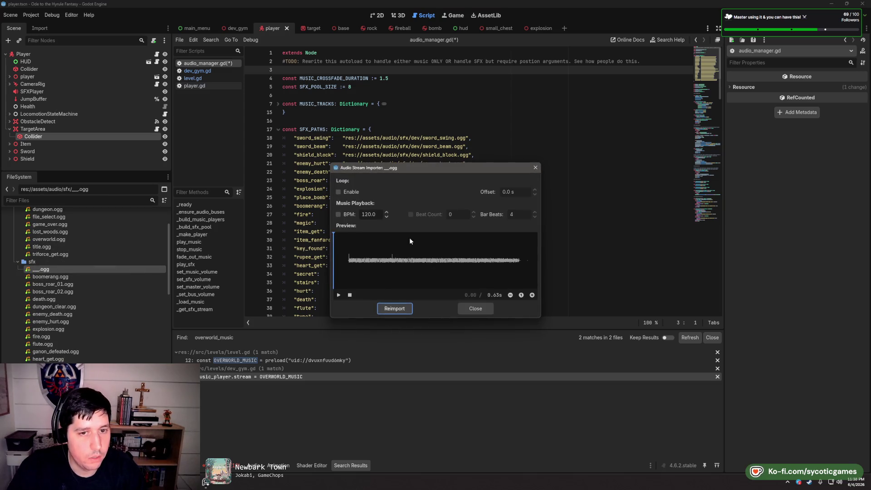
left_click(339, 295)
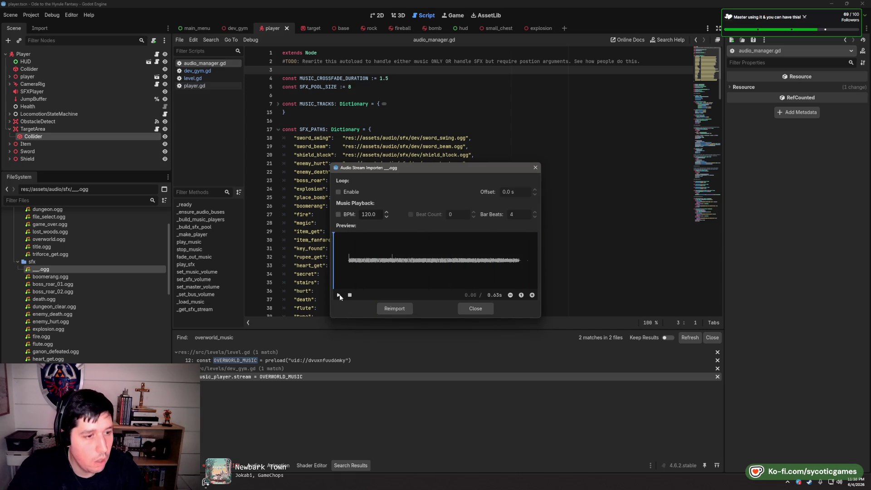
left_click(339, 296)
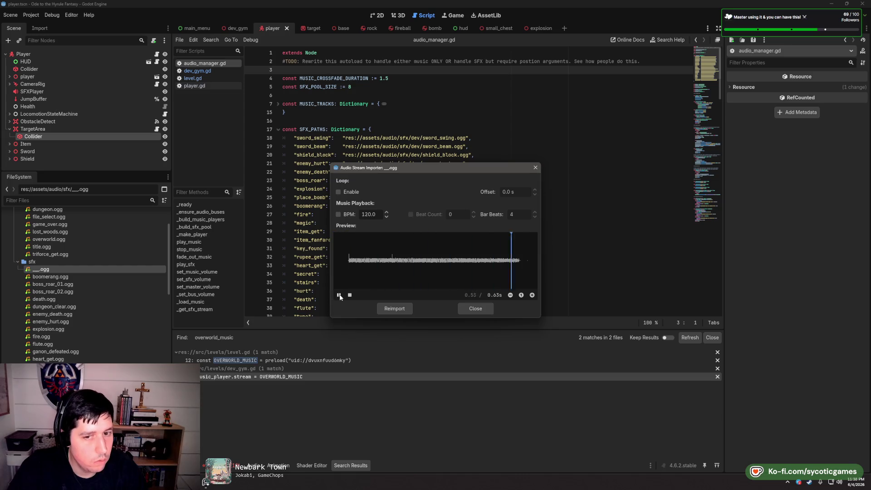
left_click(486, 311)
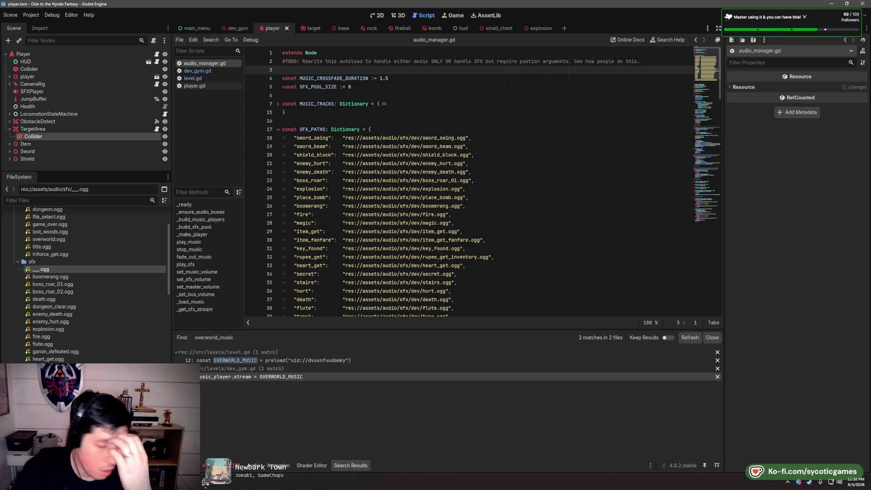
scroll(366, 135, "down", 7)
scroll(366, 135, "up", 3)
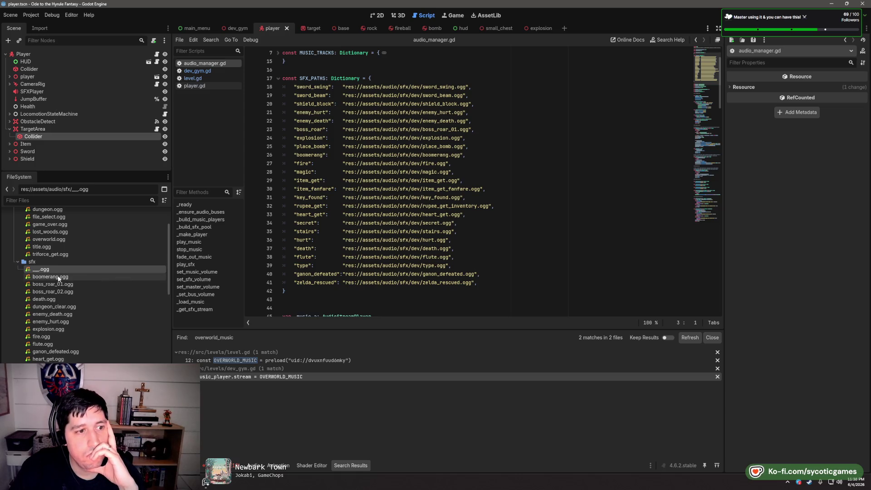
Undo both trial boomerang.ogg preload insertions and save audio_manager.gd with SFX_PATHS unchanged
mouse_move(65, 281)
left_mouse_down()
mouse_move(332, 208)
mouse_move(411, 120)
mouse_move(408, 152)
mouse_move(450, 157)
left_mouse_up()
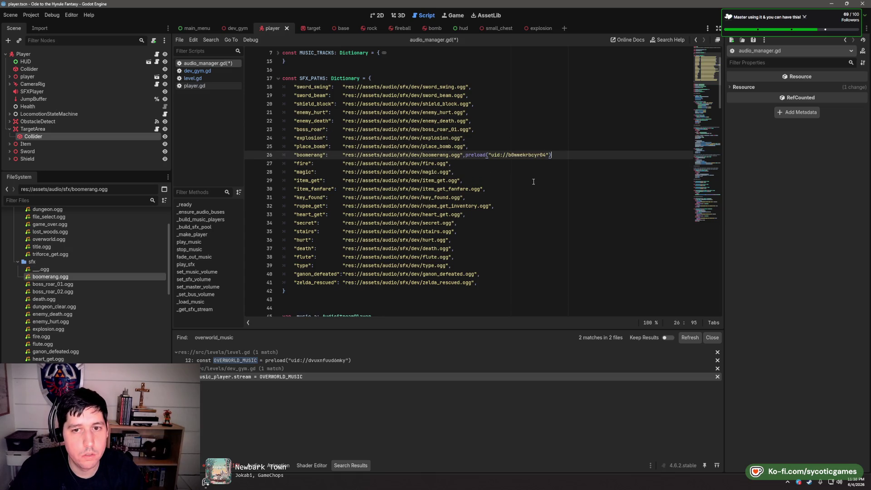
key("ctrl+z")
mouse_move(50, 277)
left_mouse_down()
mouse_move(101, 276)
mouse_move(469, 206)
mouse_move(484, 194)
left_mouse_up()
key("ctrl+z")
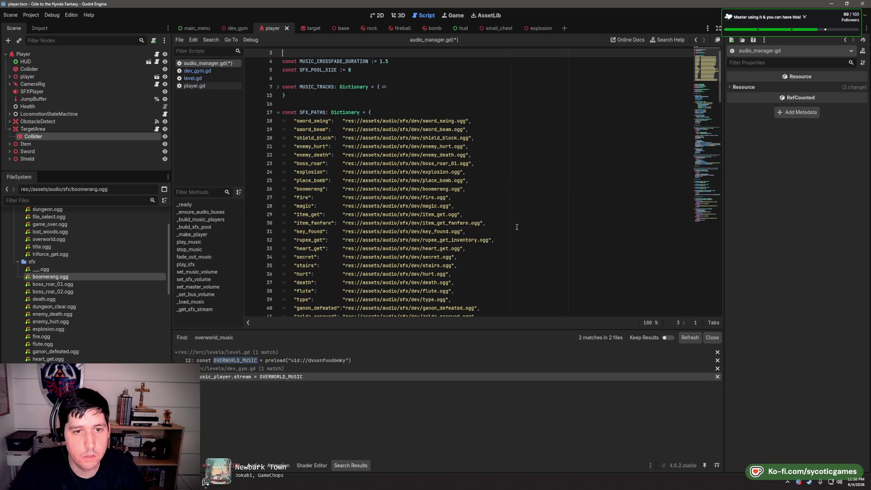
key("ctrl+s")
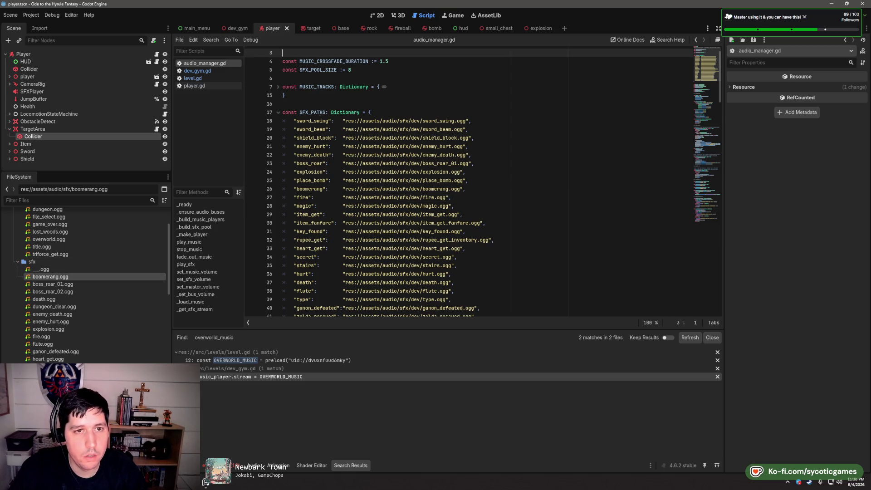
Collapse the SFX_PATHS dictionary, which spans lines 17 to 42
double_click(314, 112)
scroll(423, 199, "down", 7)
left_click(422, 199)
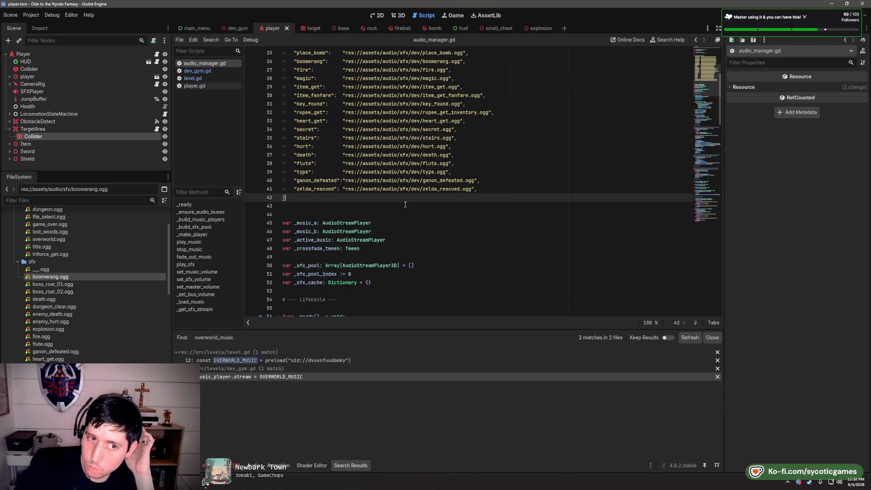
scroll(398, 202, "up", 1)
scroll(398, 204, "up", 4)
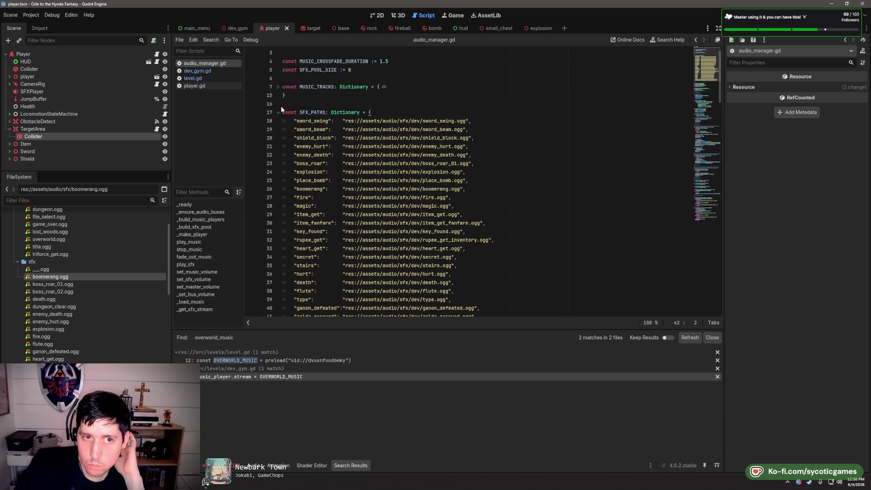
left_click(278, 112)
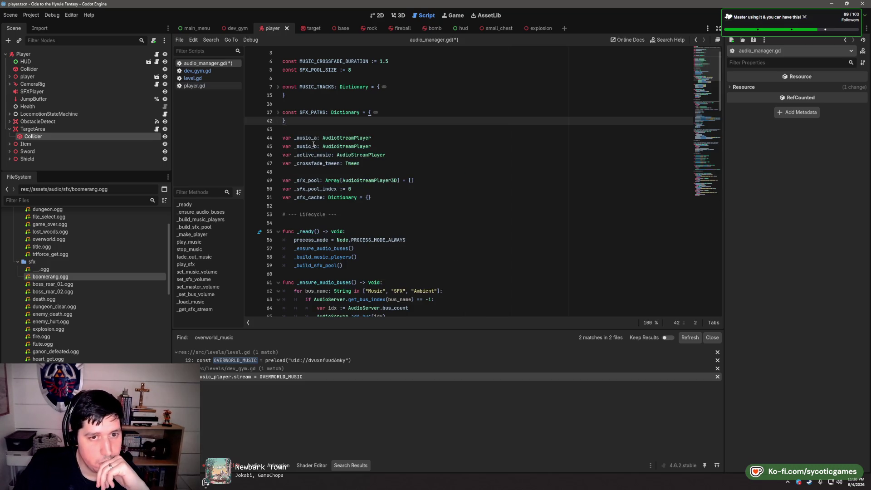
Change the _music_a, _music_b and _active_music types on lines 44–46 to AudioStreamPlayer3D
double_click(314, 155)
left_click(377, 137)
type("3D")
left_click(401, 145)
type("D")
left_click(400, 156)
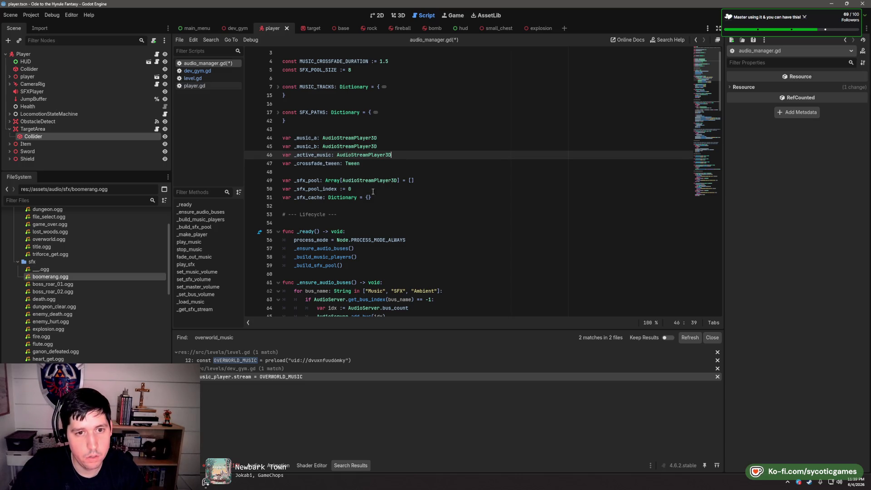
scroll(373, 191, "up", 1)
left_click(369, 155)
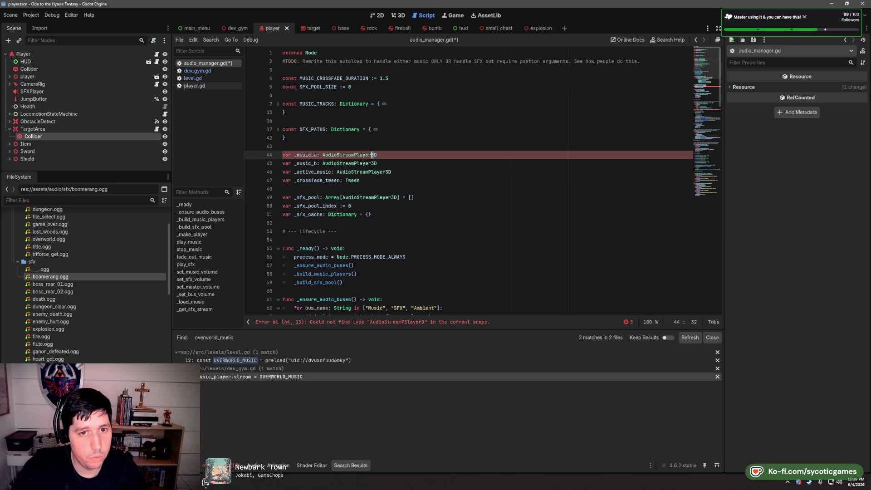
left_click_drag(372, 155, 323, 155)
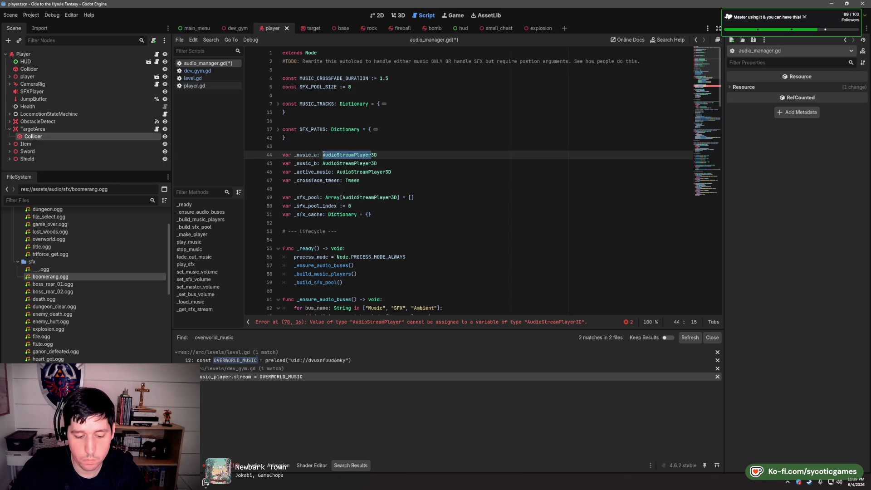
Search for AudioStreamPlayer and make _make_player's uses on lines 78–79 AudioStreamPlayer3D
key("ctrl+f")
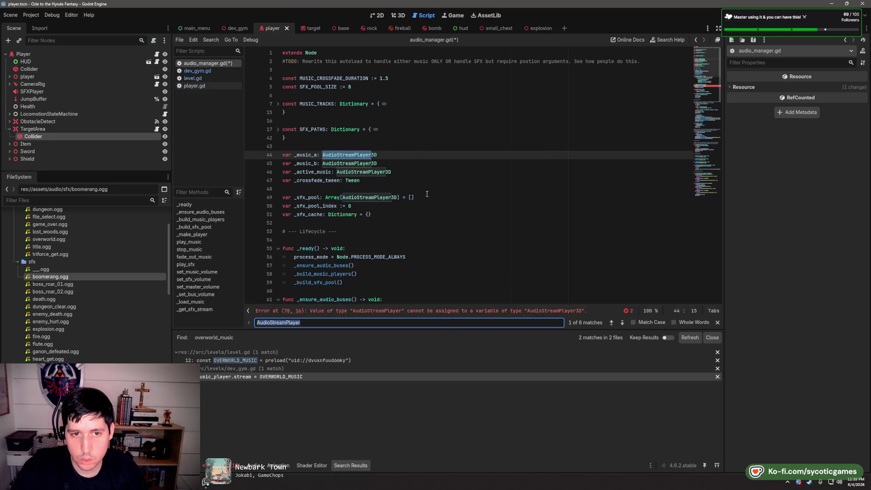
left_click(624, 324)
left_click(623, 324)
left_click(623, 323)
left_click(623, 323)
left_click(418, 176)
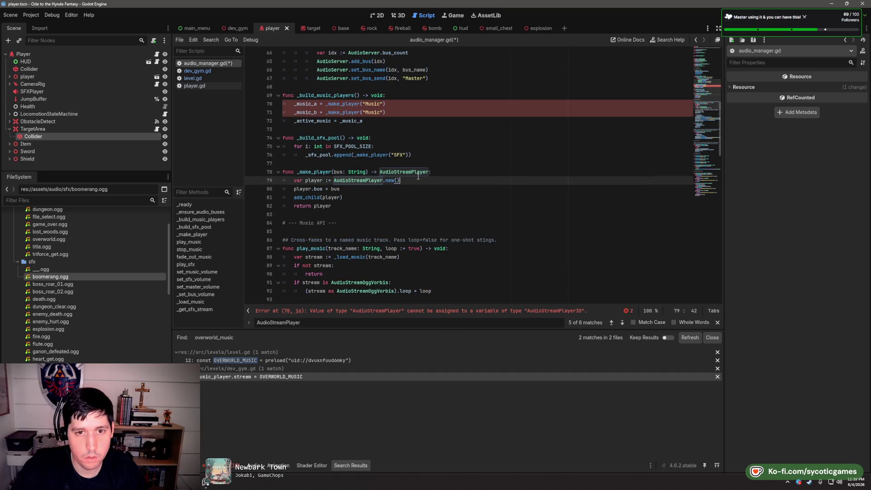
left_click(429, 172)
type("3D")
left_click(383, 180)
type("3D")
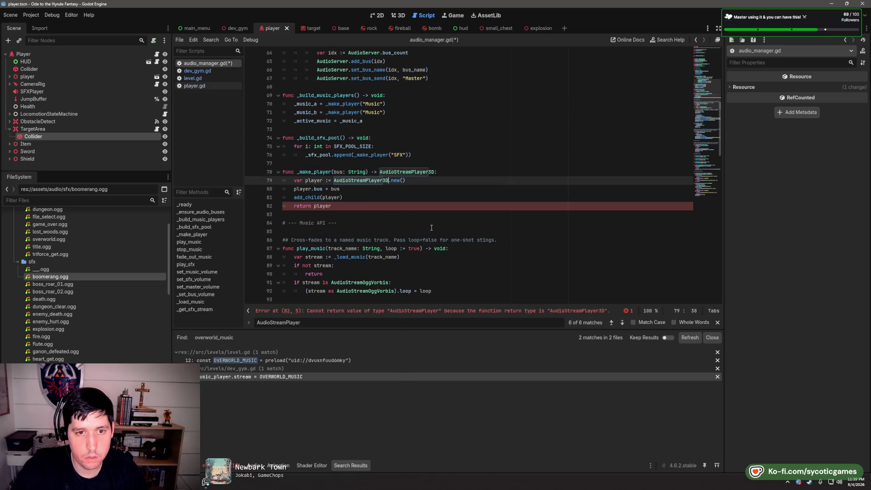
Confirm no AudioStreamPlayer matches remain, close the search, and save audio_manager.gd
left_click(623, 323)
left_click(623, 323)
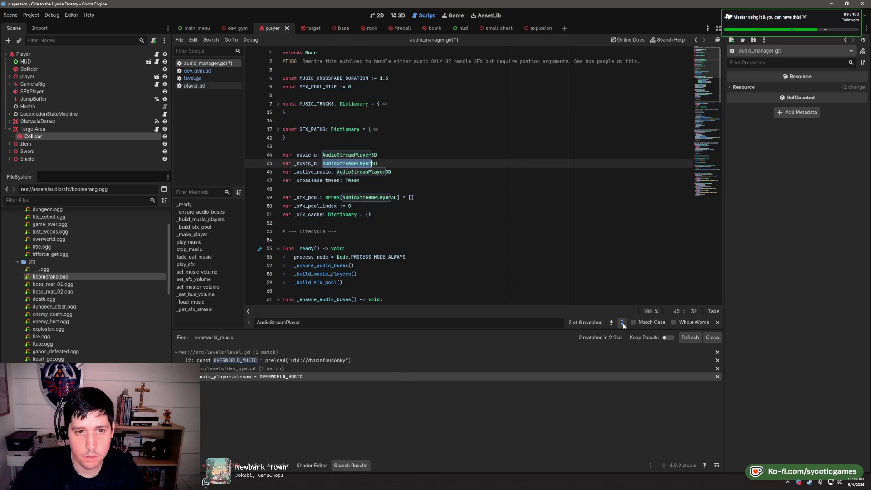
left_click(622, 323)
left_click(623, 324)
left_click(622, 323)
left_click(623, 323)
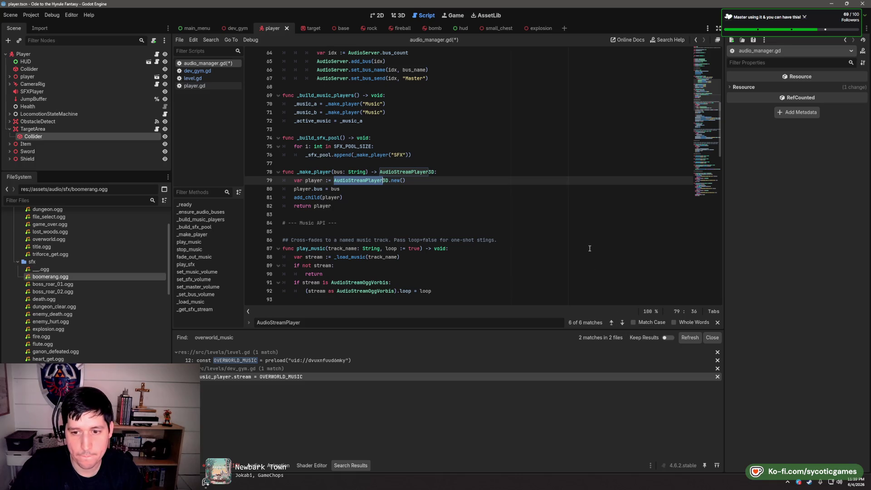
key("Escape")
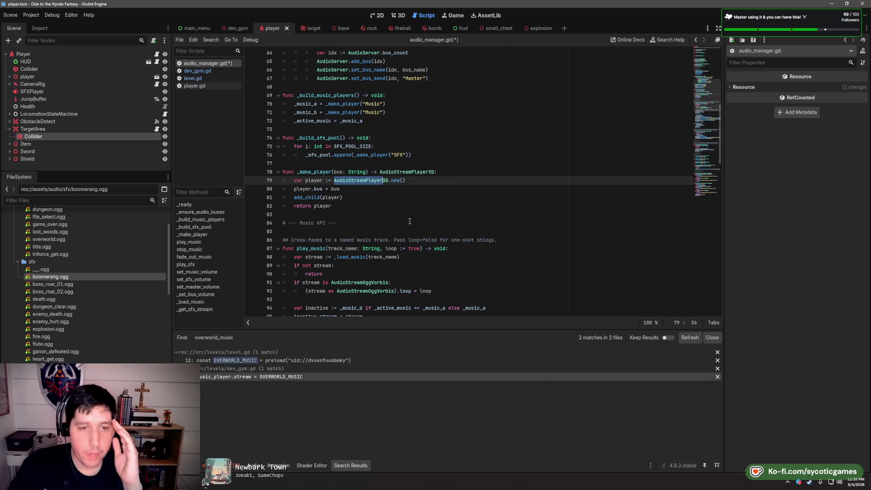
scroll(410, 221, "up", 15)
key("ctrl+s")
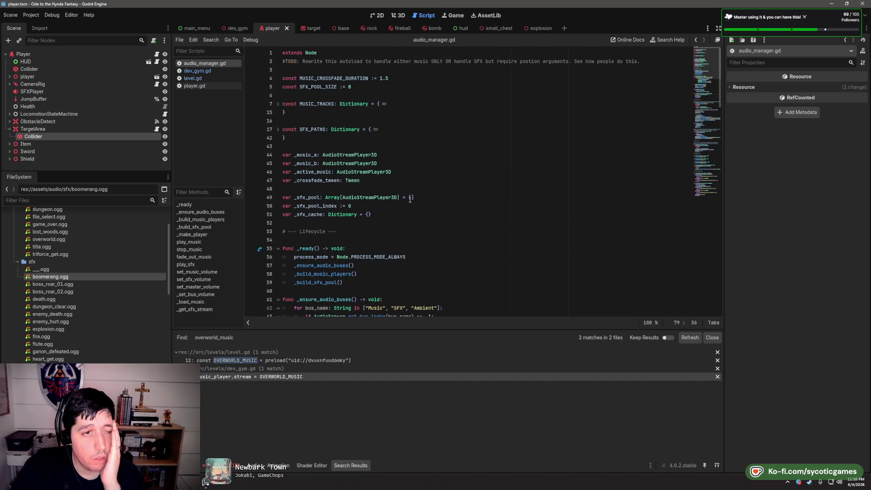
left_click(381, 121)
left_click(372, 146)
left_click(359, 120)
left_click(408, 69)
left_click(448, 96)
left_click(432, 146)
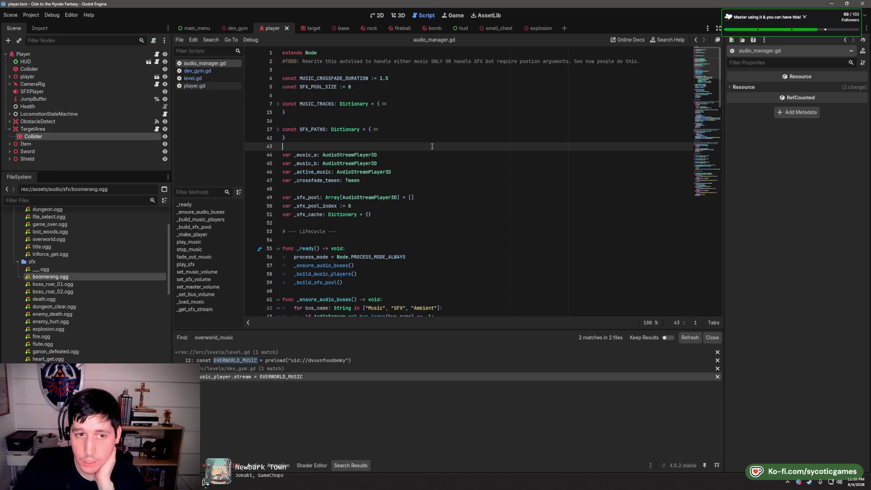
left_click(431, 198)
left_click(430, 189)
scroll(430, 192, "down", 1)
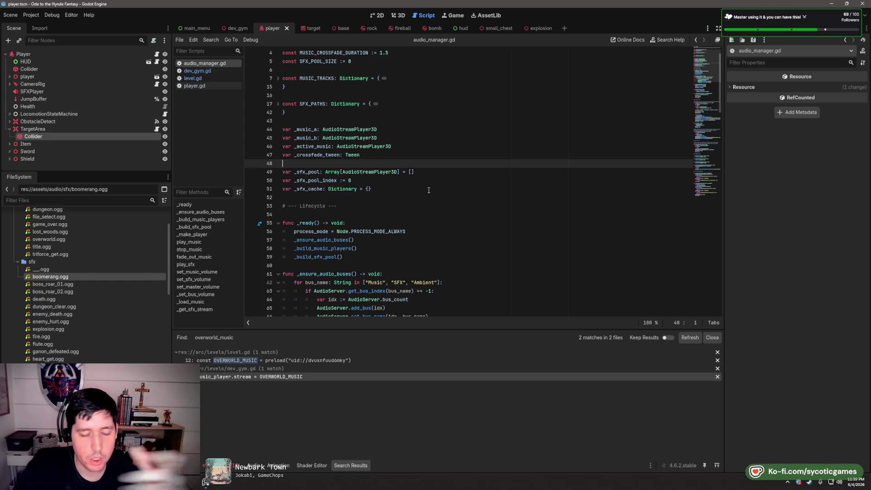
left_click(428, 197)
scroll(428, 199, "down", 2)
left_click(426, 211)
left_click(423, 163)
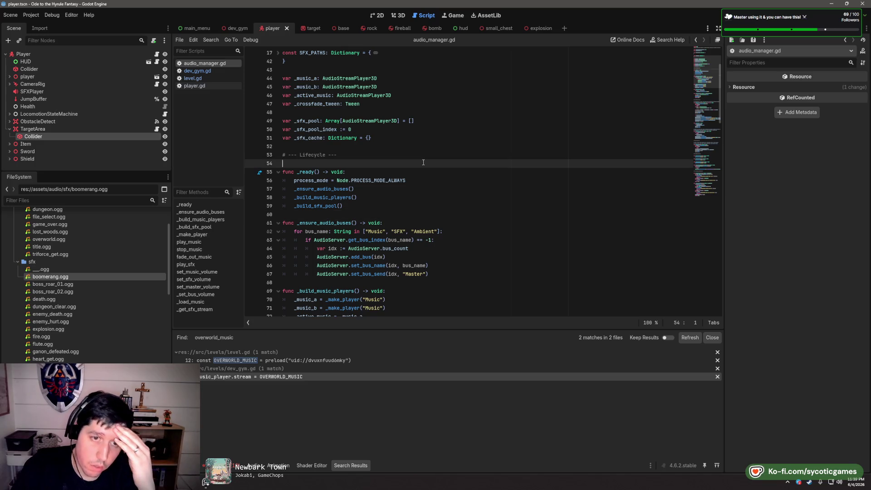
scroll(422, 173, "down", 2)
double_click(324, 172)
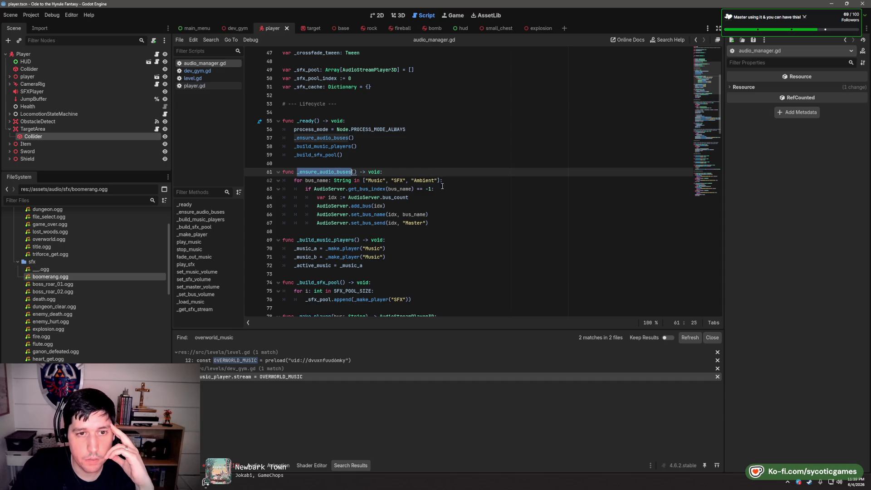
scroll(443, 186, "up", 5)
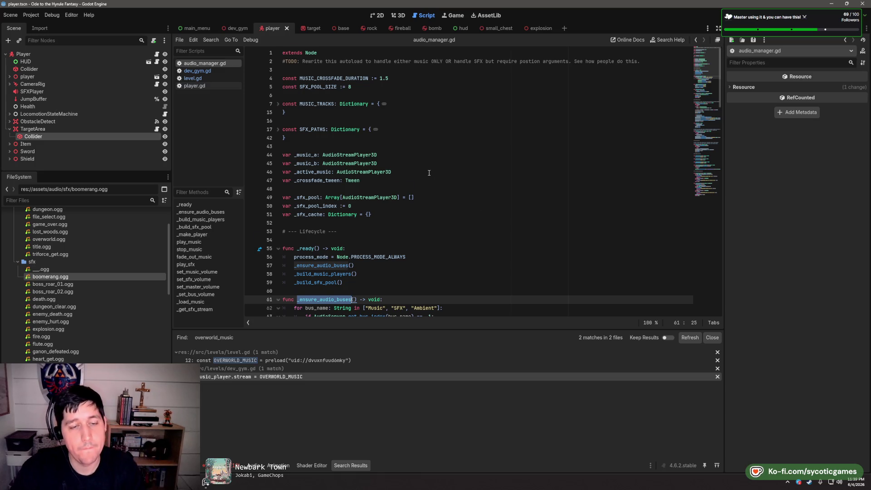
scroll(429, 173, "down", 3)
scroll(429, 173, "down", 2)
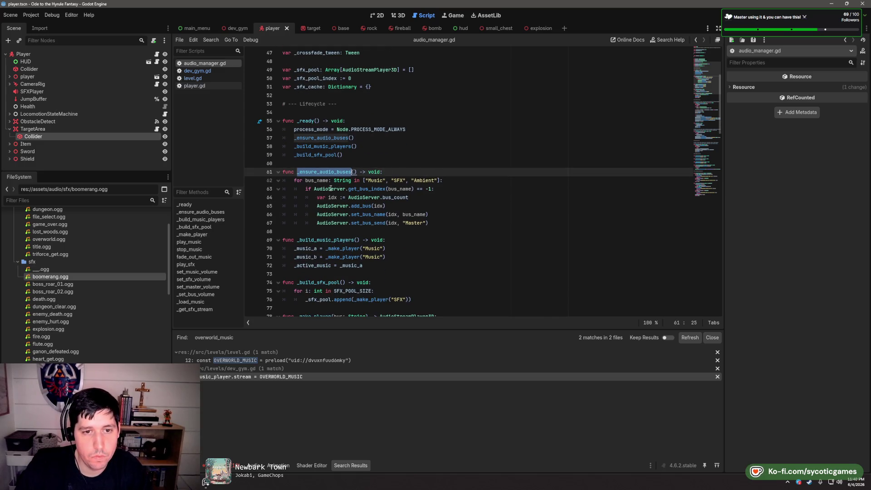
left_click(478, 192)
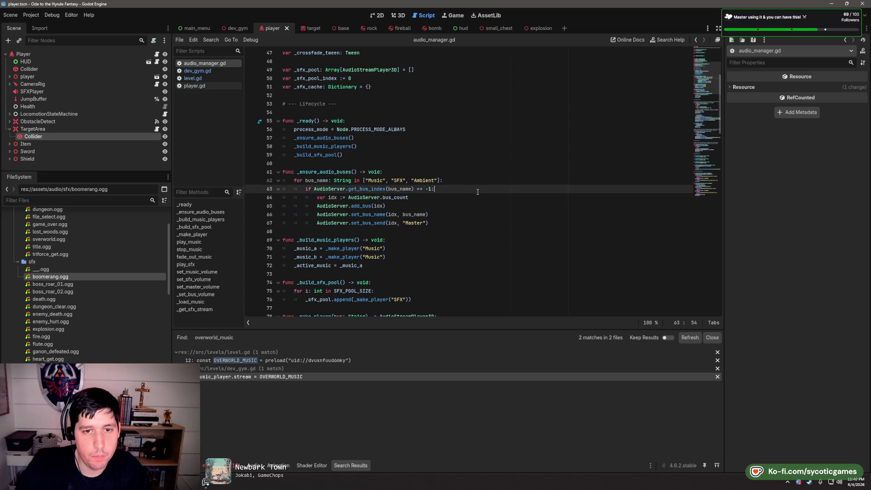
left_click(453, 195)
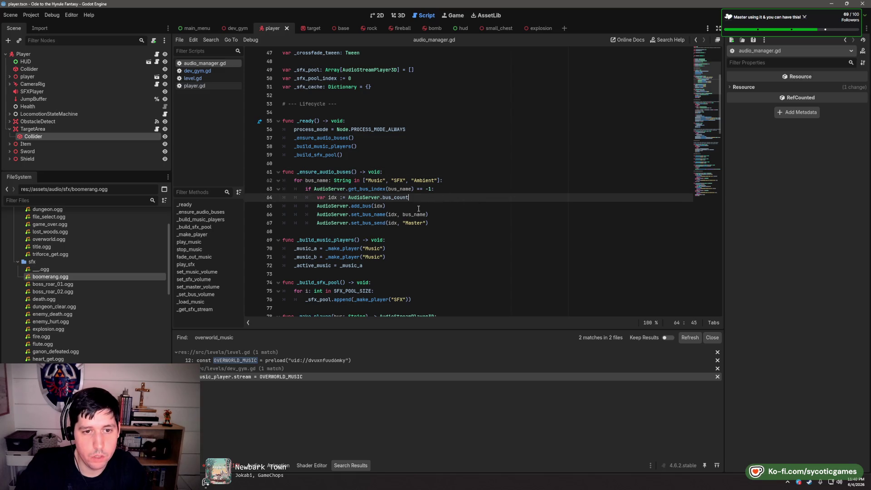
left_click(432, 209)
left_click(438, 214)
left_click(442, 223)
left_click(444, 215)
left_click(446, 224)
scroll(389, 183, "down", 2)
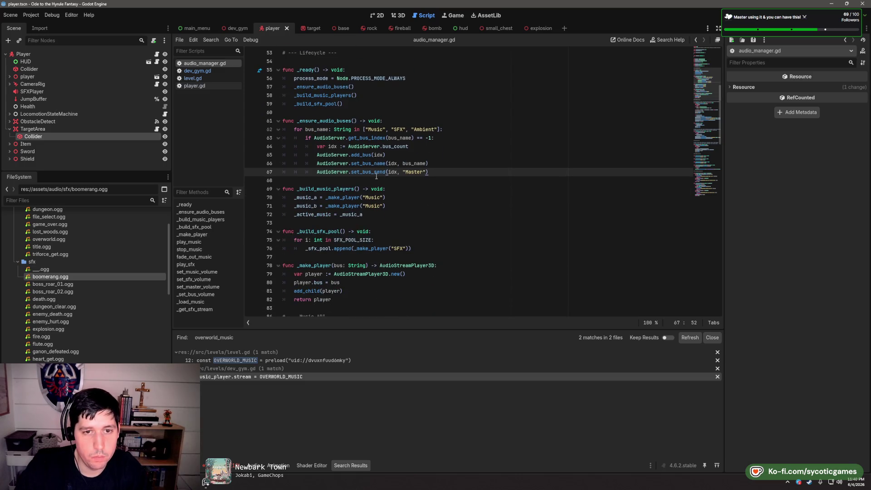
left_click(408, 181)
left_click(420, 195)
left_click(417, 206)
left_click(415, 214)
scroll(414, 213, "down", 2)
left_click(413, 184)
left_click(421, 190)
left_click(430, 198)
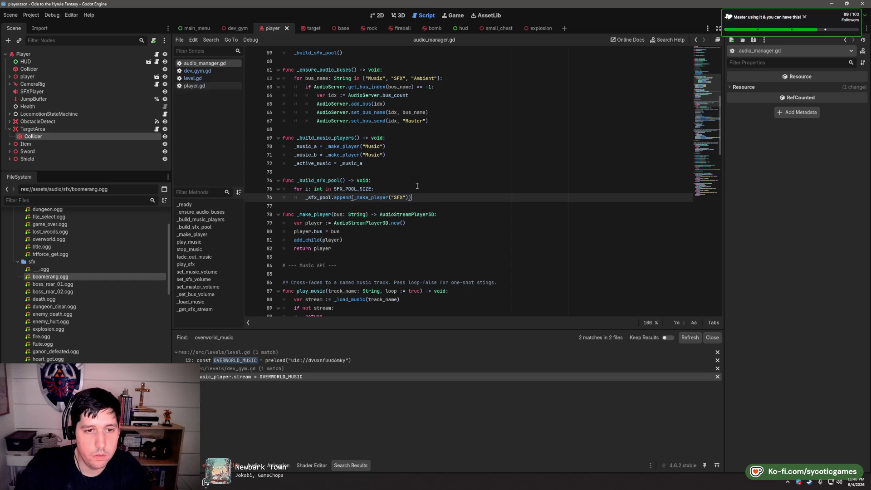
left_click(417, 189)
left_click(417, 172)
left_click(416, 146)
key("Down")
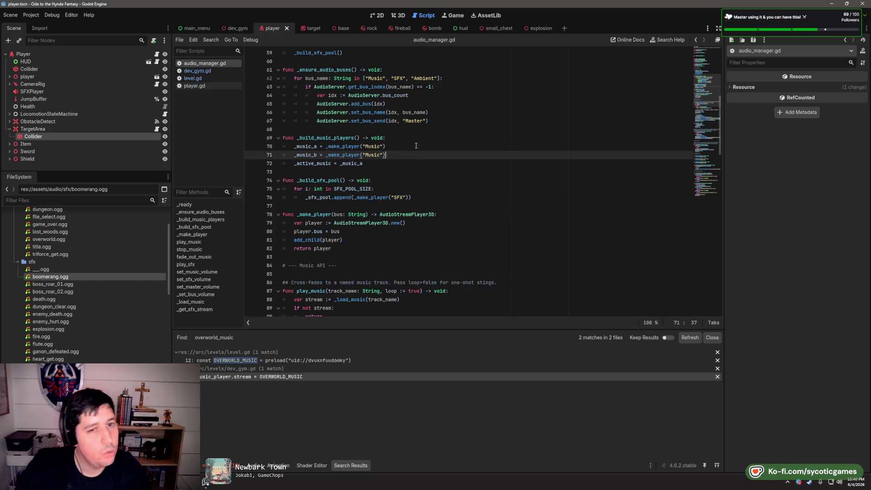
scroll(415, 149, "up", 20)
left_click(414, 162)
left_click(414, 157)
left_click(415, 163)
left_click(416, 156)
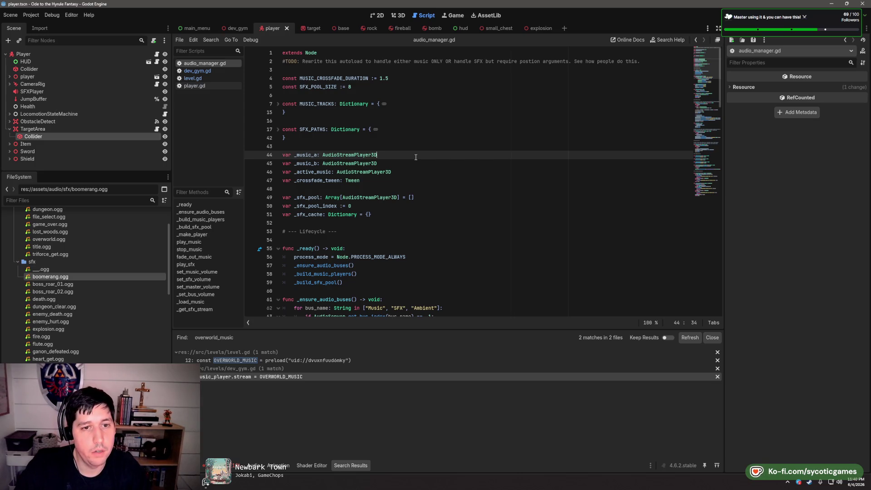
double_click(363, 172)
double_click(313, 172)
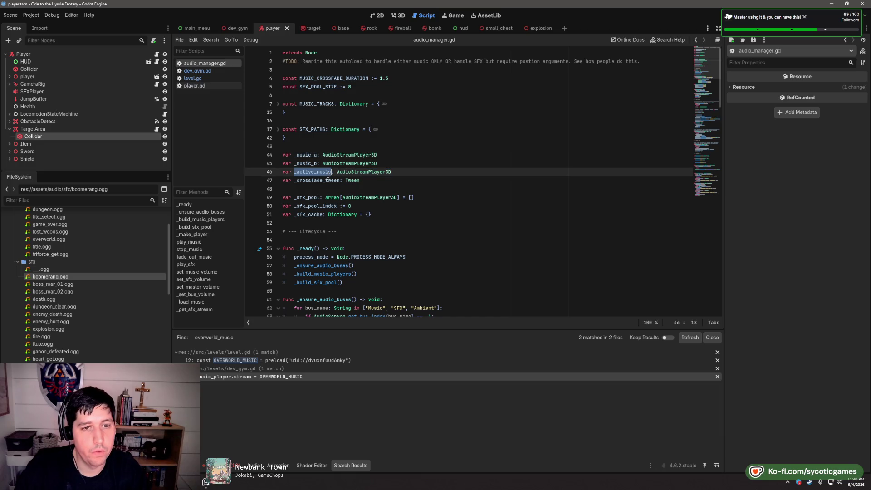
scroll(441, 190, "down", 15)
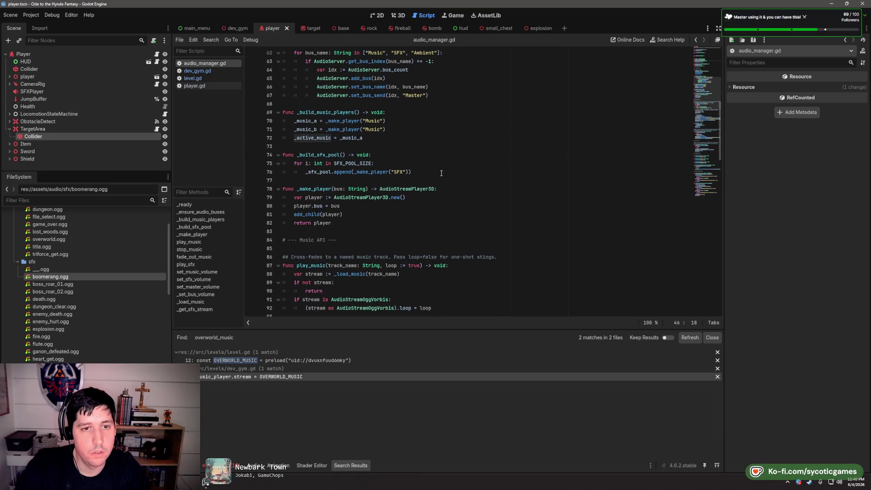
double_click(370, 164)
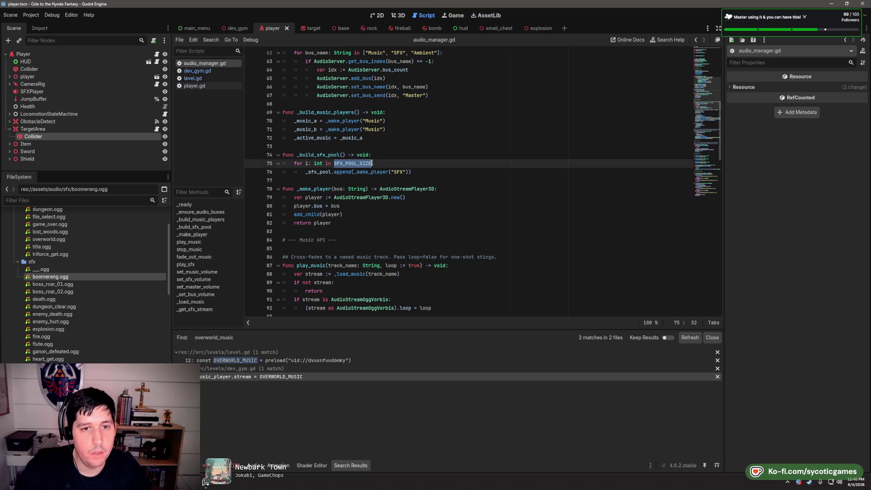
left_click(401, 172)
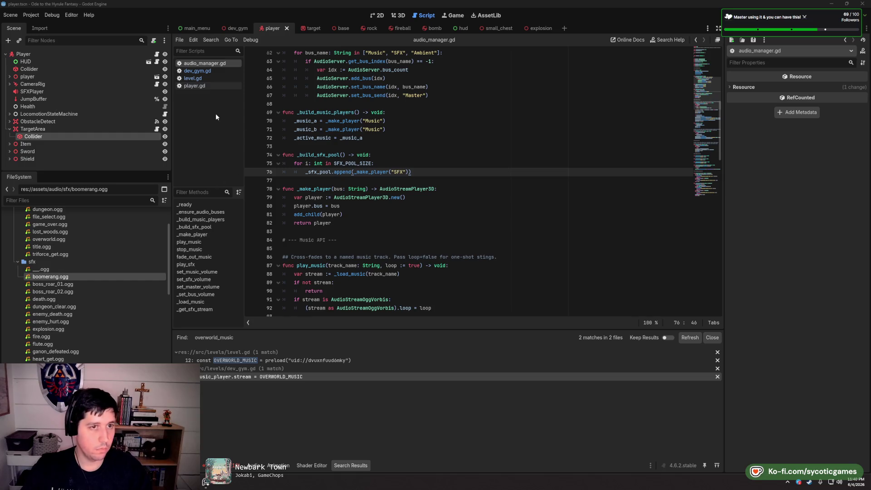
left_click(206, 86)
Correct 'maxium' to health.maximum in handle_respawn around line 156
scroll(481, 181, "down", 3)
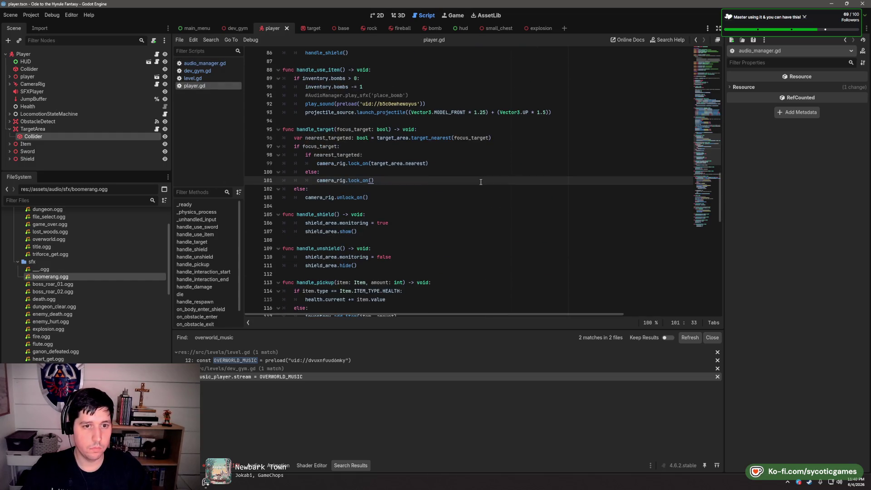
scroll(481, 181, "down", 10)
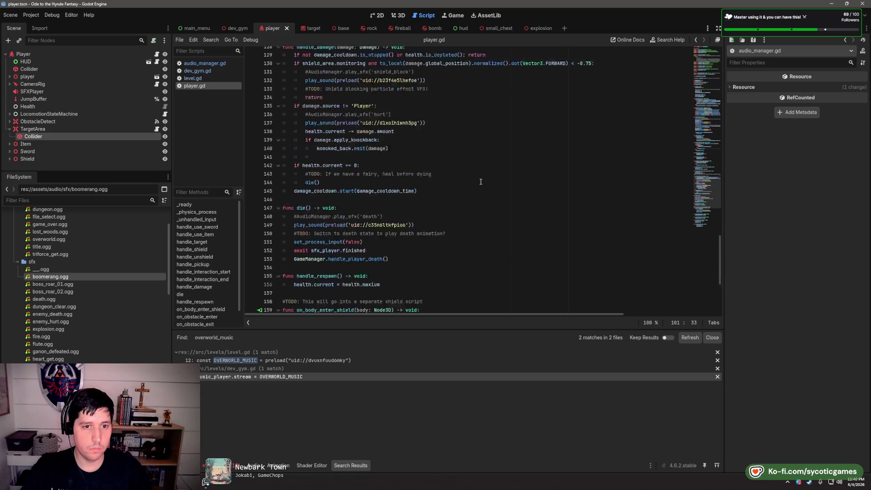
scroll(481, 182, "down", 7)
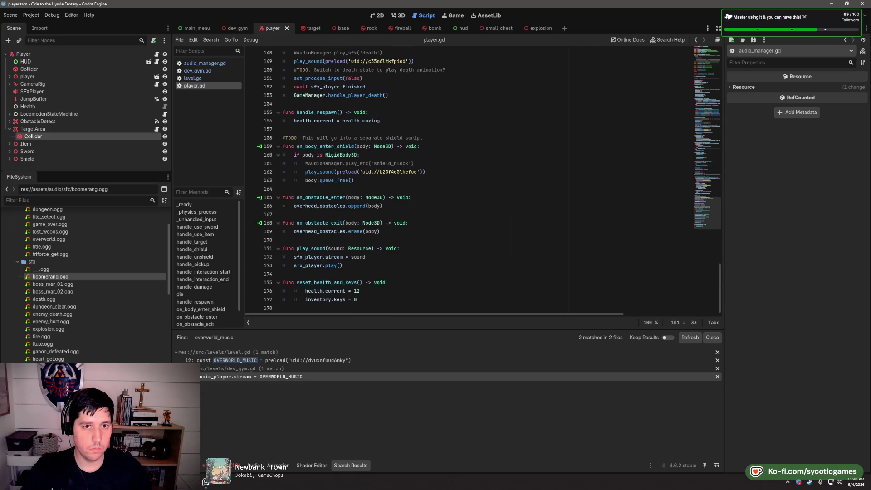
left_click(378, 121)
type("mum")
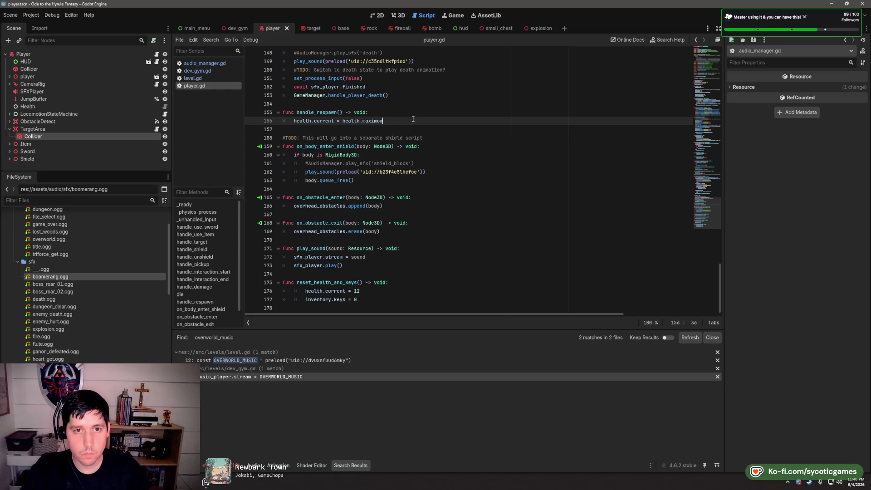
key("Return")
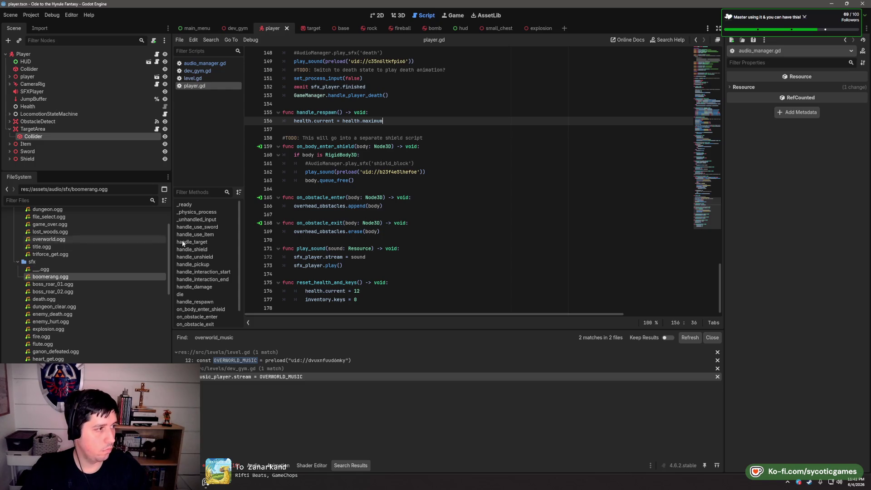
Go to handle_use_sword's await line for the 0.2-second timer, line 80
scroll(511, 187, "up", 6)
scroll(511, 187, "up", 10)
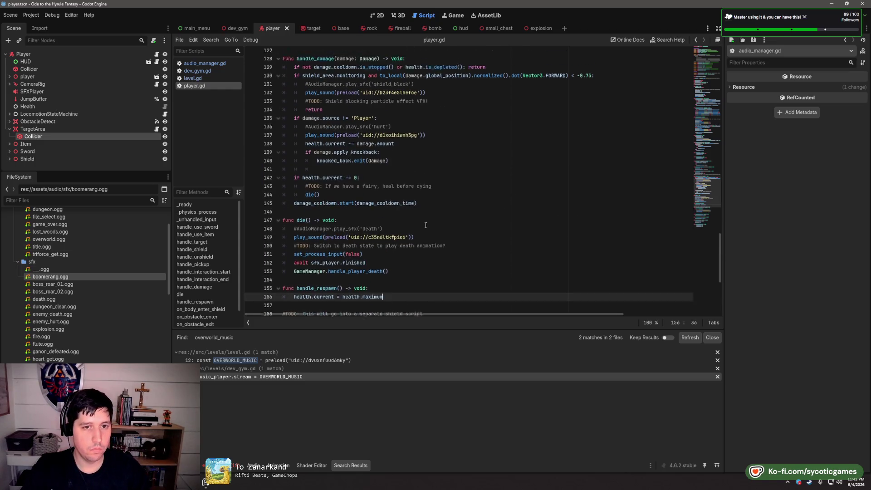
scroll(408, 207, "up", 3)
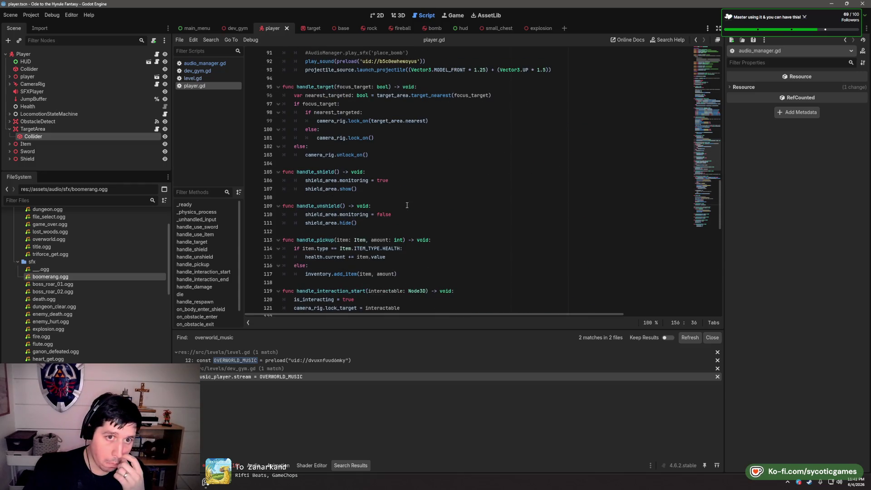
scroll(311, 133, "up", 3)
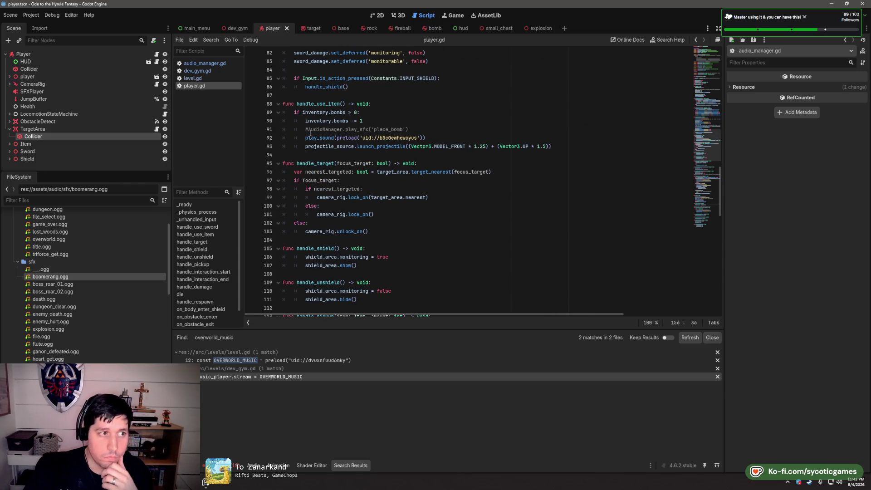
scroll(310, 133, "up", 7)
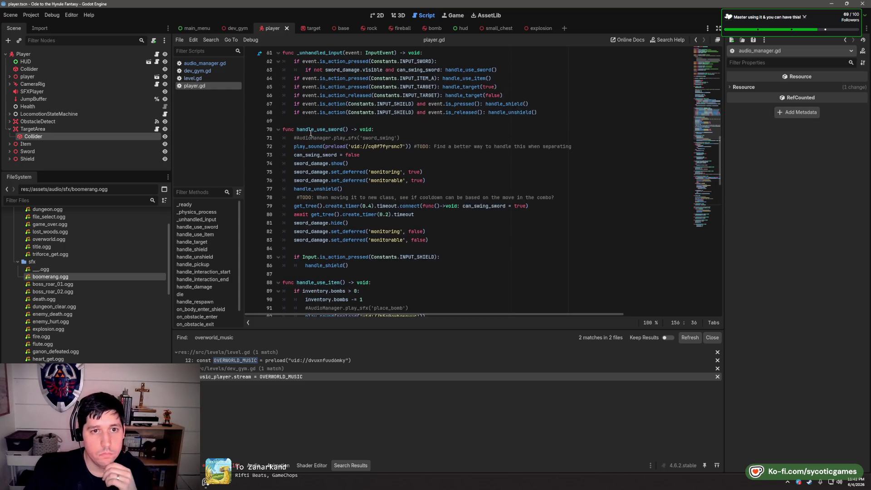
scroll(384, 126, "down", 1)
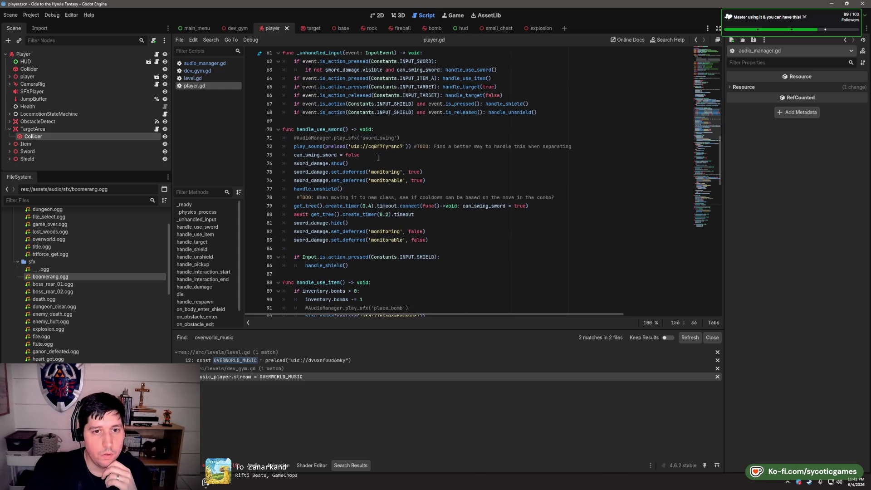
double_click(307, 215)
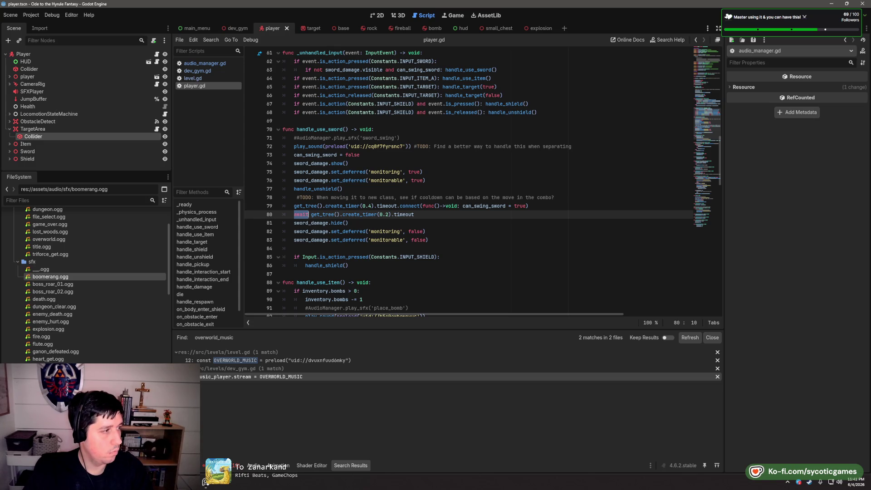
left_click(453, 216)
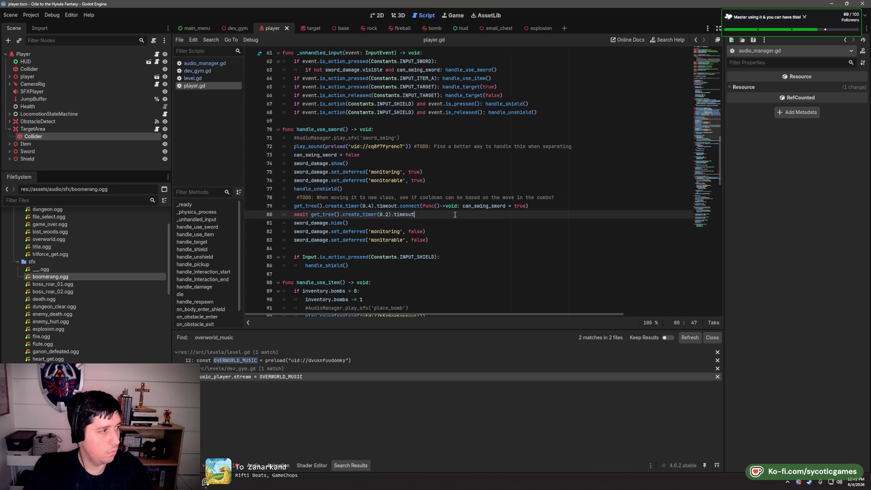
key("Return")
type("if ")
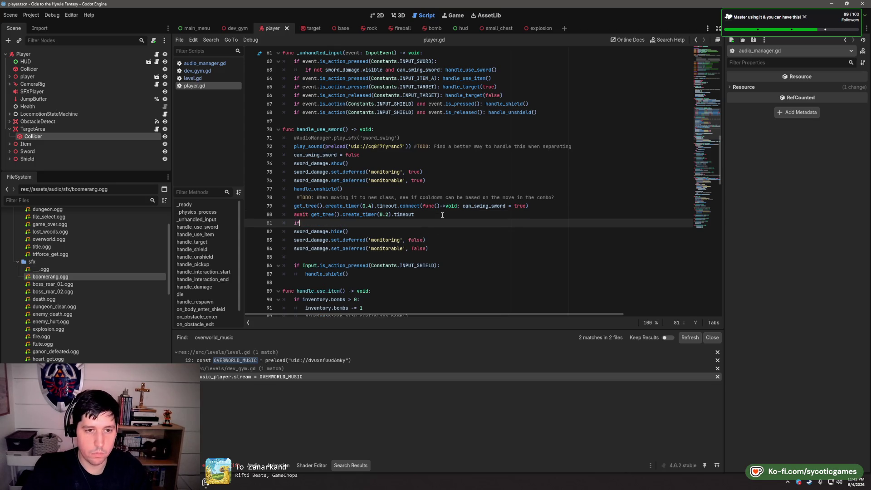
type("not ")
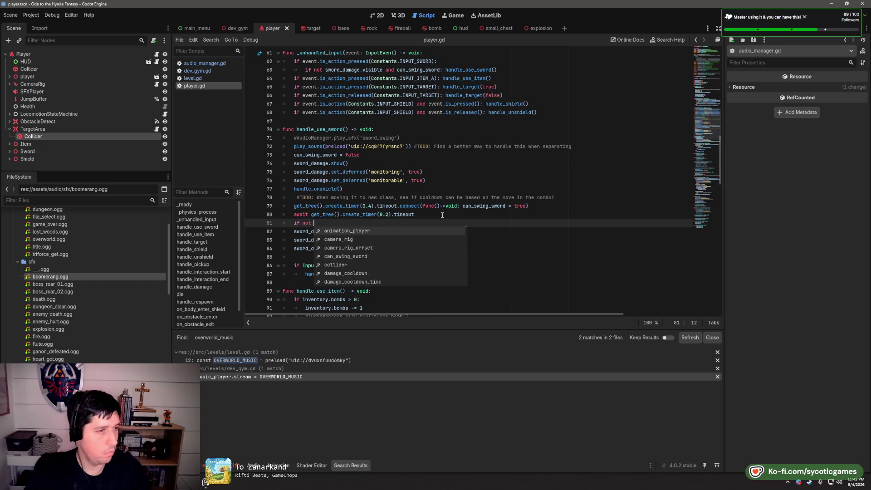
type("is_ins")
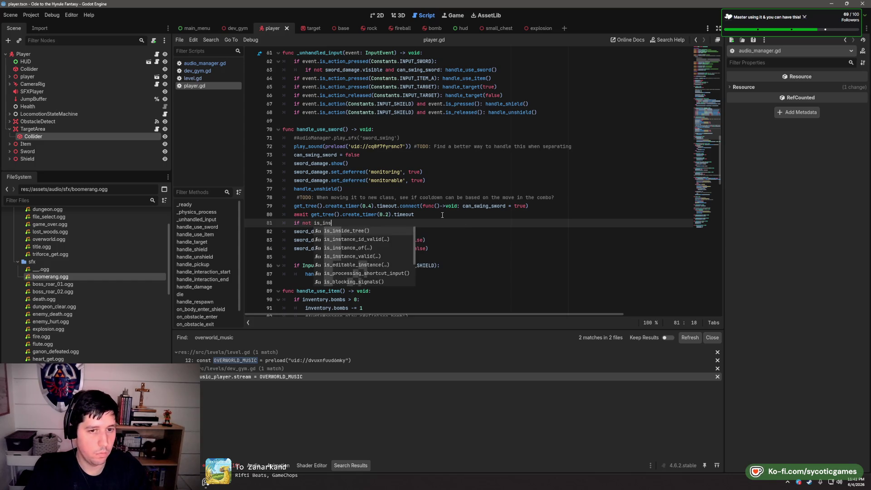
type("tance_")
type("valid(self")
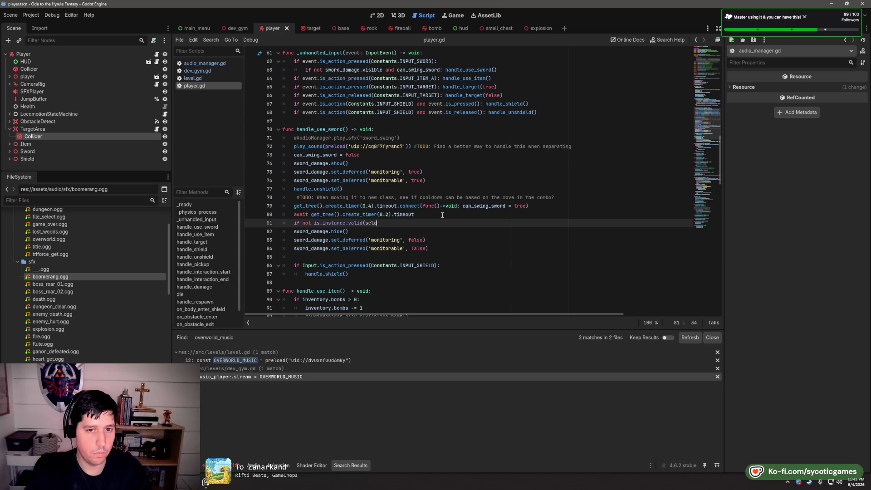
type("): return null")
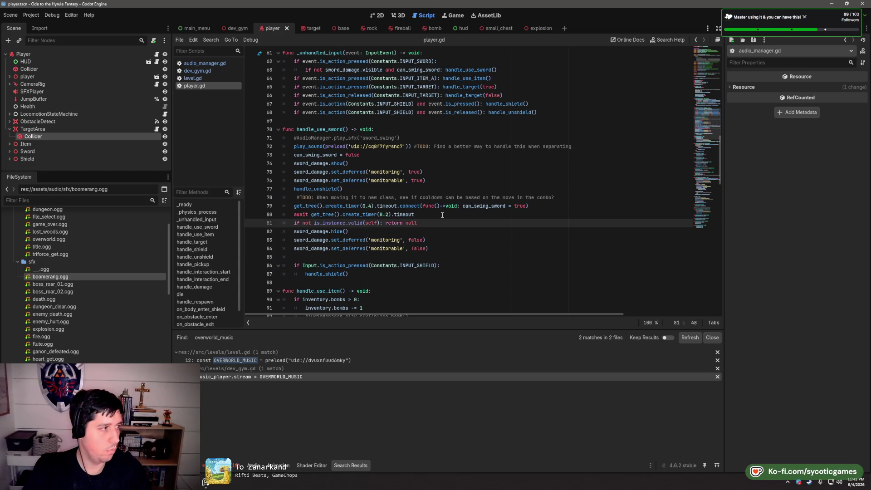
key("BackSpace")
key("BackSpace")
key("BackSpace")
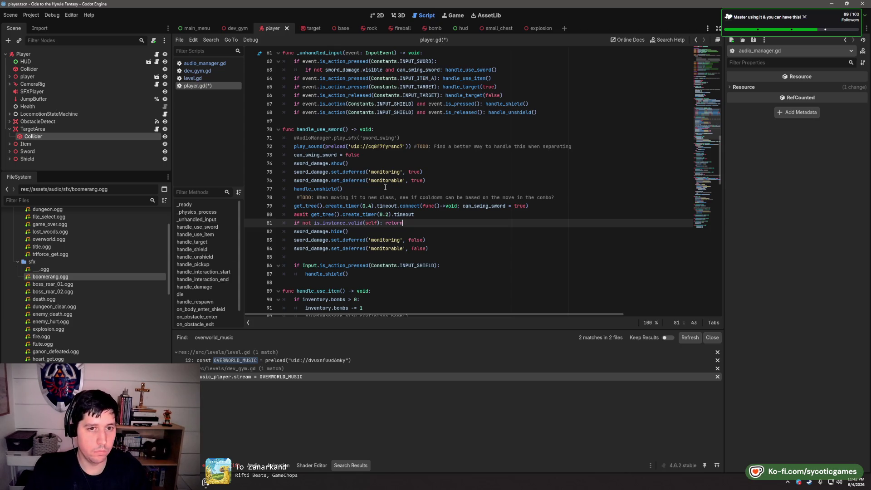
scroll(391, 191, "down", 1)
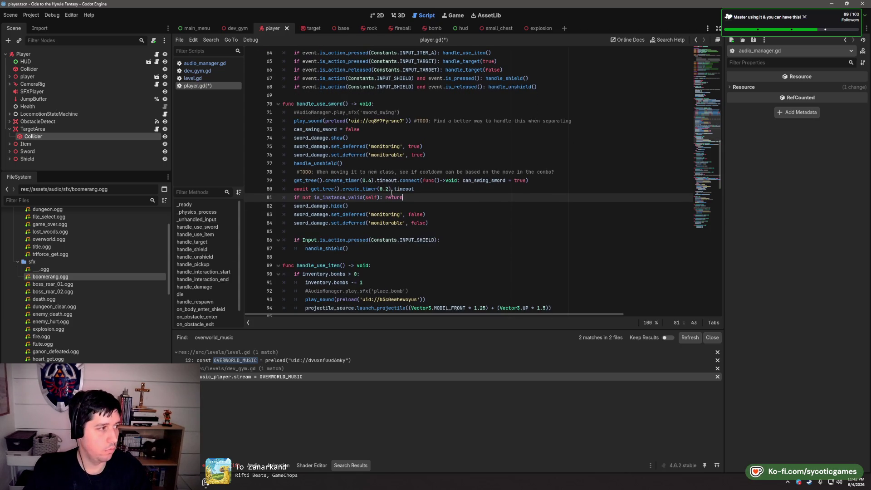
left_click(428, 190, "shift")
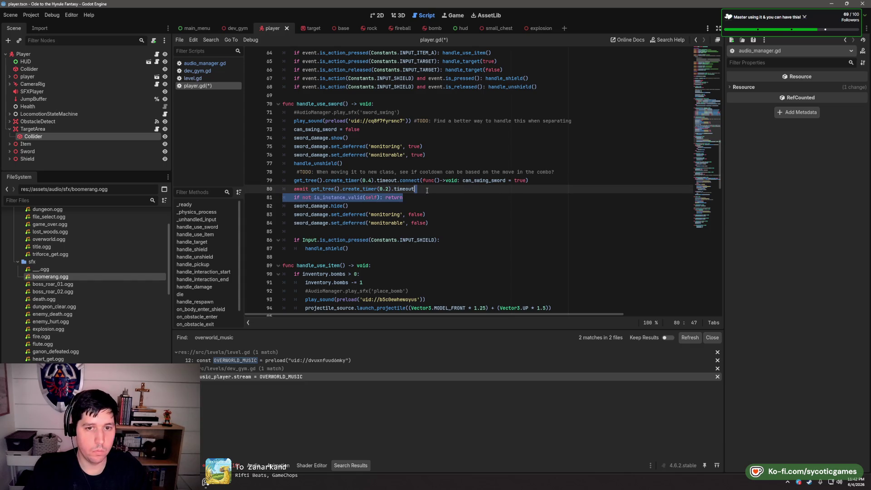
left_click(477, 200)
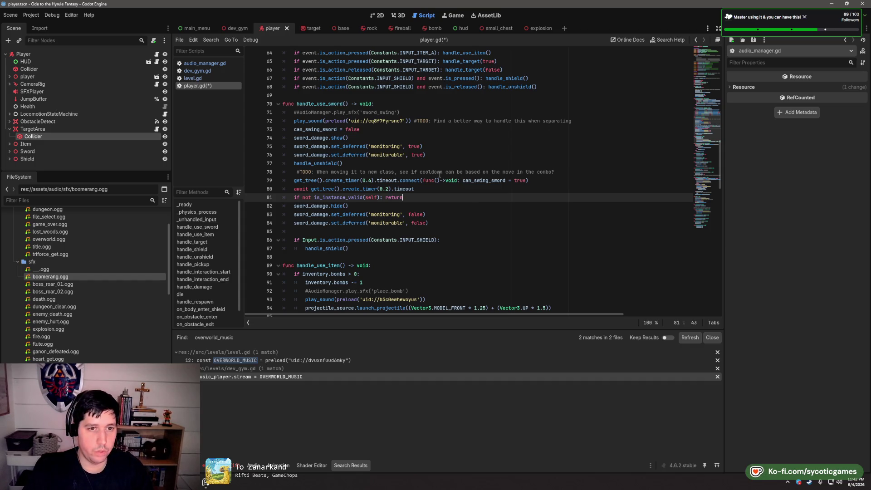
left_click(554, 181)
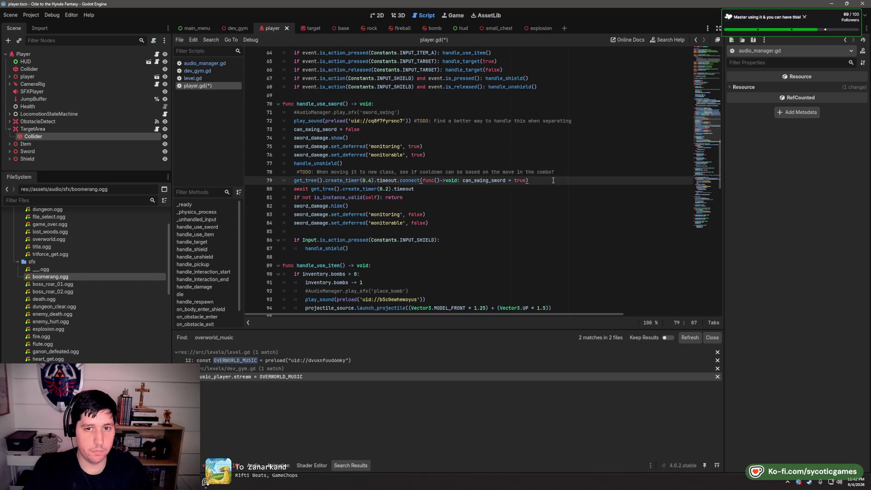
double_click(472, 181)
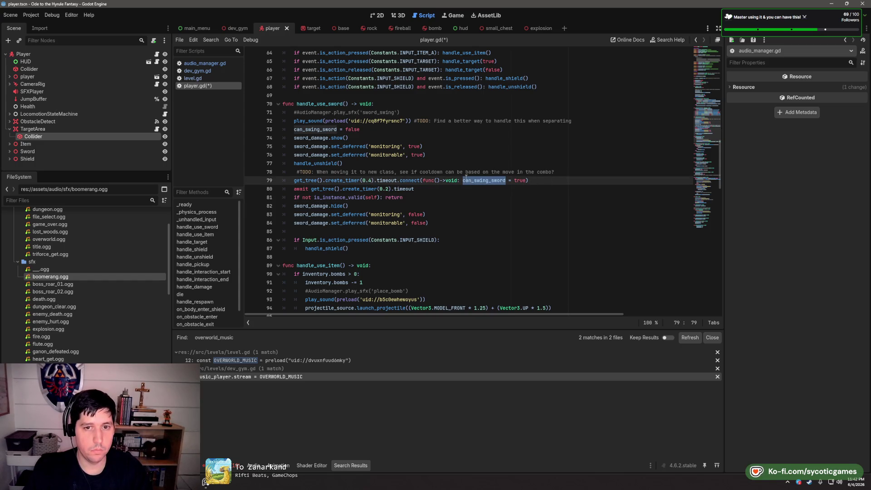
left_click(463, 181)
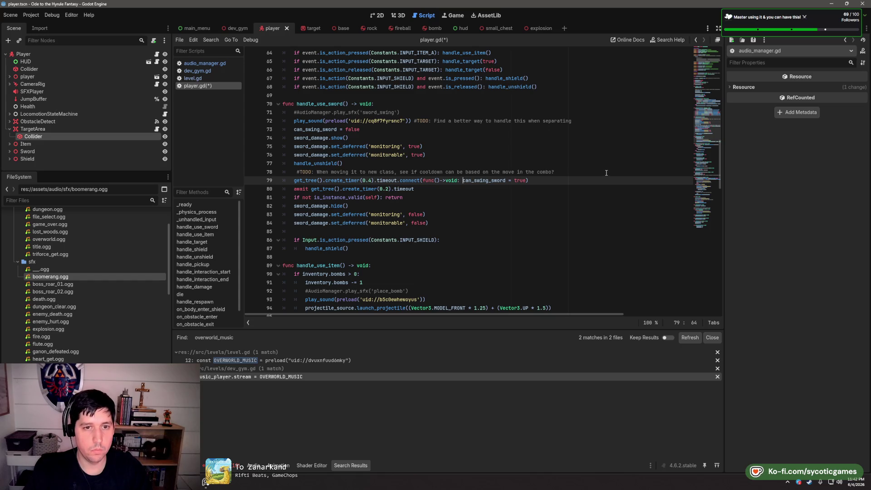
key("ctrl+s")
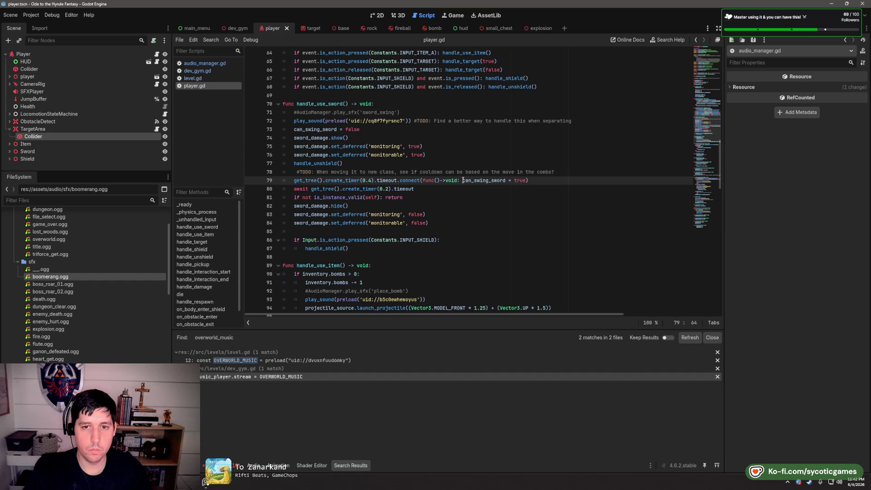
Split the 0.4-second cooldown lambda over several lines and paste the is_instance_valid return check inside it
key("Return")
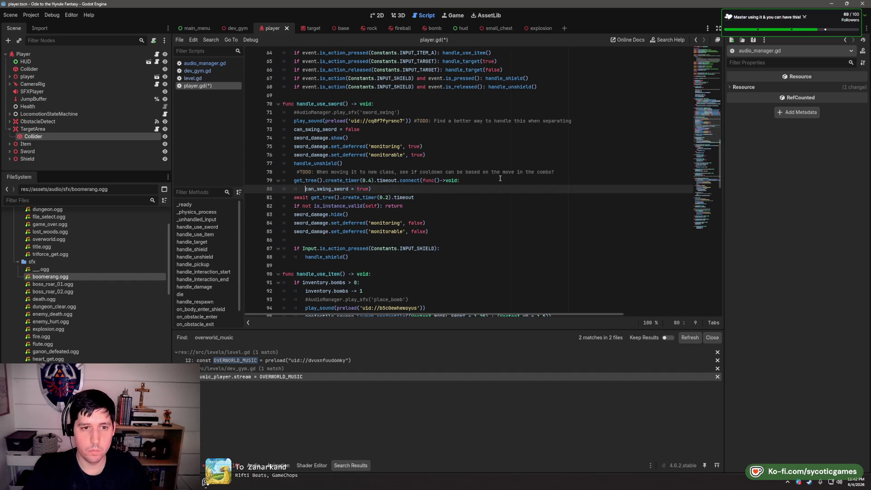
left_click(380, 189)
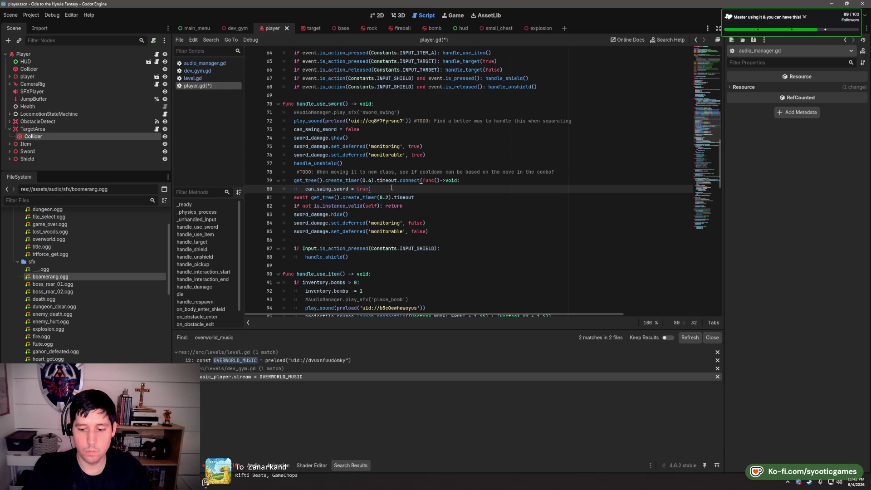
key("Return")
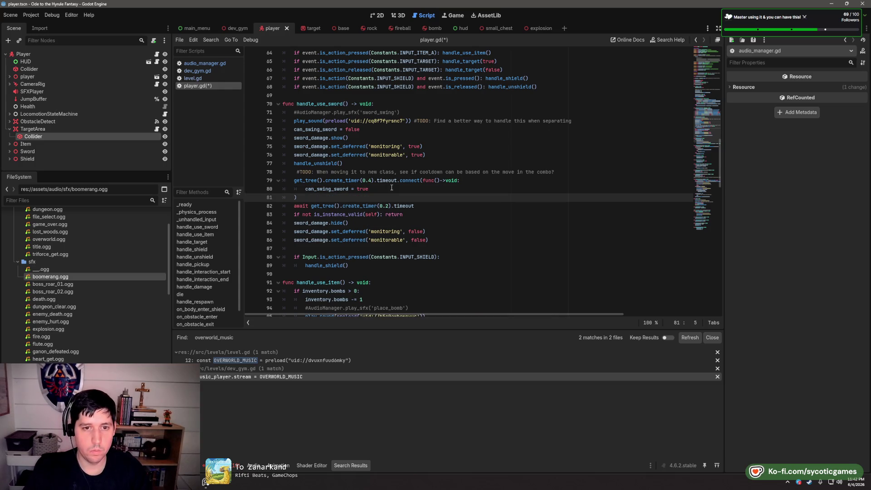
left_click(531, 181)
key("Return")
key("Return")
type("if not is_instance_valid(self): return")
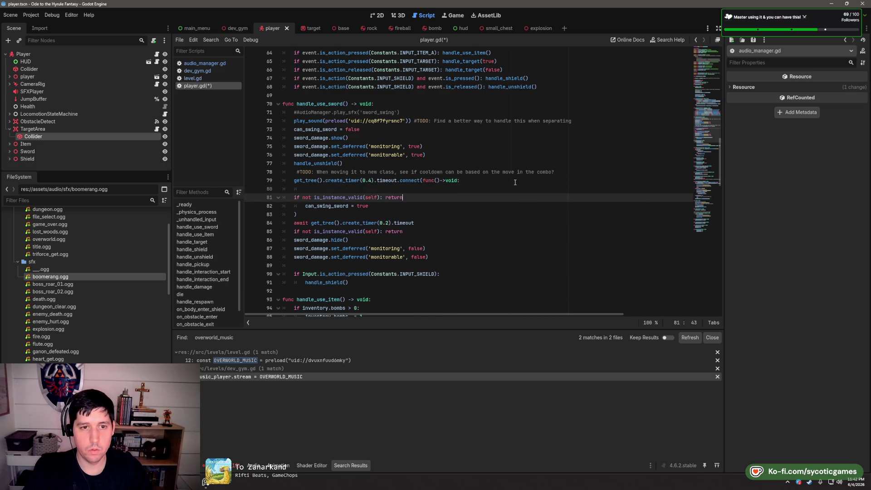
Indent the validity check, remove the leftover blank line, save, and tidy the lambda header spacing
left_click(293, 199)
key("Tab")
key("Up")
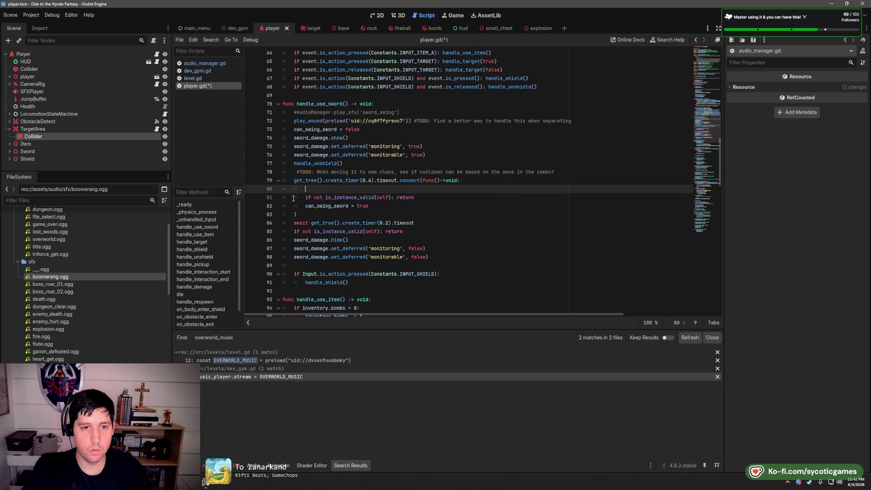
key("BackSpace")
key("BackSpace")
left_click(389, 204)
key("ctrl+s")
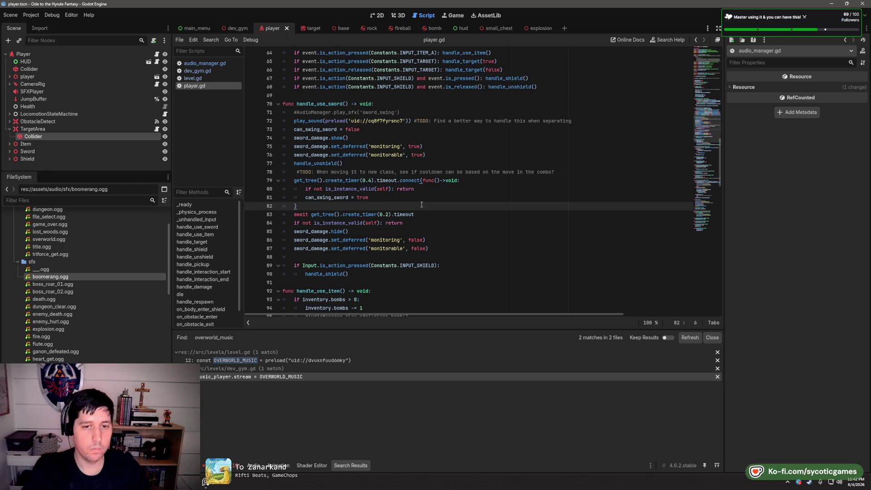
left_click(442, 181)
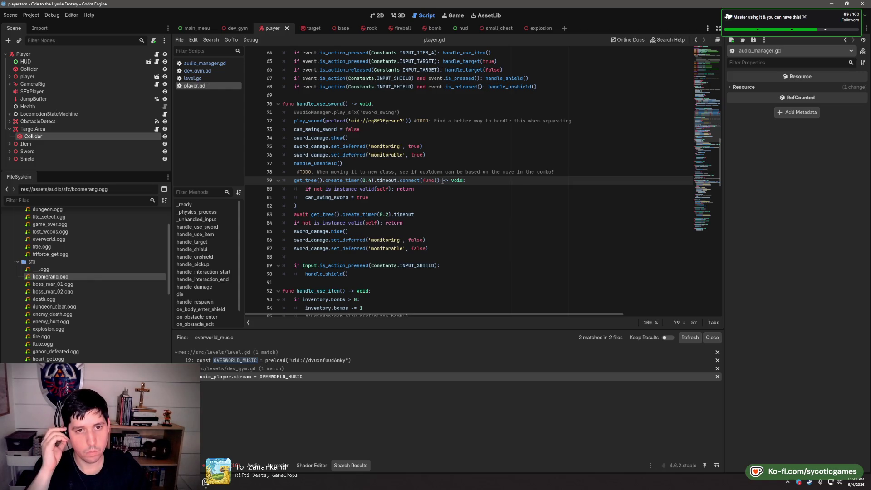
key("End")
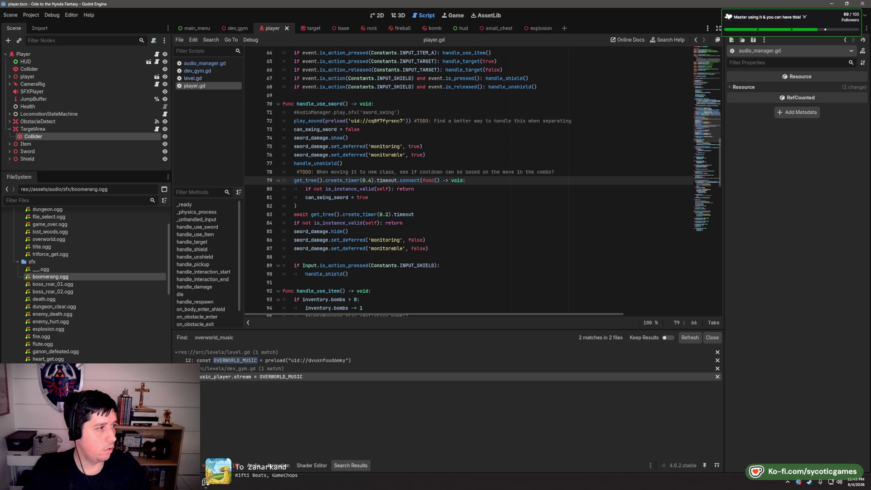
scroll(380, 188, "down", 1)
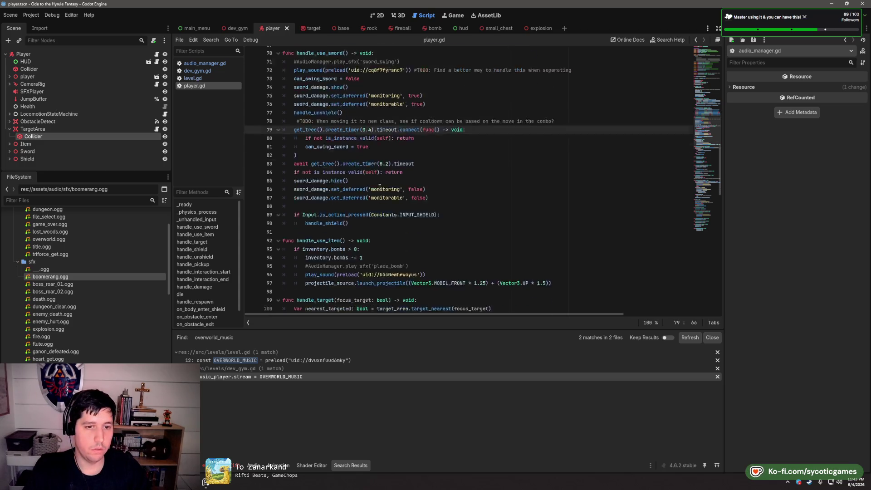
scroll(380, 187, "down", 10)
scroll(402, 174, "down", 3)
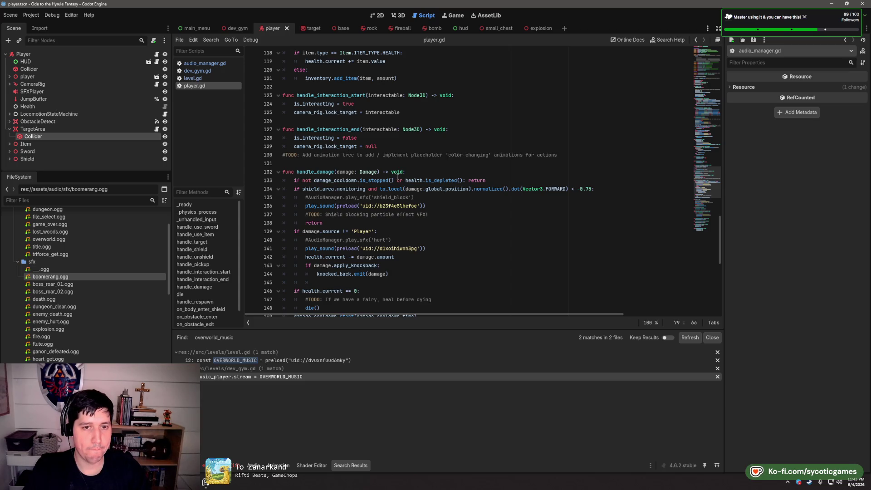
scroll(398, 177, "down", 1)
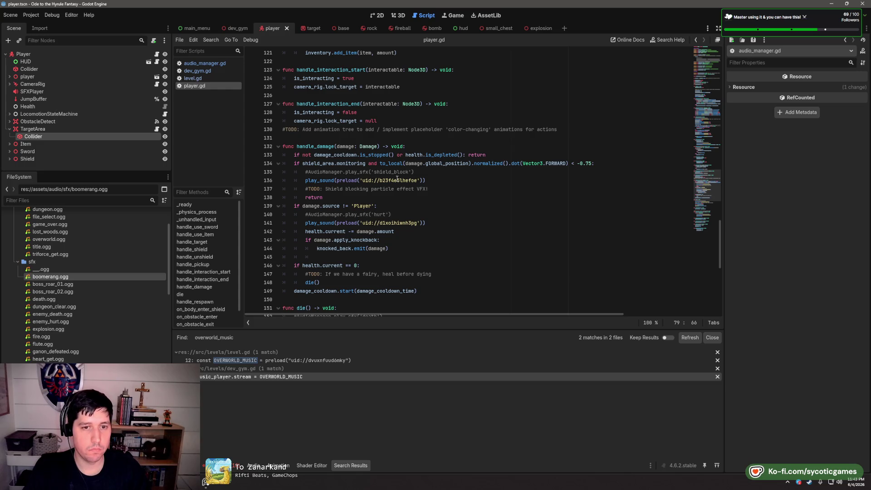
mouse_move(397, 179)
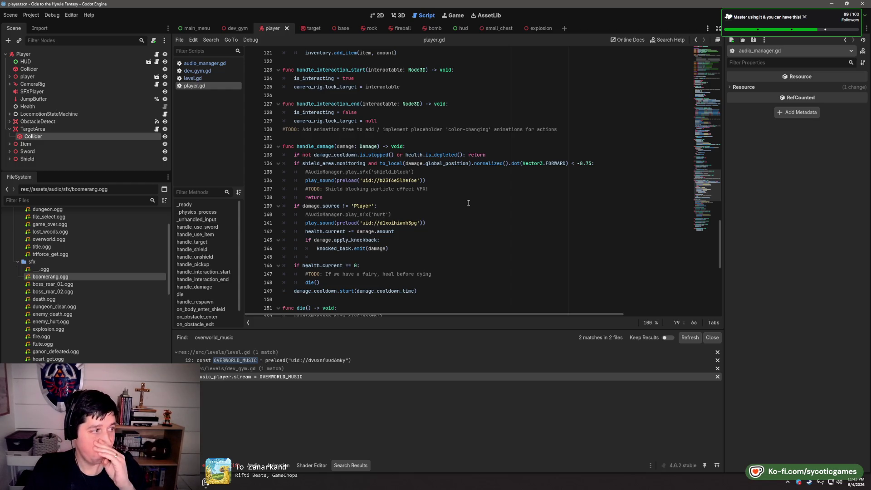
left_click(468, 203)
key("Up")
key("Up")
key("Up")
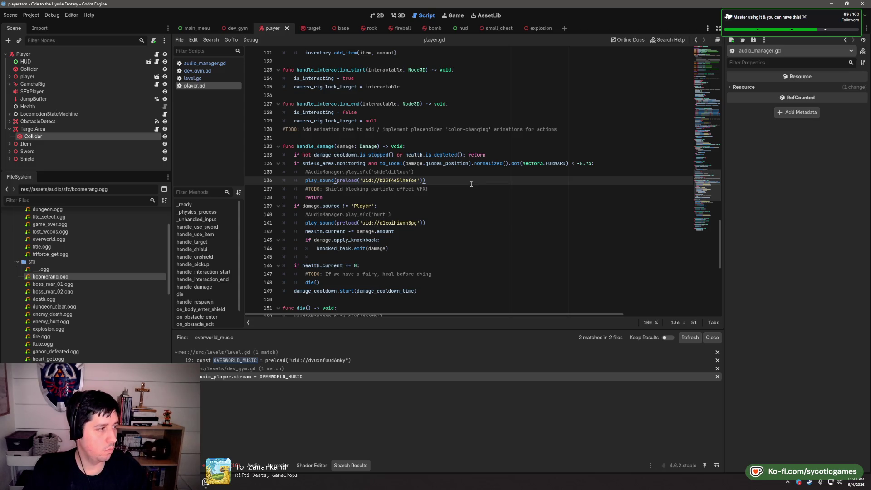
double_click(327, 164)
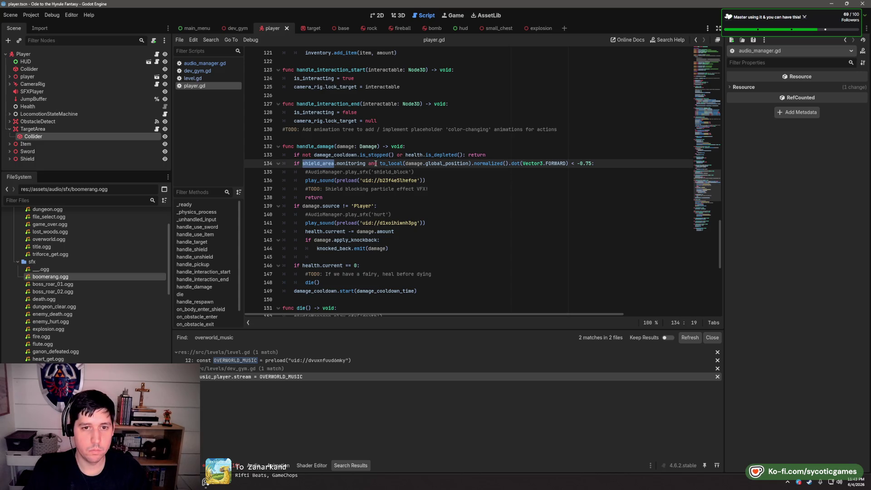
left_click(463, 199)
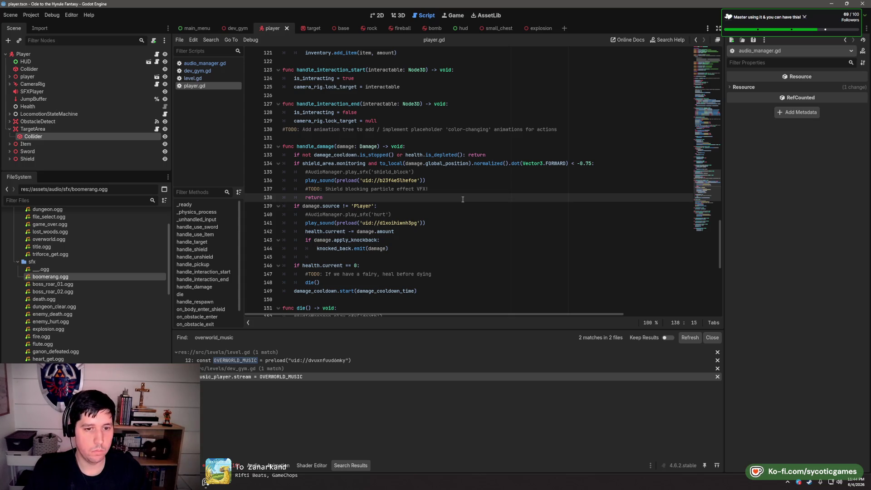
scroll(463, 200, "down", 1)
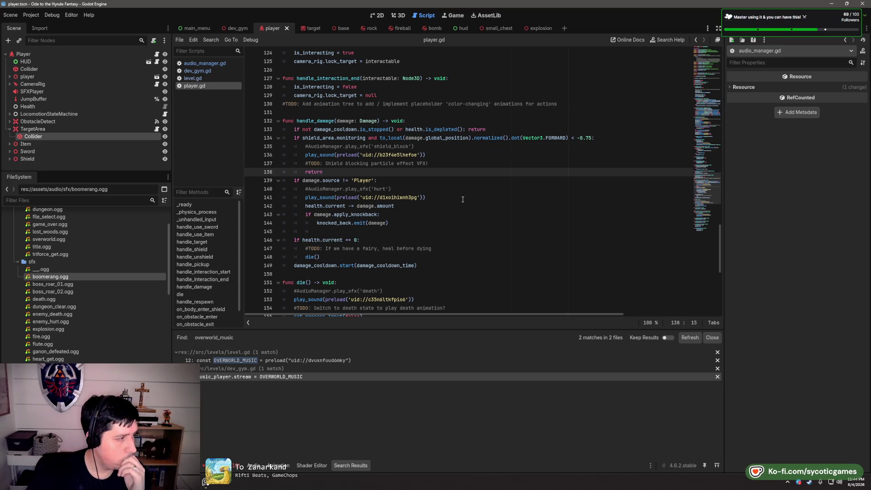
left_click(461, 188)
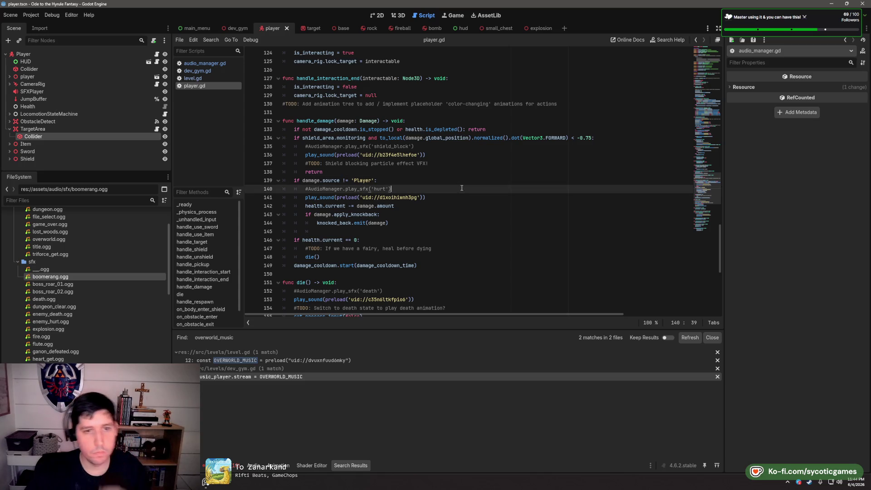
left_click(460, 181)
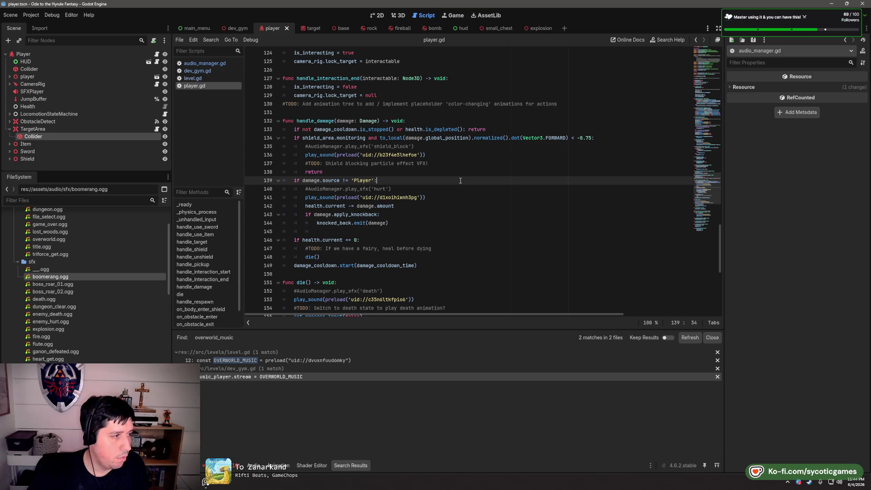
left_click(407, 233)
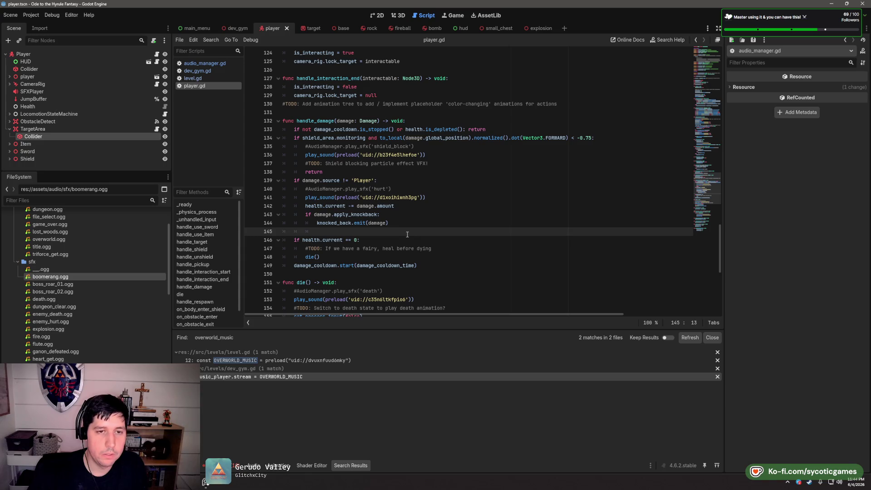
left_click(481, 120)
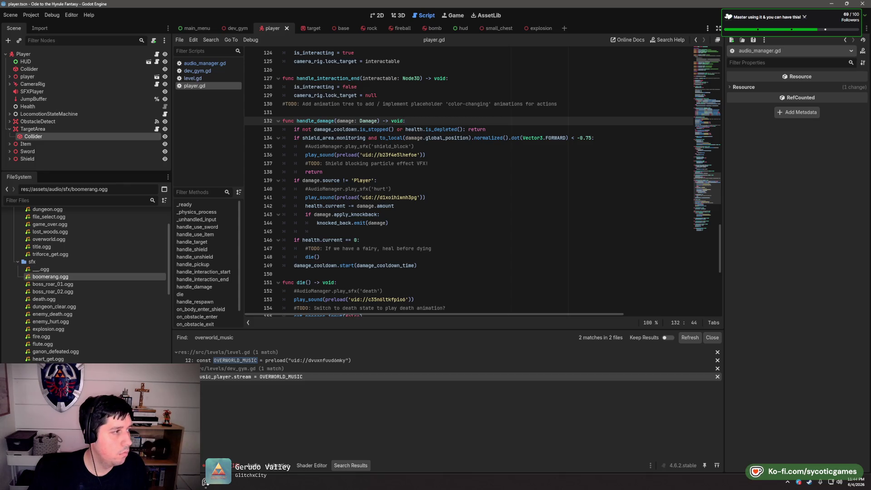
scroll(422, 235, "up", 20)
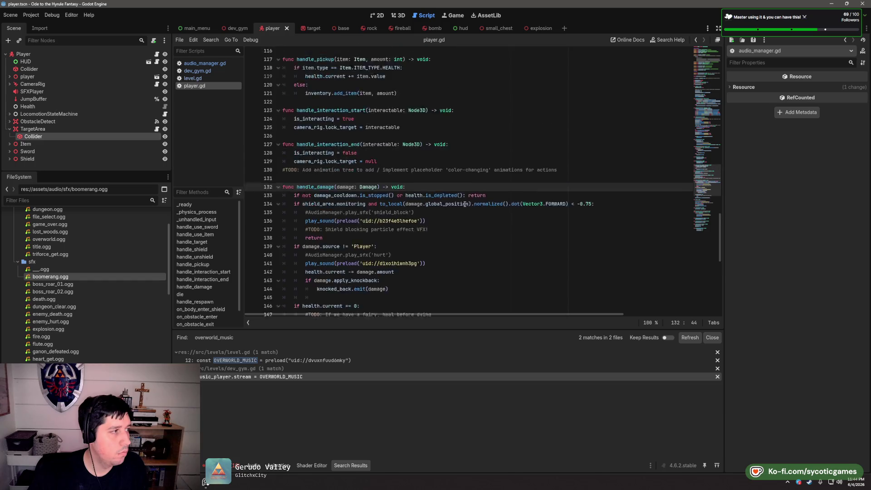
scroll(465, 205, "up", 1)
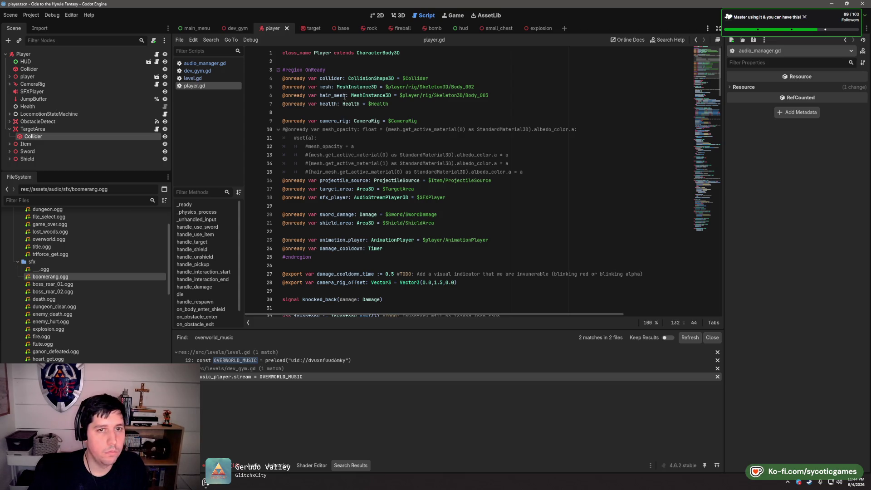
scroll(323, 203, "down", 2)
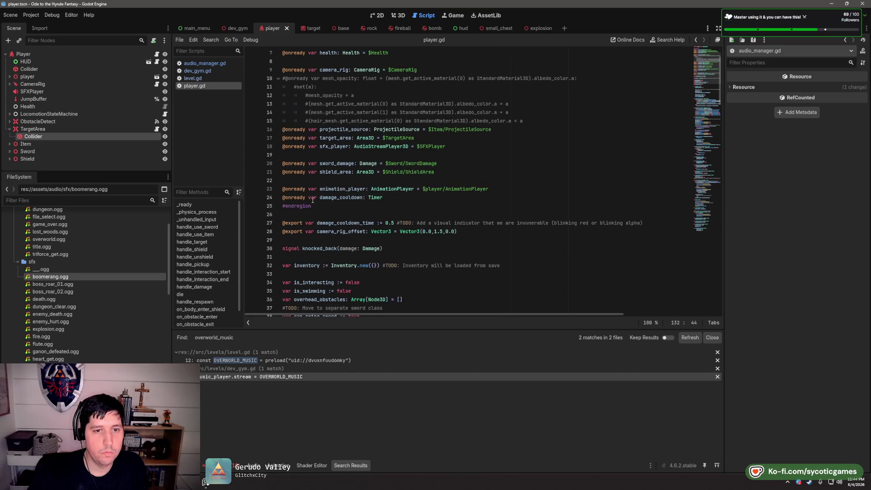
left_click(308, 197)
left_click_drag(309, 197, 246, 197)
key("BackSpace")
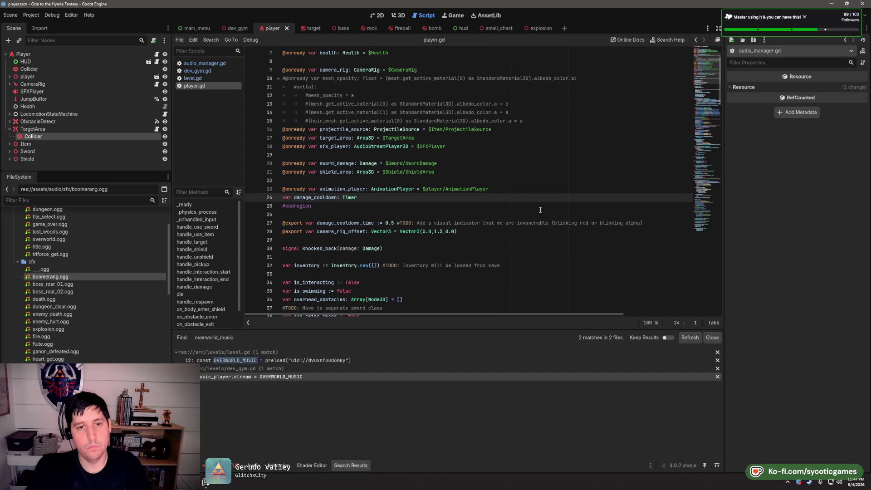
key("shift+End")
key("BackSpace")
key("BackSpace")
Put the damage_cooldown Timer declaration below the inventory var and save player.gd
scroll(408, 218, "down", 3)
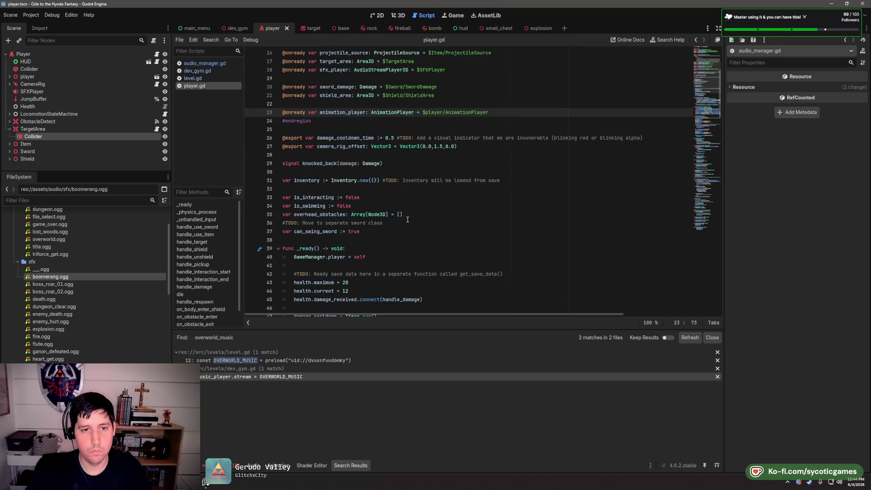
left_click(413, 189)
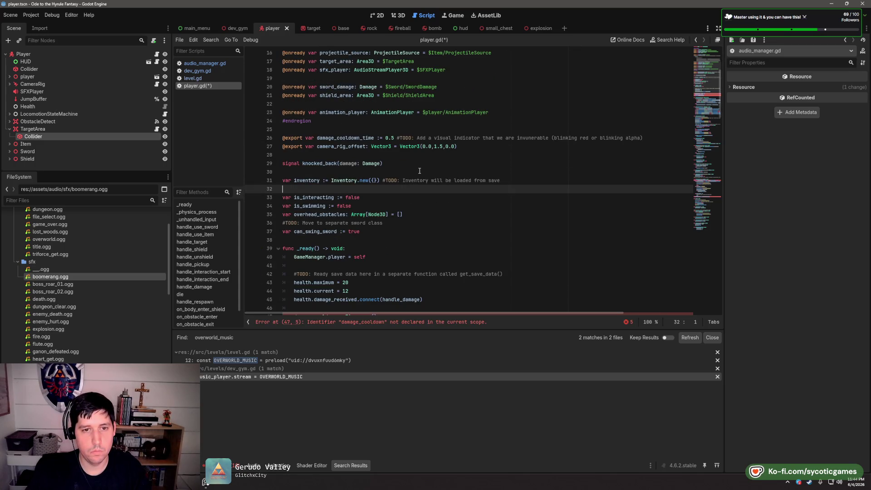
key("Return")
type("var damage_cooldown: Timer")
key("ctrl+s")
scroll(420, 181, "down", 4)
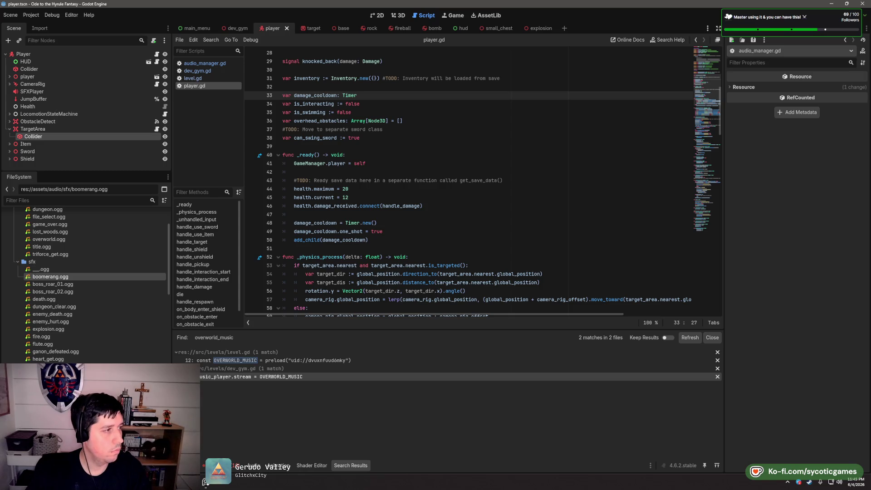
scroll(338, 150, "up", 7)
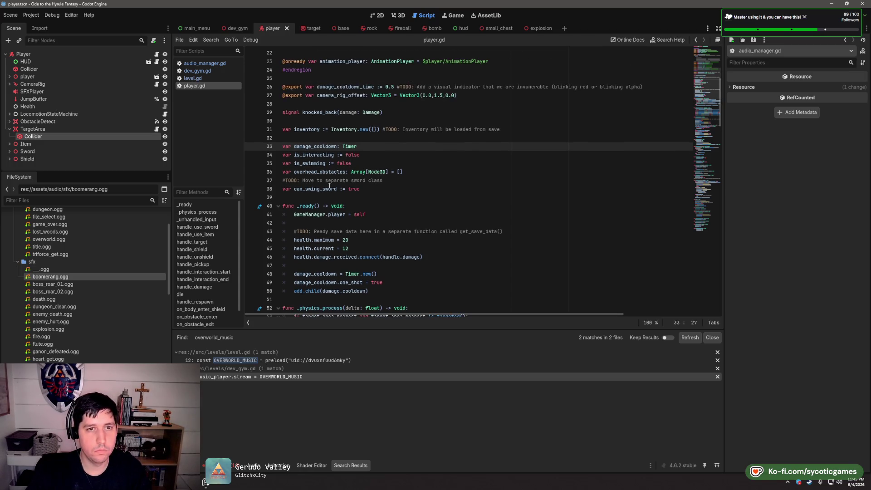
scroll(331, 188, "up", 2)
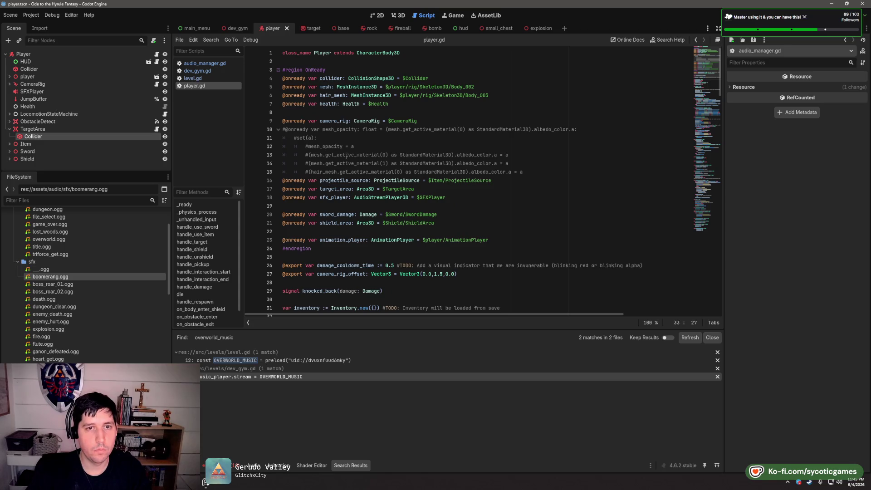
Replace target_area's Area3D type with TargetArea using autocomplete
double_click(366, 188)
type("T")
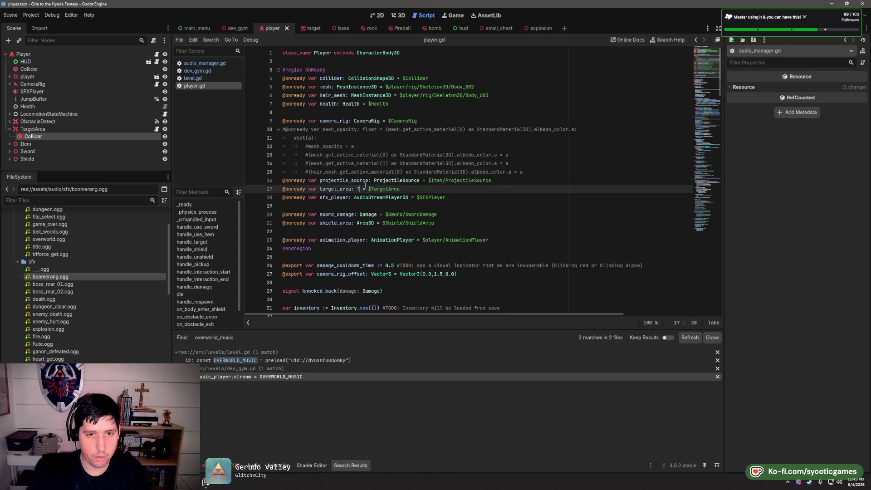
type("arget")
key("Return")
key("End")
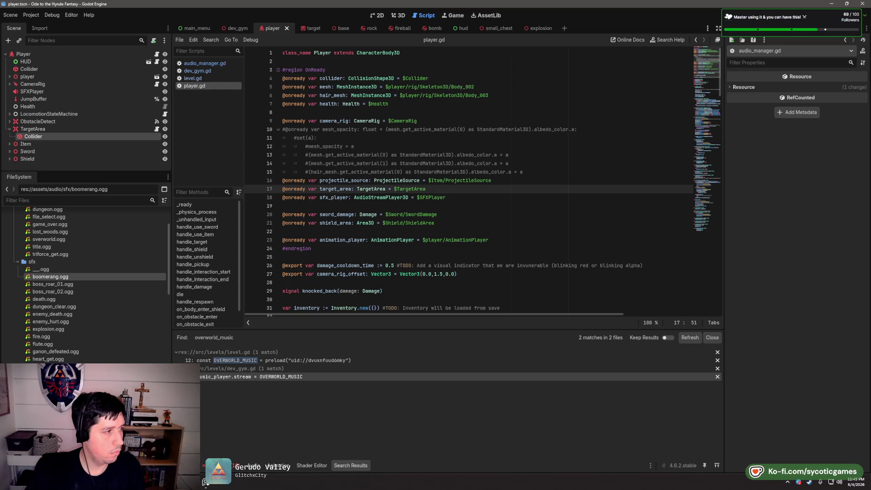
Select the lock_on call line in player.gd and open camera_rig.gd to review lock_on and unlock_on
scroll(465, 209, "down", 10)
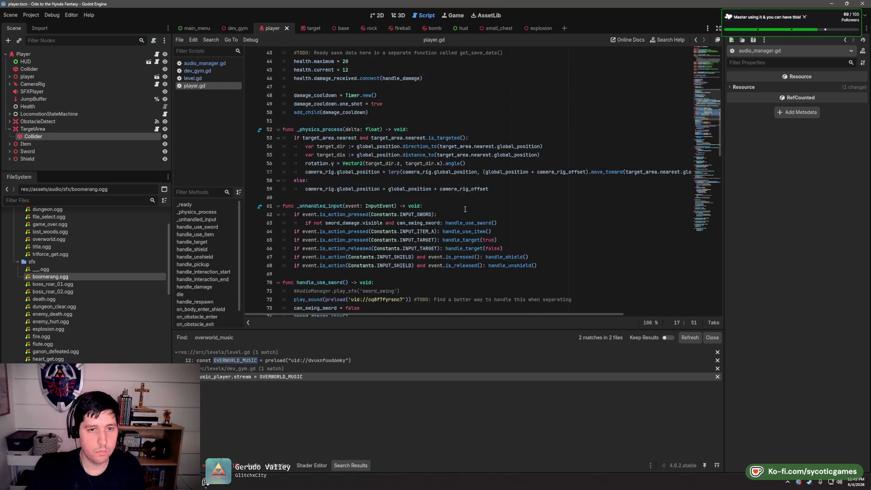
scroll(465, 210, "down", 5)
scroll(465, 209, "down", 7)
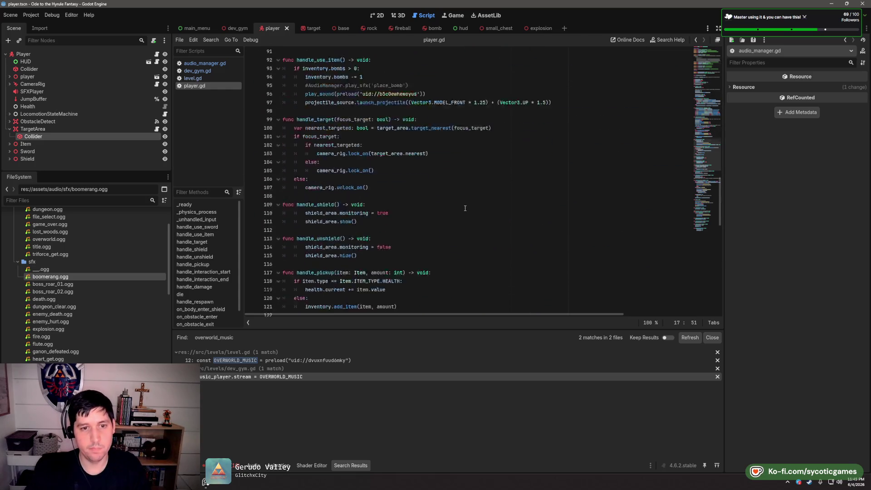
scroll(465, 208, "up", 2)
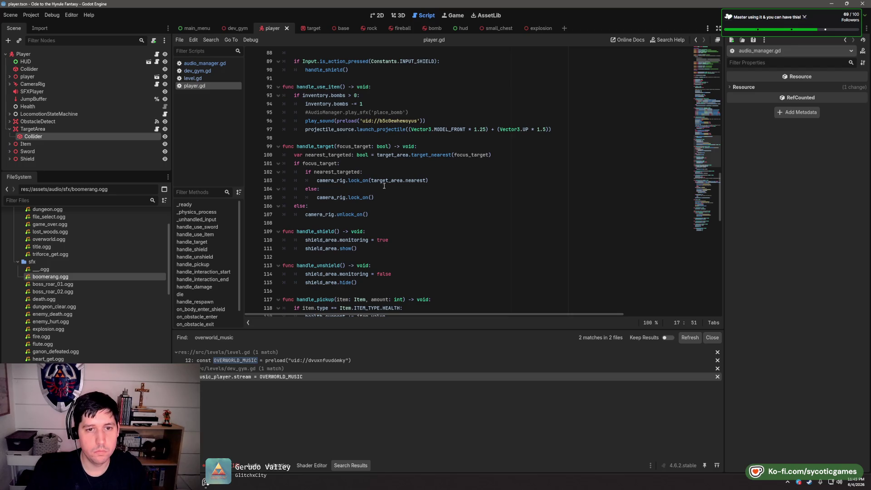
mouse_move(428, 180)
left_mouse_down()
mouse_move(307, 180)
mouse_move(317, 180)
left_mouse_up()
key("ctrl+c")
scroll(503, 230, "down", 1)
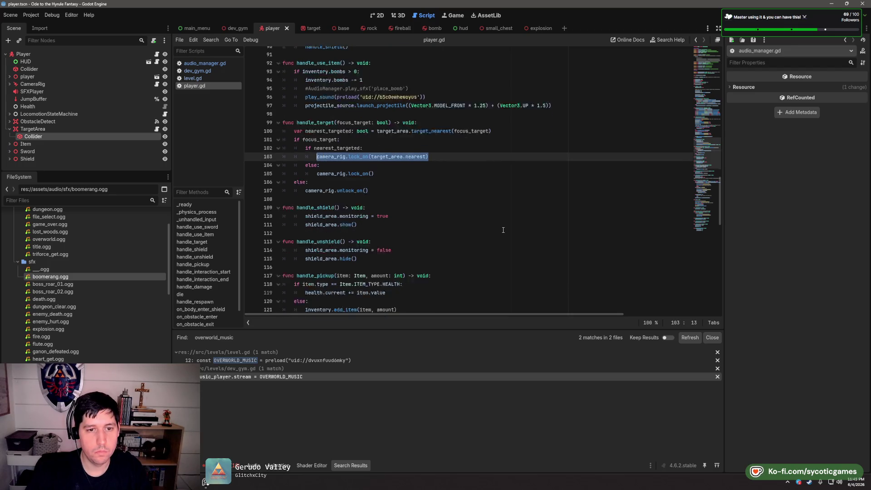
scroll(503, 230, "down", 13)
scroll(503, 229, "down", 3)
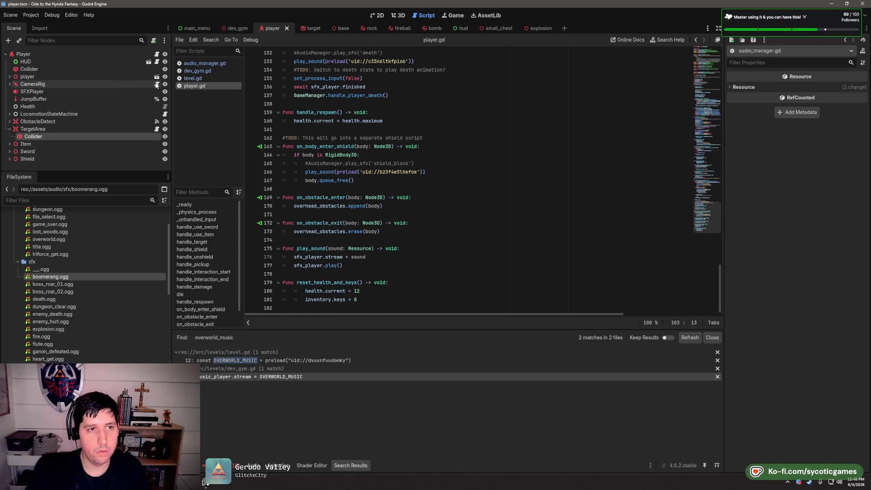
left_click(157, 85)
scroll(466, 163, "down", 7)
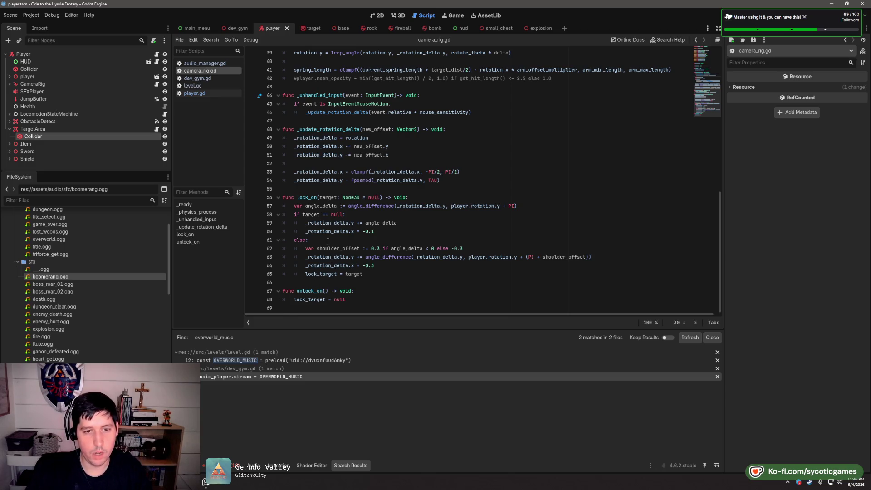
Move between dev_gym.gd, level.gd and camera_rig.gd, ending back in player.gd
left_click(211, 78)
left_click(207, 86)
left_click(204, 94)
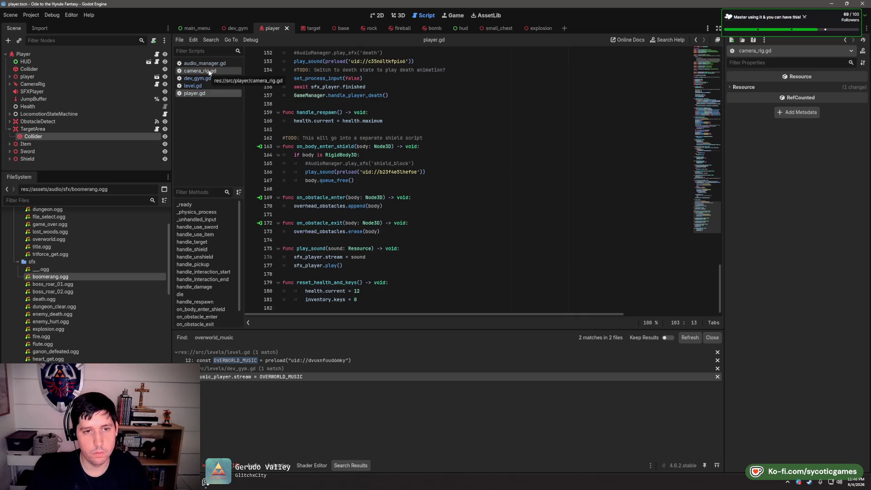
left_click(211, 78)
left_click(210, 73)
left_click(208, 83)
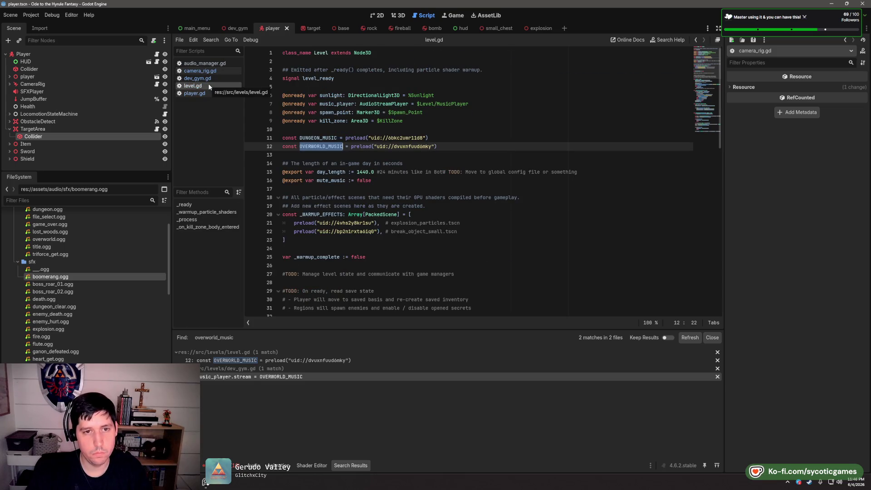
left_click(208, 81)
left_click(211, 71)
left_click(205, 93)
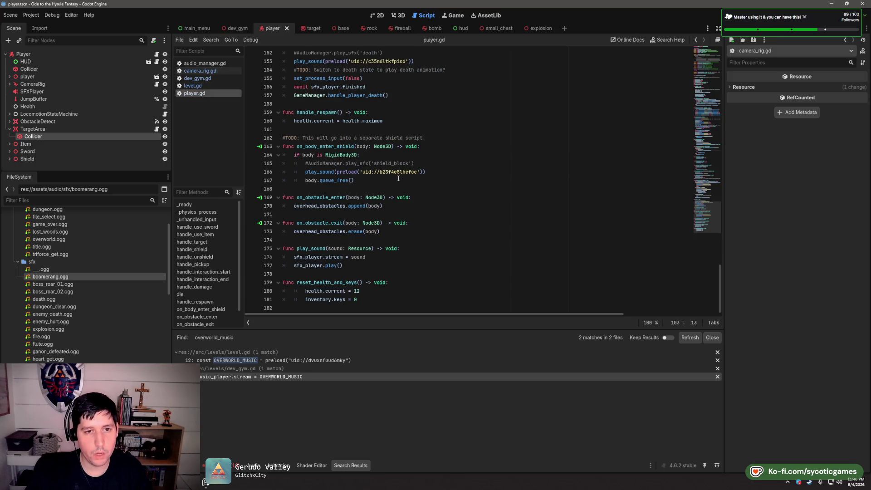
scroll(398, 206, "up", 10)
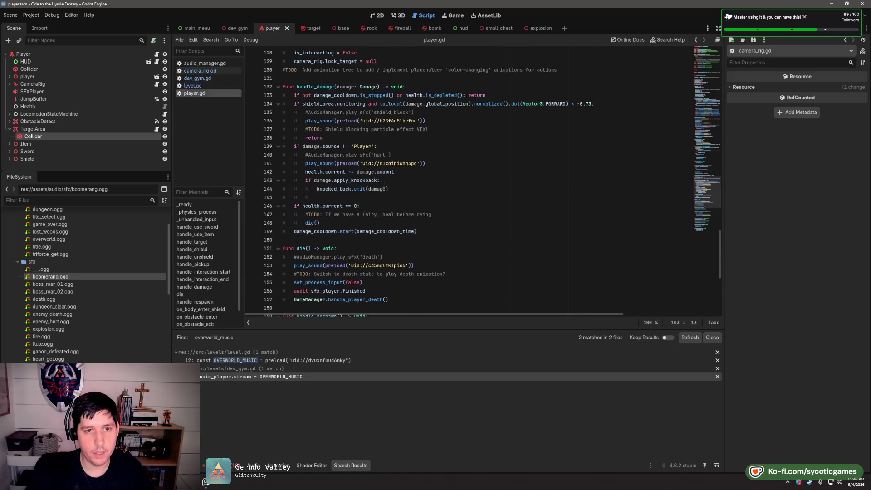
scroll(384, 185, "up", 3)
Add camera_rig.lock_on(interactable) after is_interacting = true in handle_interaction_start
left_click(418, 146)
key("Return")
key("ctrl+v")
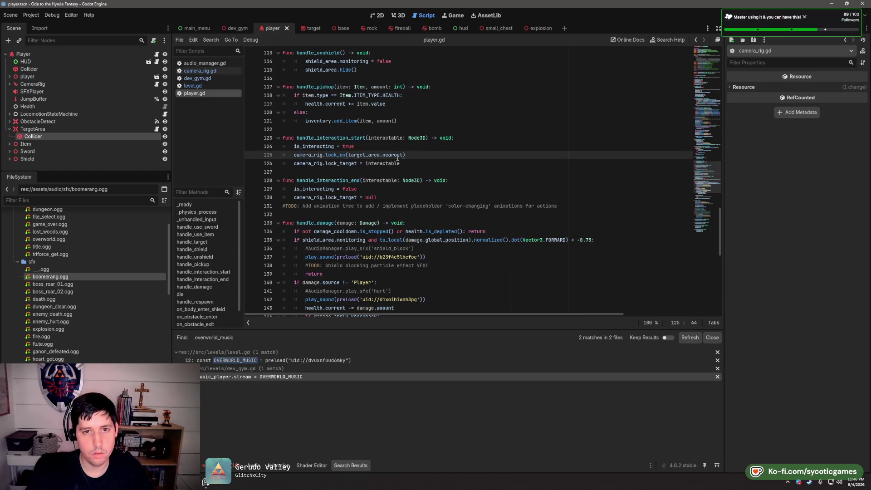
left_click_drag(404, 155, 349, 155)
type("interactable")
Replace the lock_target assignments with camera_rig.unlock_on(), delete the leftover line, and save player.gd
left_click_drag(406, 201, 401, 193)
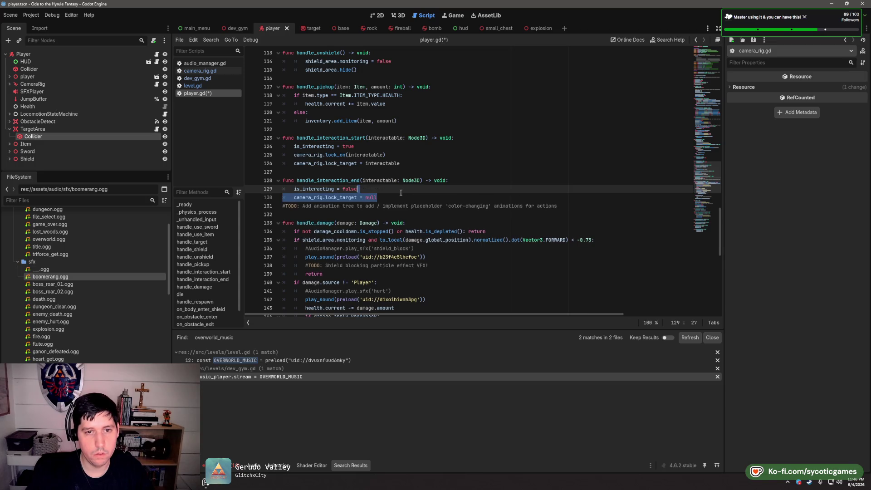
key("Return")
type("camera_")
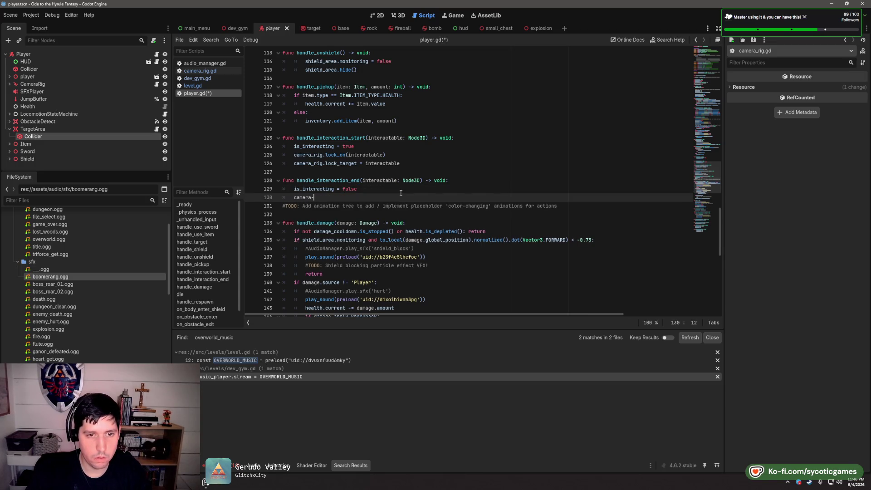
type("rig.")
type("unl")
key("Return")
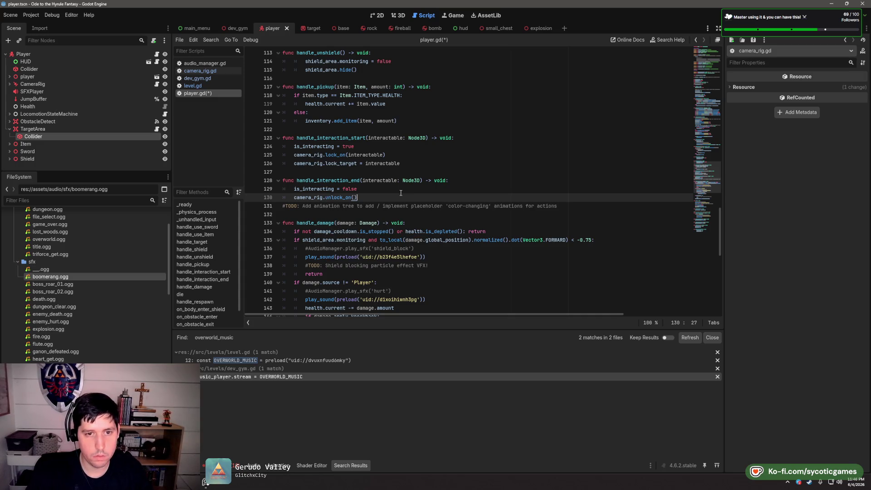
left_click(407, 169)
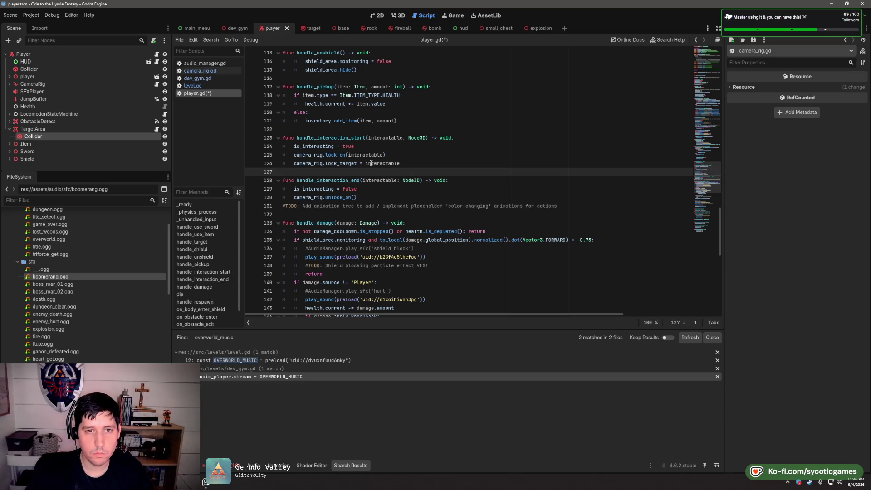
left_click_drag(408, 164, 410, 157)
key("BackSpace")
key("ctrl+s")
right_click(335, 155)
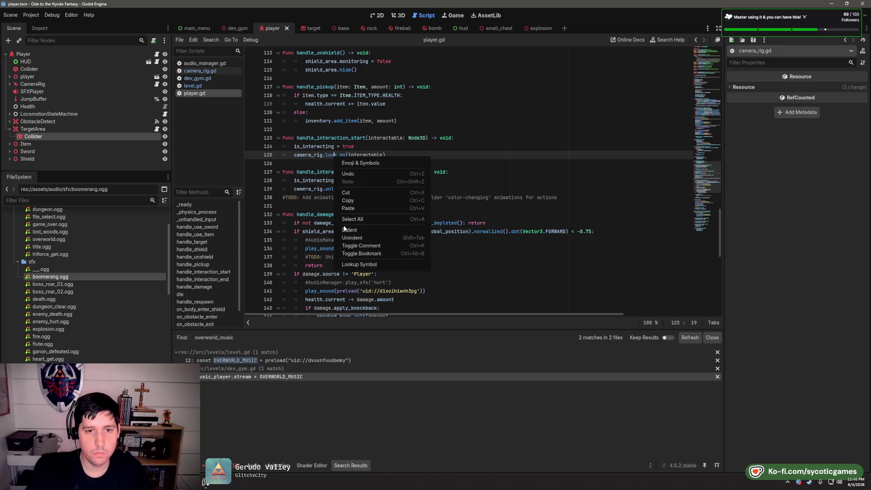
Reduce lock_on's signature in camera_rig.gd to one optional target parameter, then return to player.gd
left_click(359, 264)
left_click(380, 197)
type(", ) -> void:")
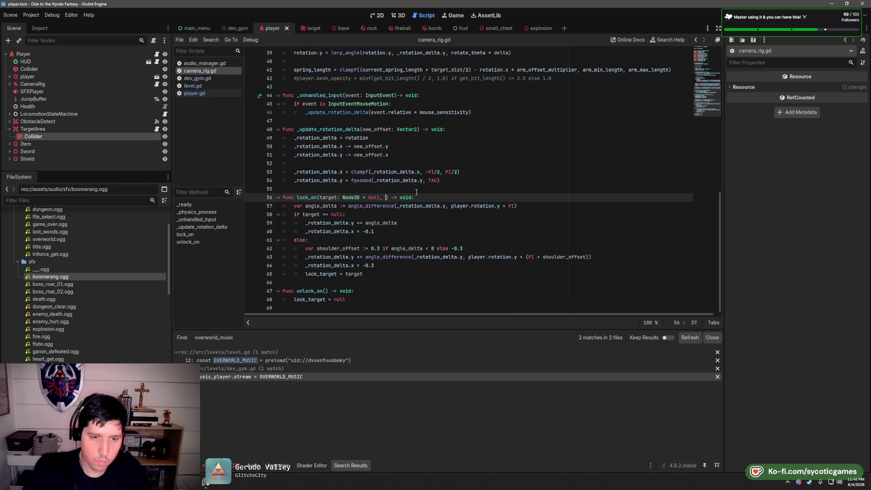
type("sh")
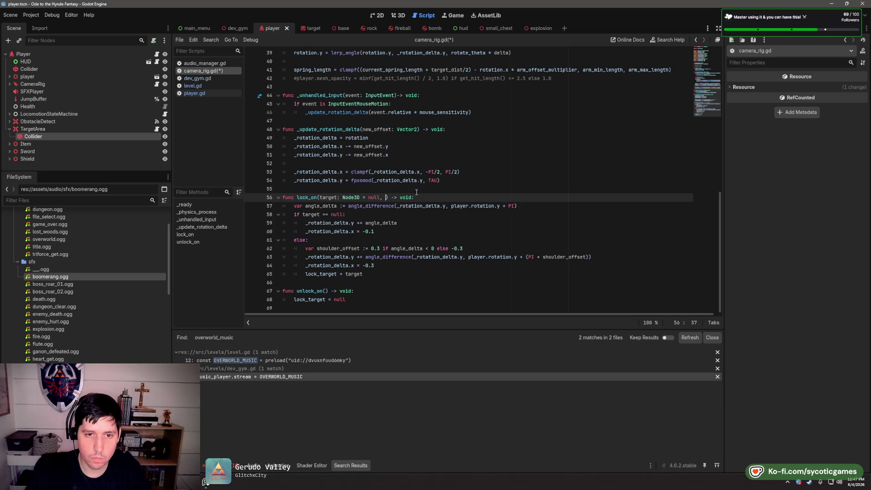
type("ip")
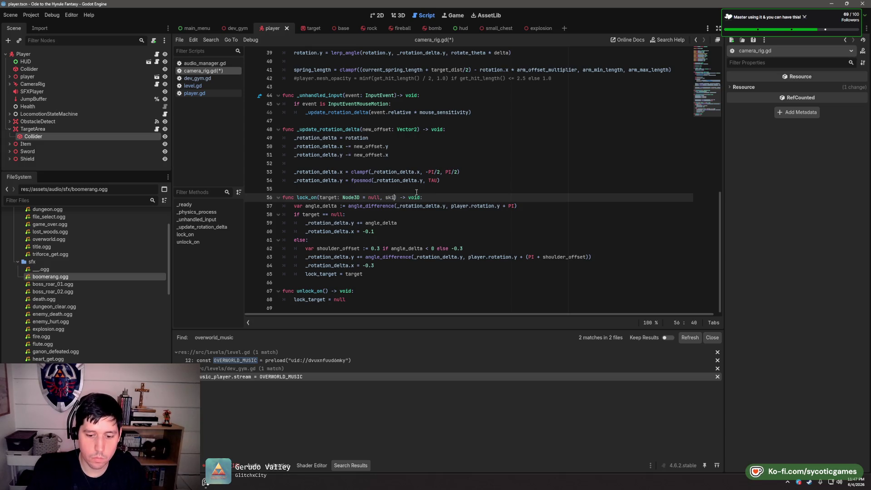
type("_cameraa")
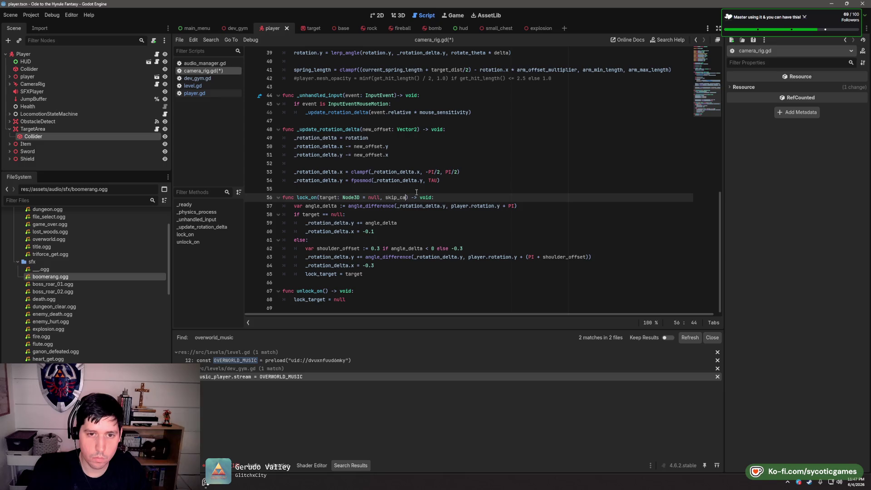
key("BackSpace")
key("BackSpace")
key("BackSpace")
type("set_camera")
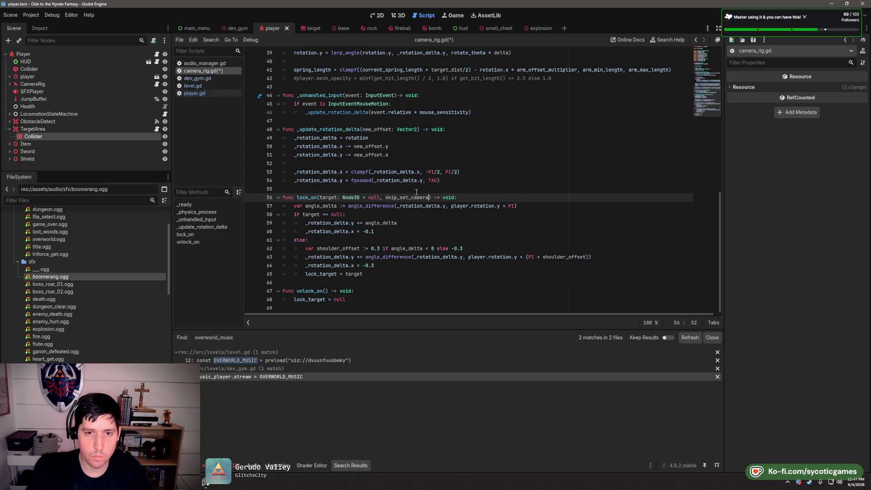
key("BackSpace")
key("BackSpace")
key("BackSpace")
key("BackSpace")
key("BackSpace")
key("BackSpace")
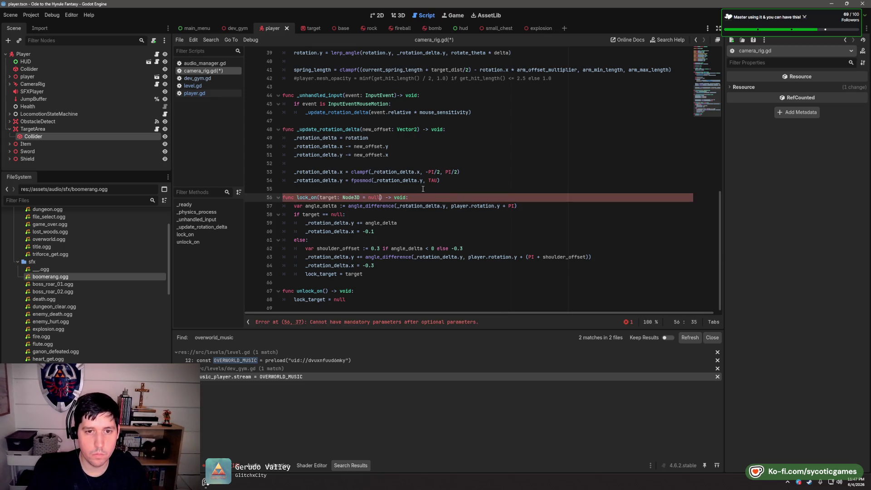
key("Up")
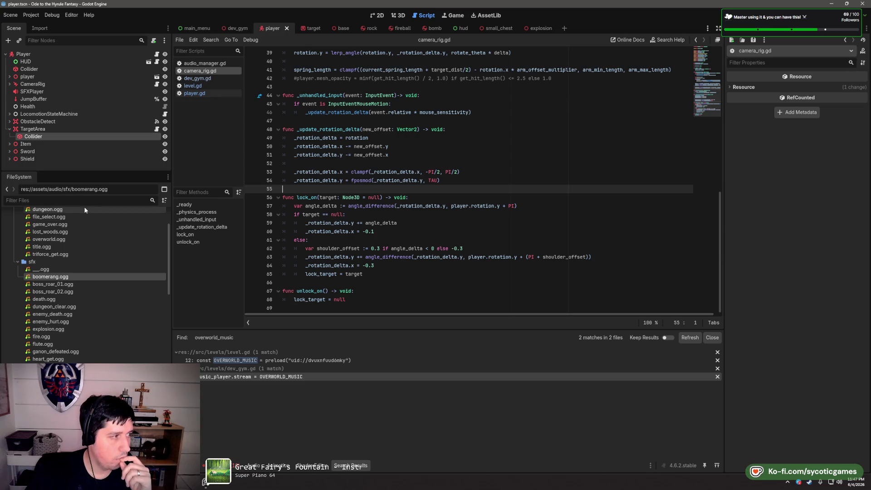
left_click(218, 92)
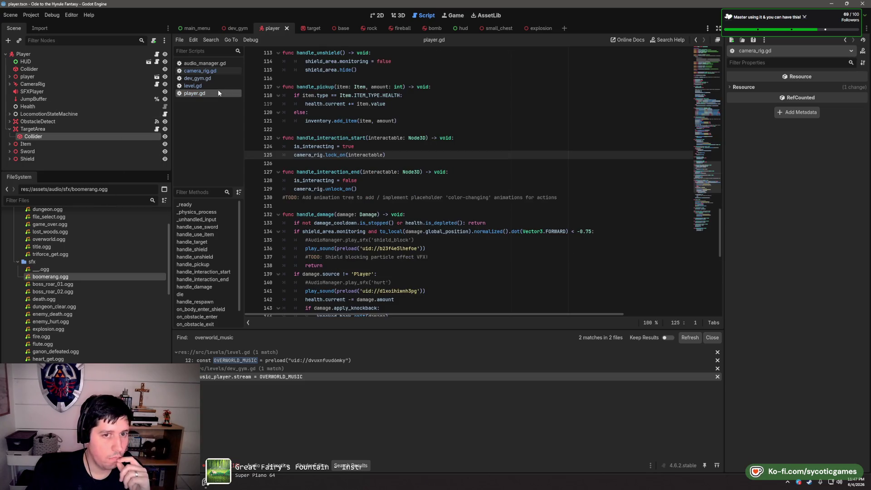
scroll(275, 126, "down", 7)
scroll(408, 201, "up", 11)
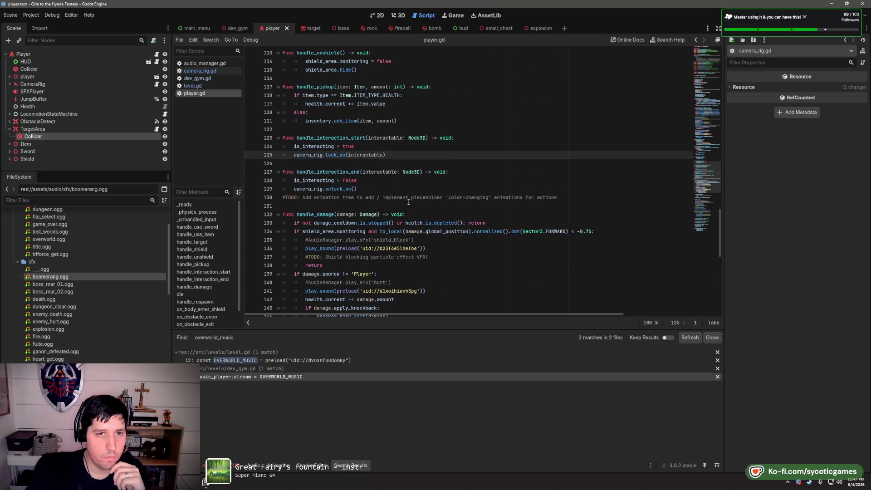
scroll(409, 202, "up", 11)
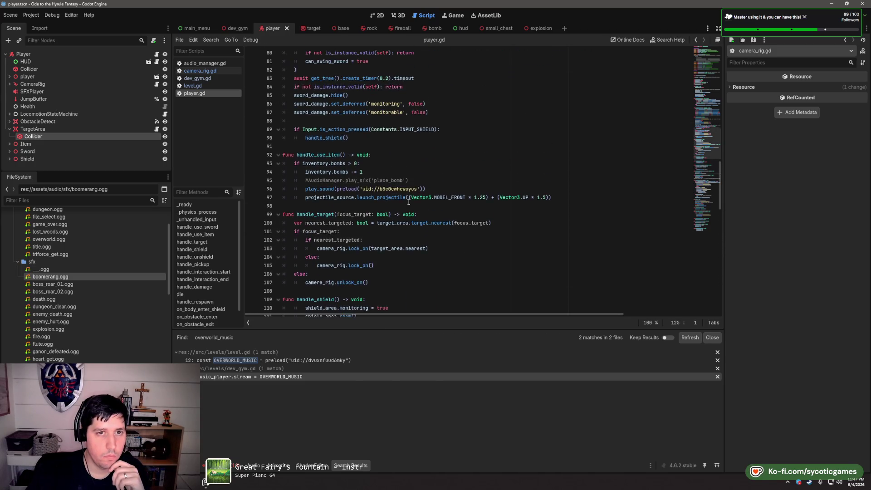
scroll(409, 202, "up", 10)
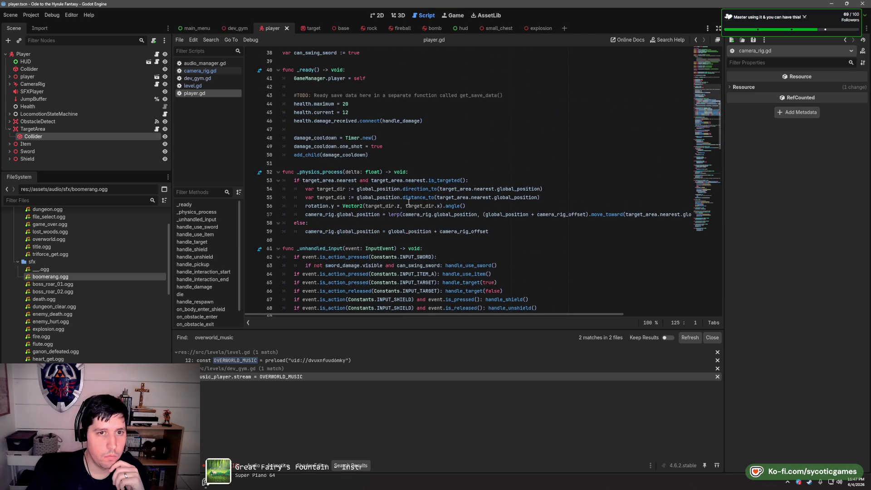
scroll(409, 202, "down", 1)
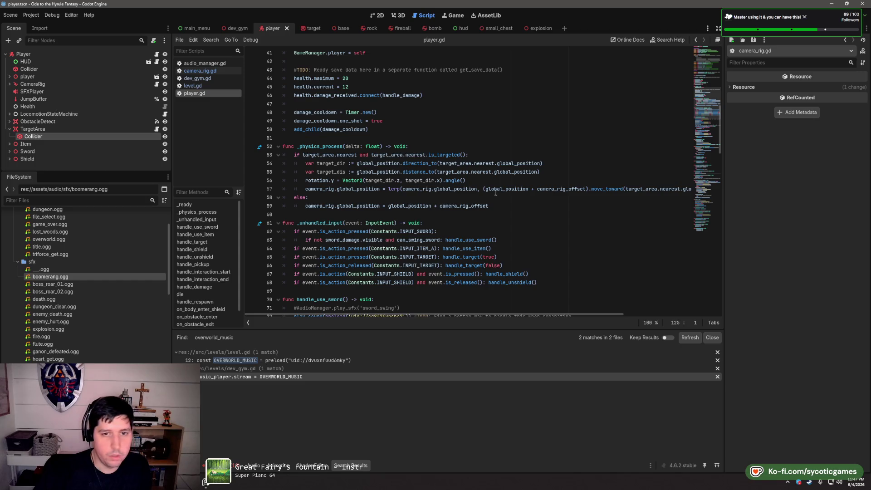
double_click(320, 189)
left_click(207, 71)
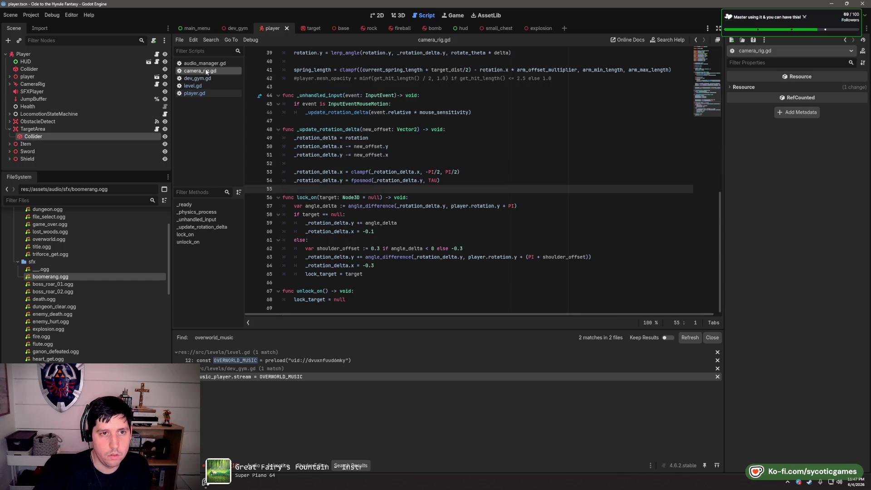
scroll(407, 123, "up", 6)
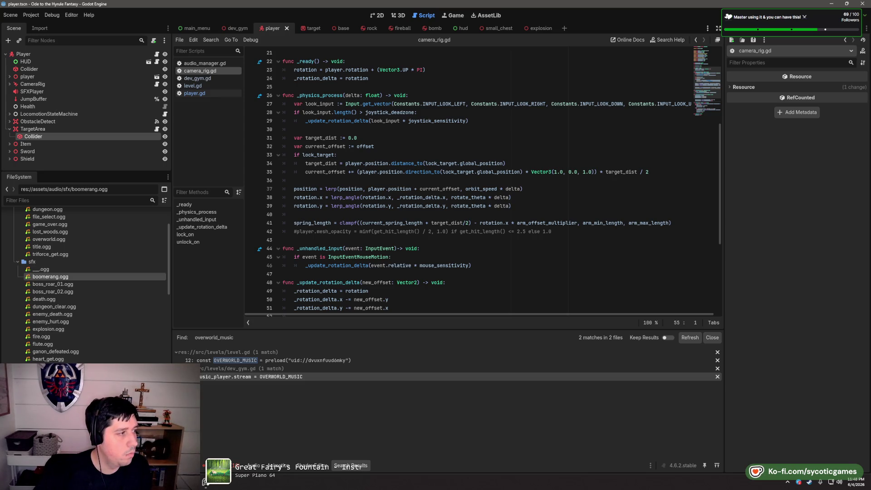
left_click(197, 94)
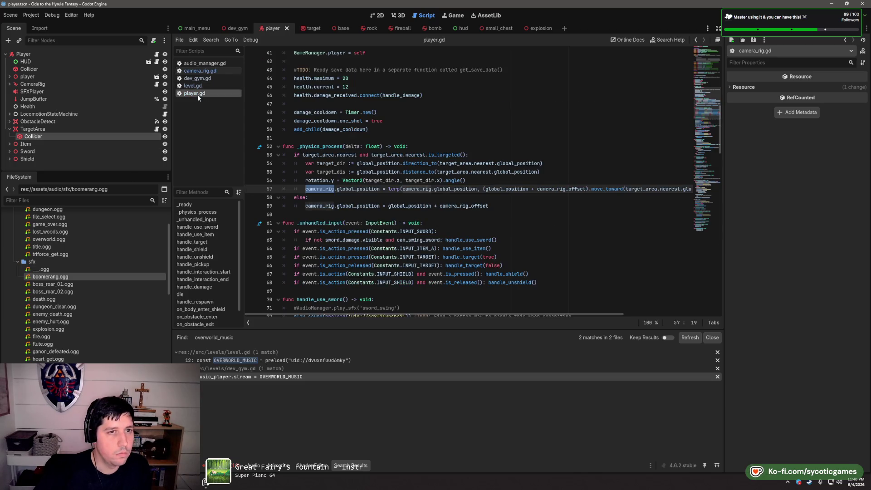
Dedent the over-indented body of handle_shield by one level
scroll(413, 273, "down", 10)
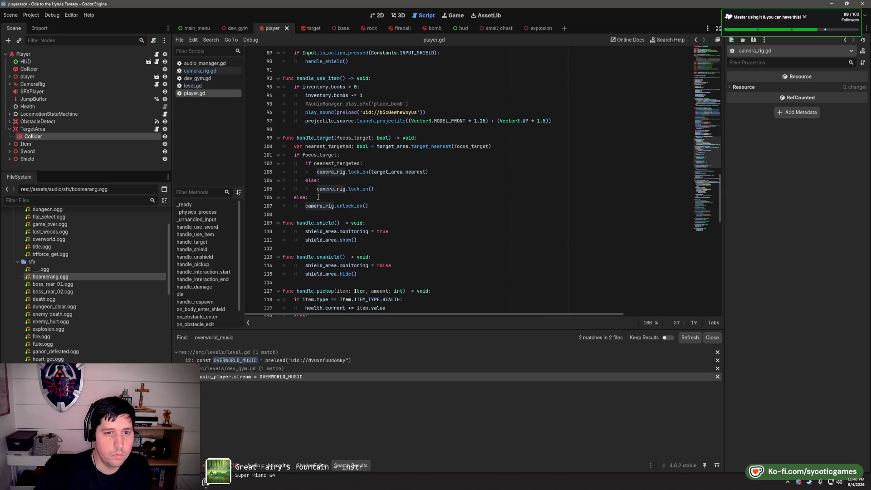
left_click(412, 189)
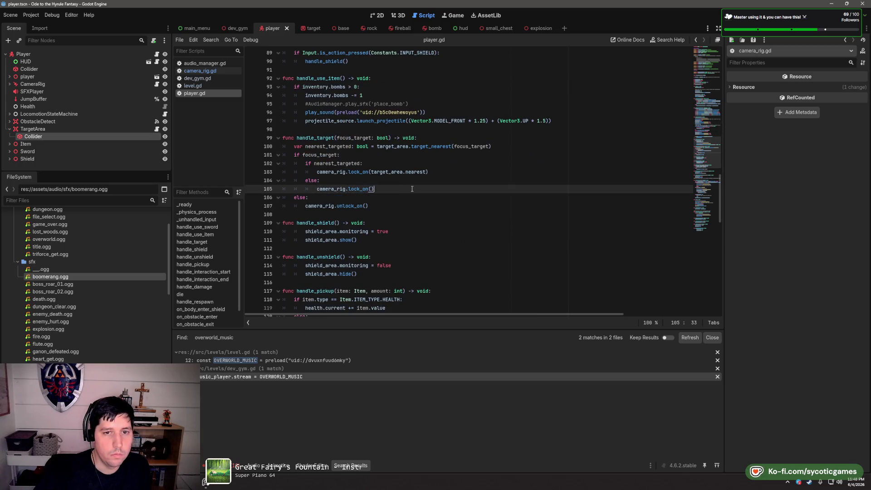
left_click(434, 206)
key("Up")
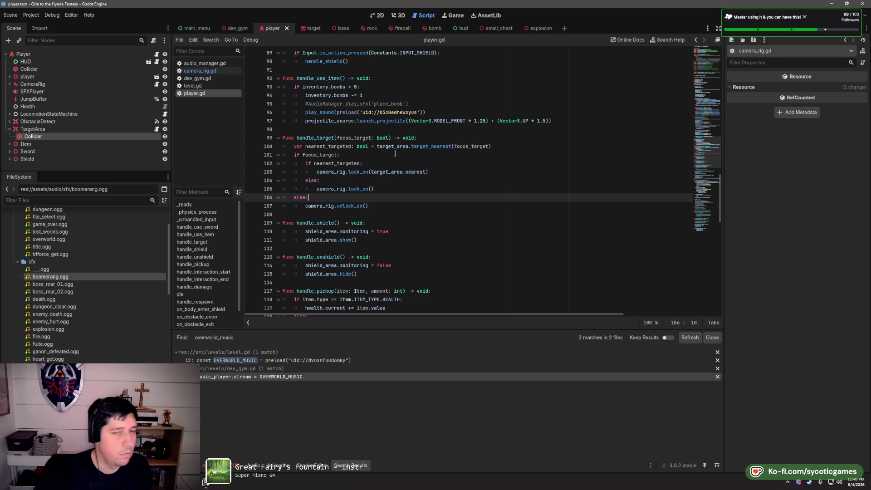
scroll(361, 219, "down", 1)
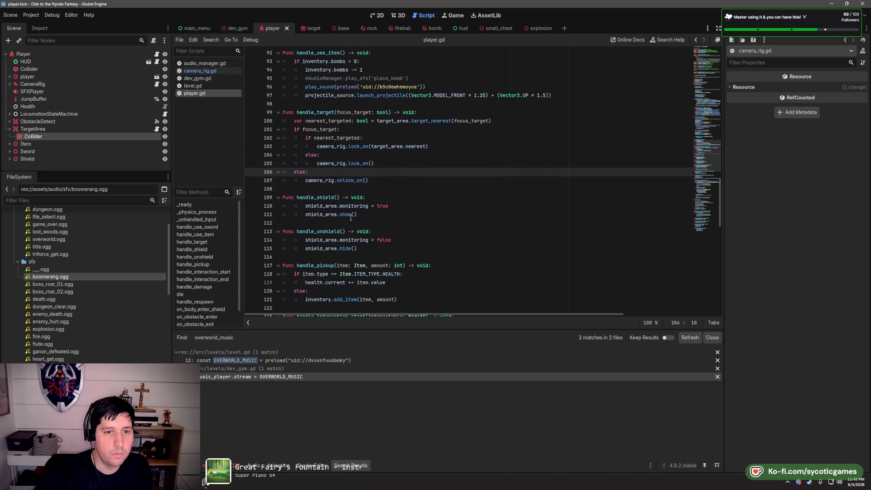
left_click(313, 210)
key("shift+Tab")
key("Down")
key("shift+Tab")
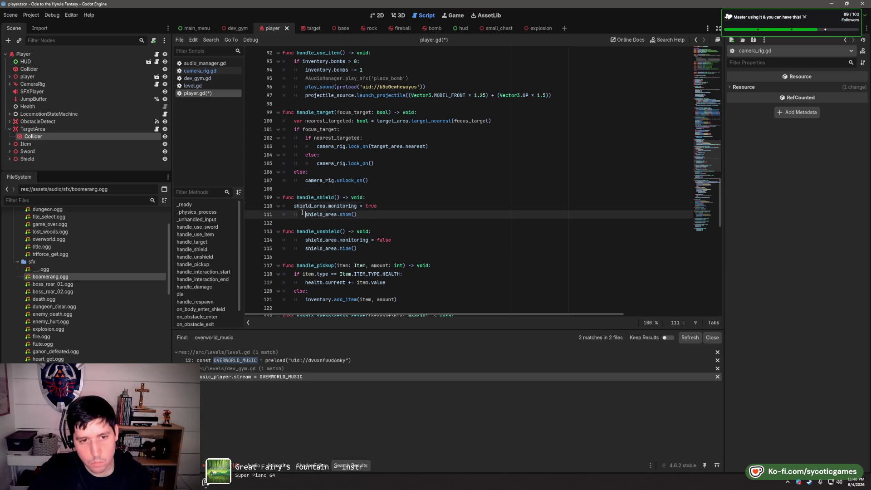
Dedent handle_unshield's body by one level and save player.gd
left_click(301, 240)
key("shift+Tab")
key("Down")
key("shift+Tab")
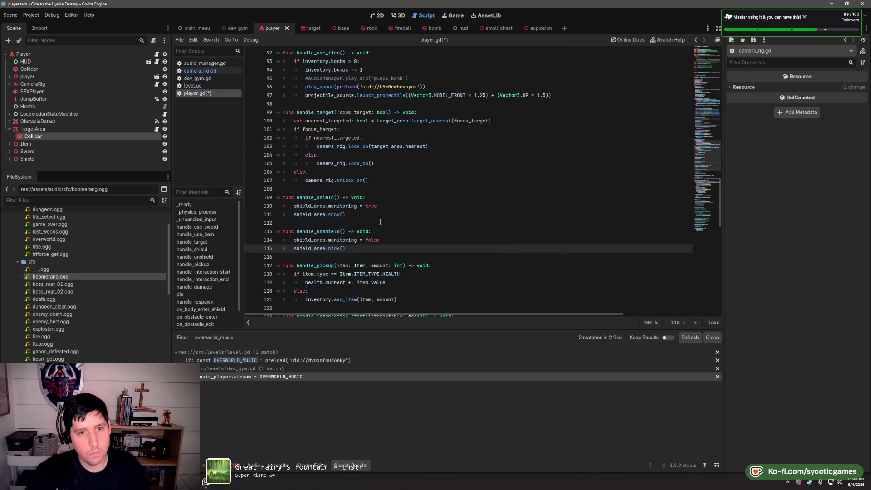
left_click(380, 223)
key("ctrl+s")
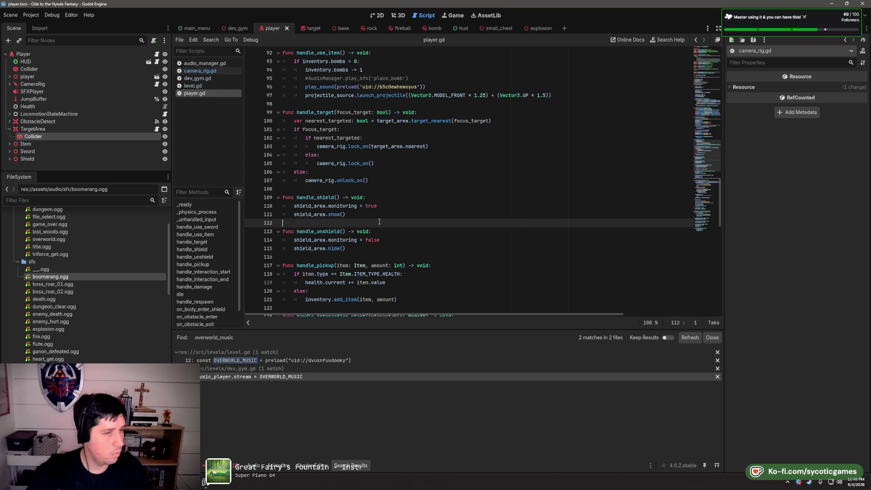
Clear the stray indentation whitespace on line 145
scroll(380, 221, "down", 10)
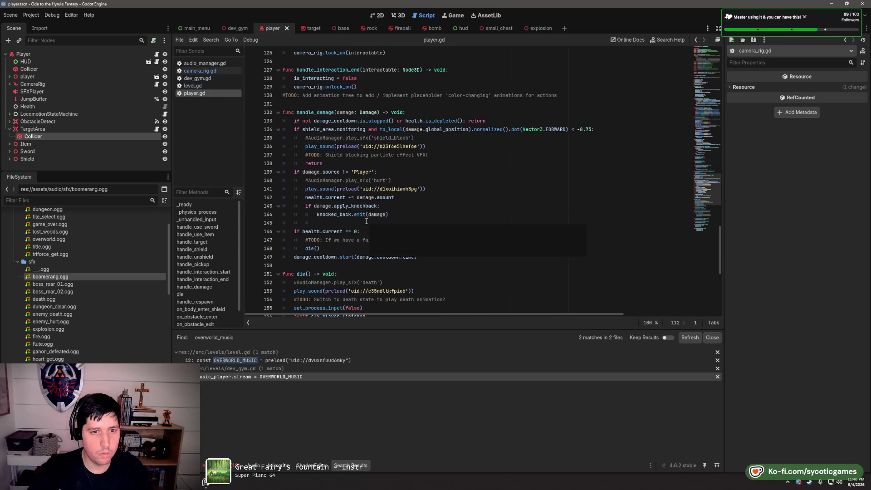
scroll(331, 222, "down", 2)
left_click_drag(336, 171, 308, 172)
left_click(305, 172)
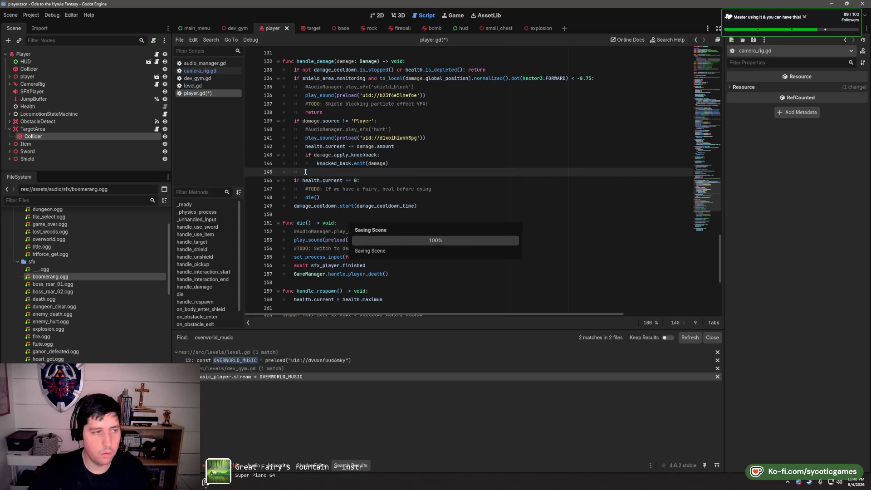
Scroll down to reset_health_and_keys and select its over-indented body
scroll(324, 187, "up", 5)
scroll(324, 187, "up", 8)
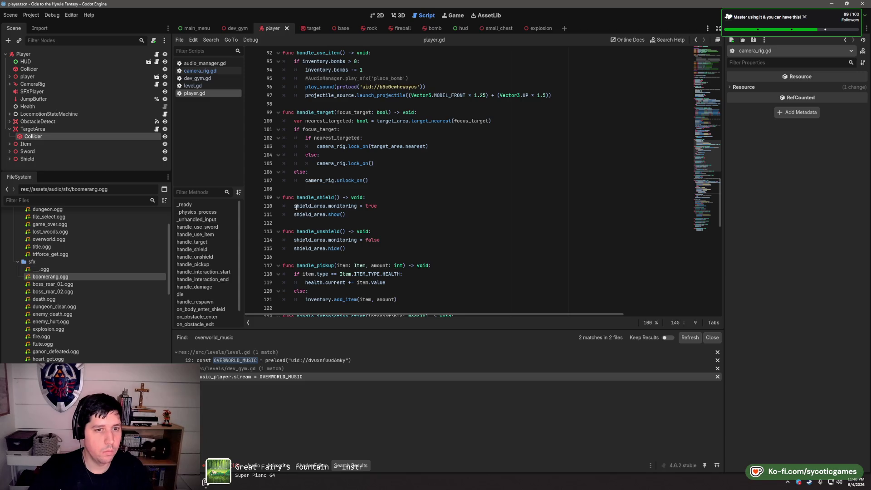
scroll(296, 213, "down", 1)
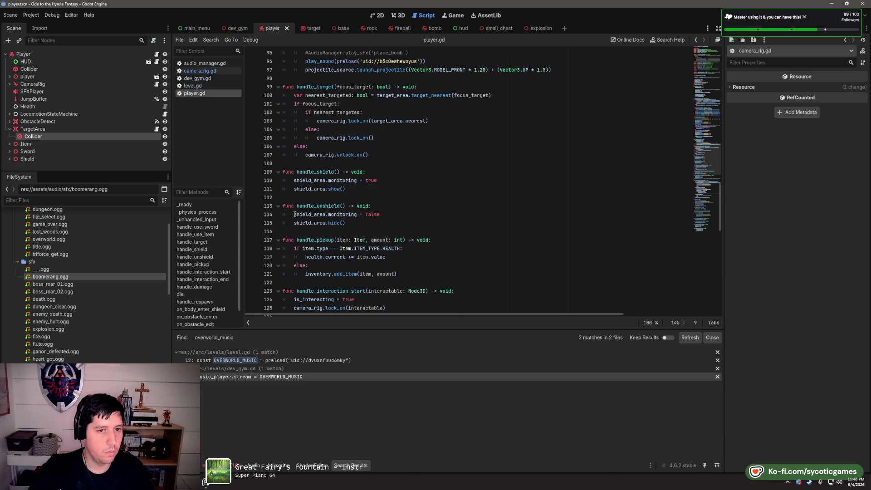
scroll(292, 210, "down", 6)
scroll(293, 210, "up", 2)
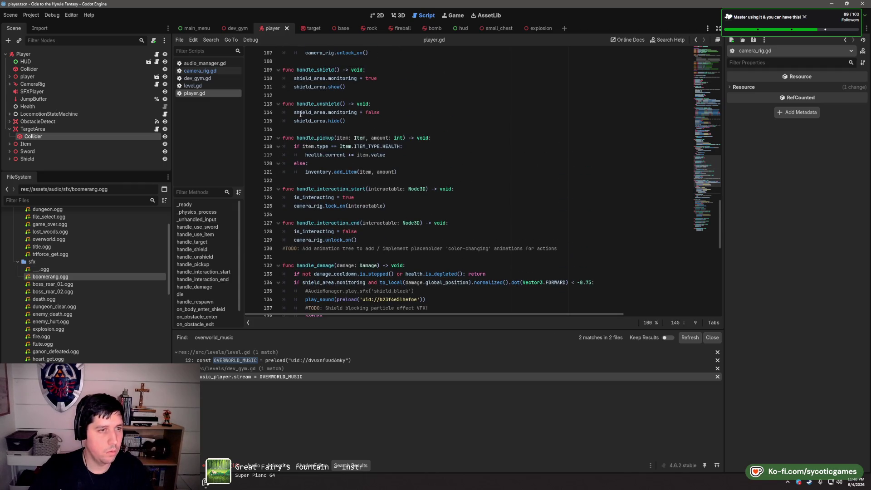
scroll(296, 114, "down", 13)
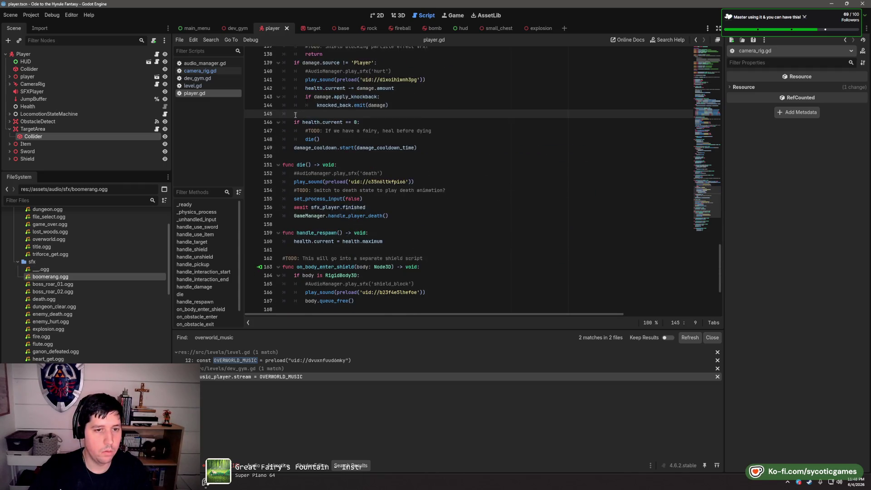
scroll(296, 209, "down", 2)
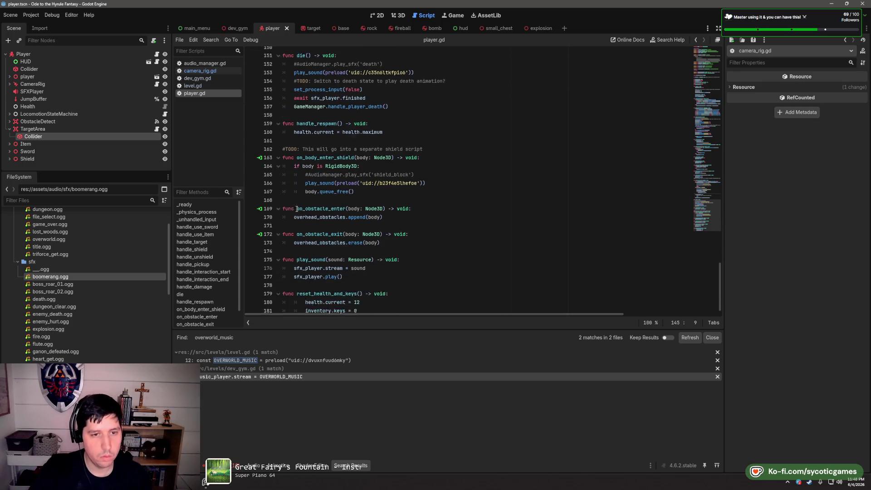
left_click(296, 291)
Dedent reset_health_and_keys' body by one level
key("shift+Tab")
key("Down")
key("shift+Tab")
left_click(391, 274)
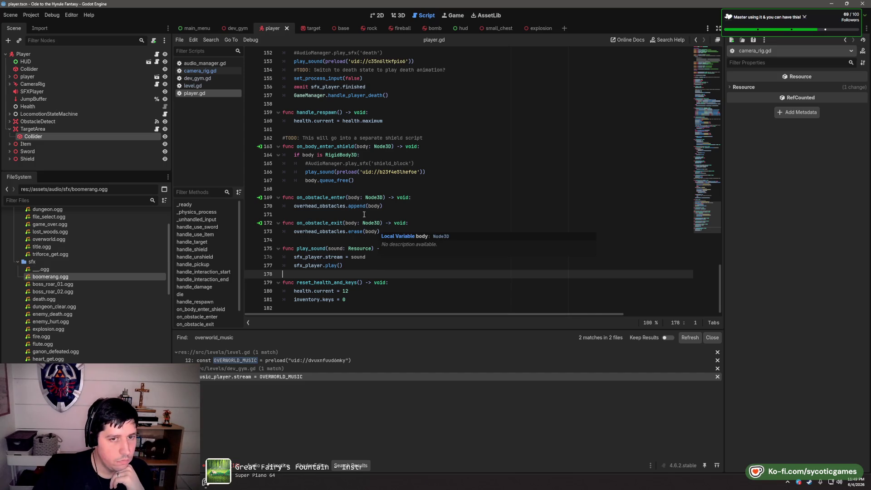
Rename on_body_enter_shield to _on_body_enter_shield after checking its signal connection
left_click(296, 146)
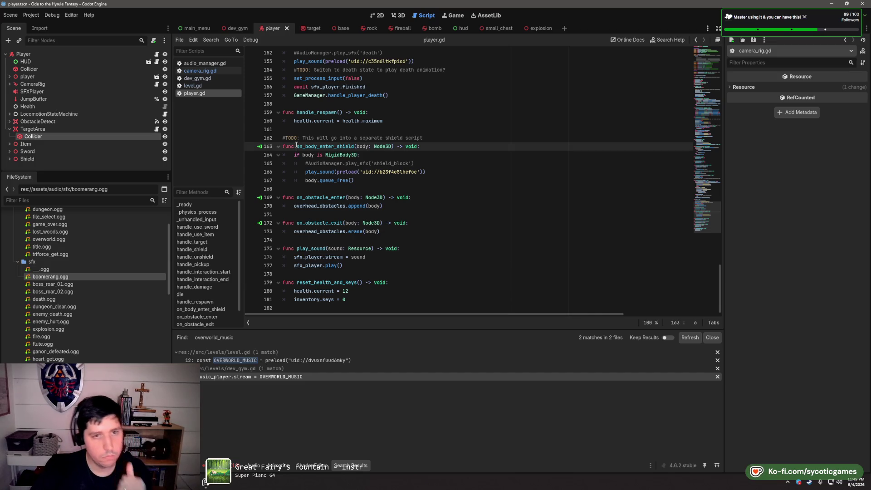
left_click(260, 147)
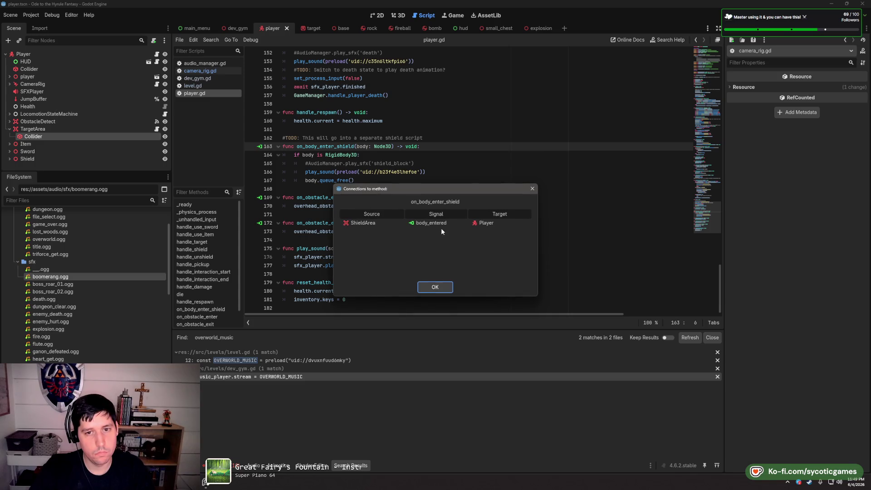
left_click(434, 287)
type("_")
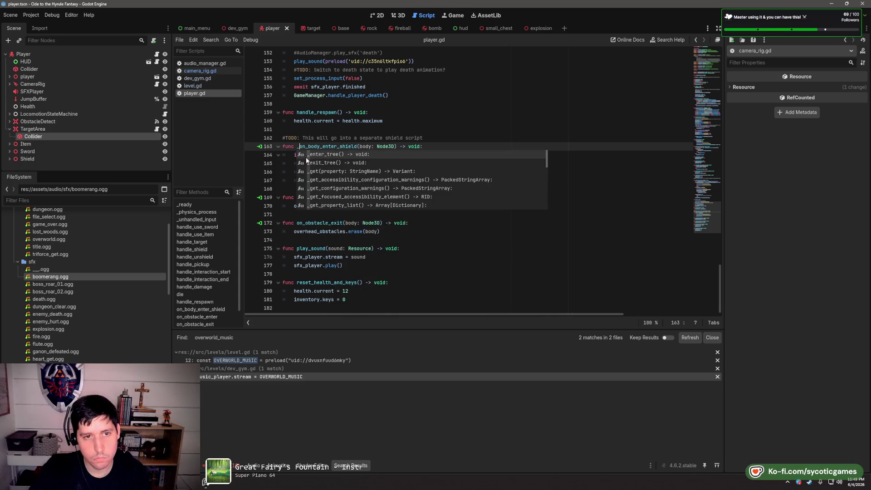
left_click(331, 147)
Rename on_obstacle_enter and on_obstacle_exit to _on_obstacle_enter and _on_obstacle_exit, then save
left_click(297, 197)
type("_")
left_click(297, 222)
type("_")
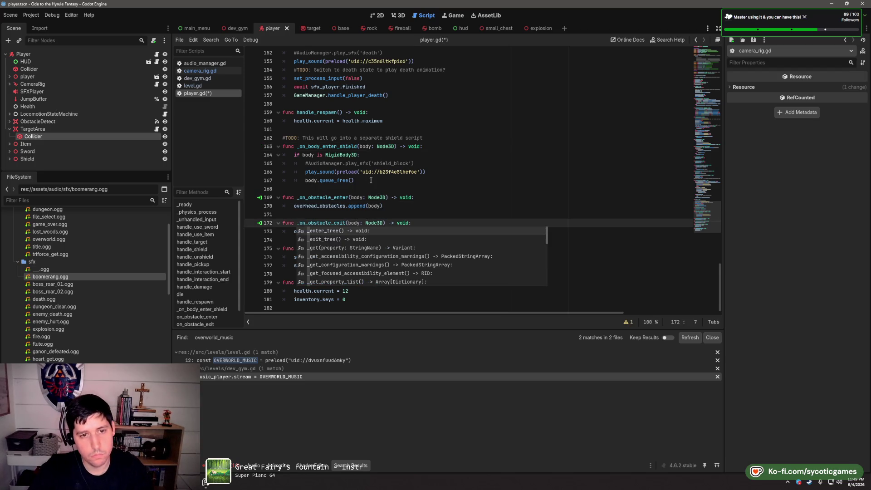
key("ctrl+s")
left_click(767, 28)
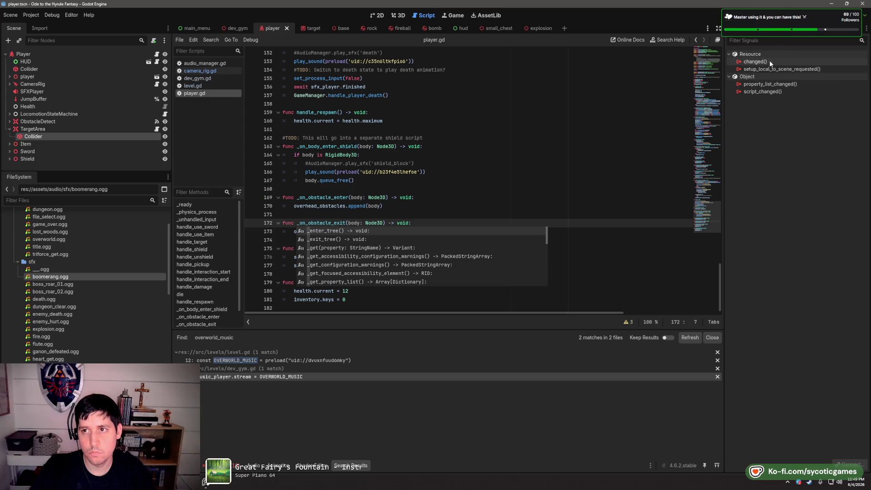
Select the ShieldArea node under Shield to list its signal connections
left_click(102, 55)
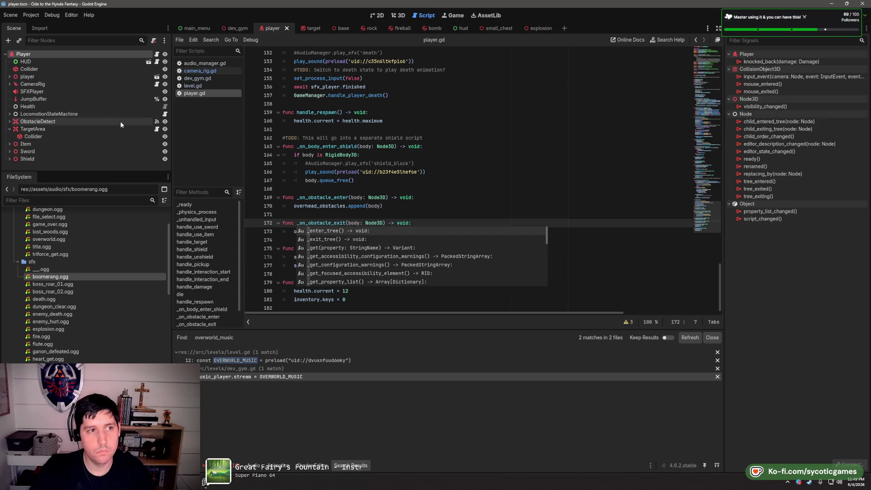
left_click(441, 190)
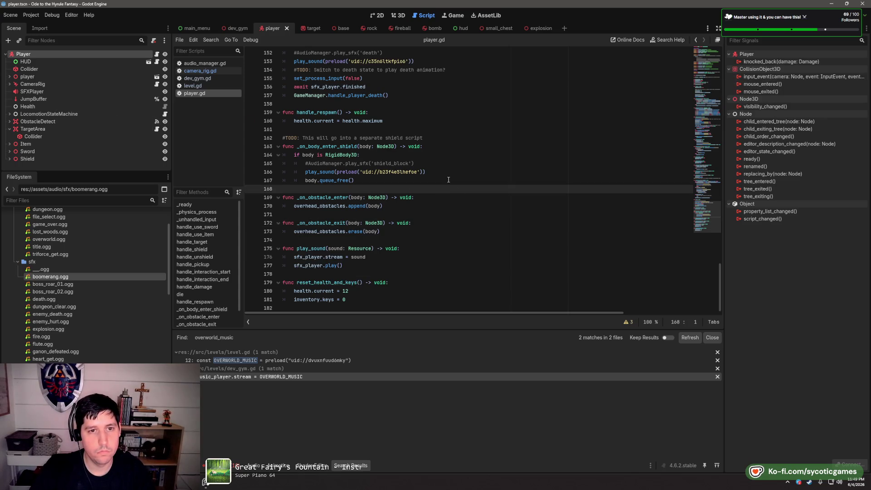
left_click(464, 138)
left_click(468, 130)
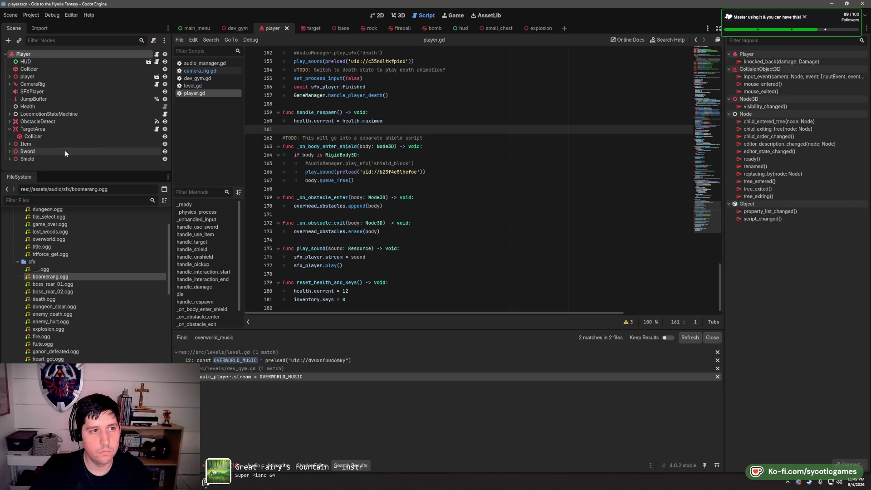
left_click(123, 159)
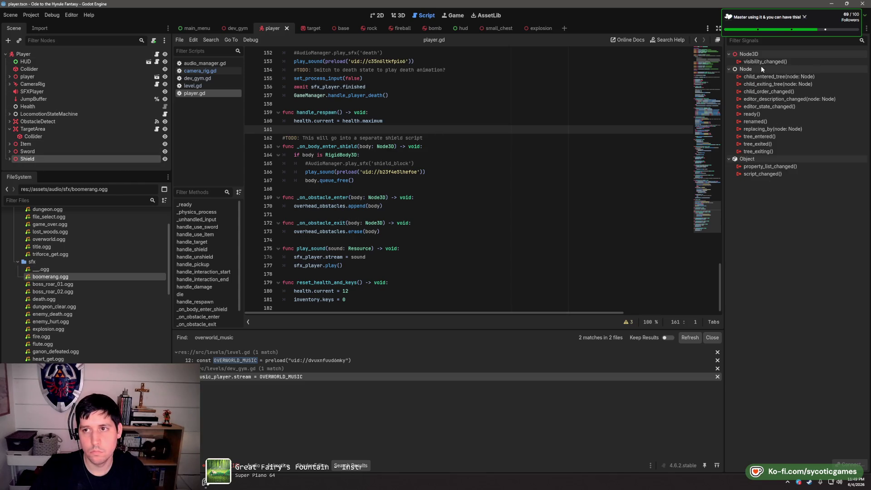
left_click(9, 159)
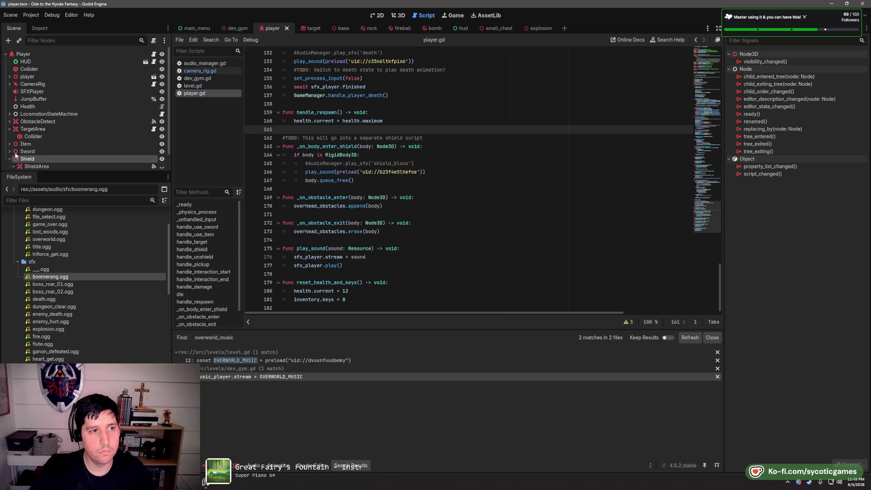
scroll(27, 156, "down", 1)
left_click(36, 149)
Edit ShieldArea's body_entered connection so its receiver method is _on_body_enter_shield
double_click(750, 100)
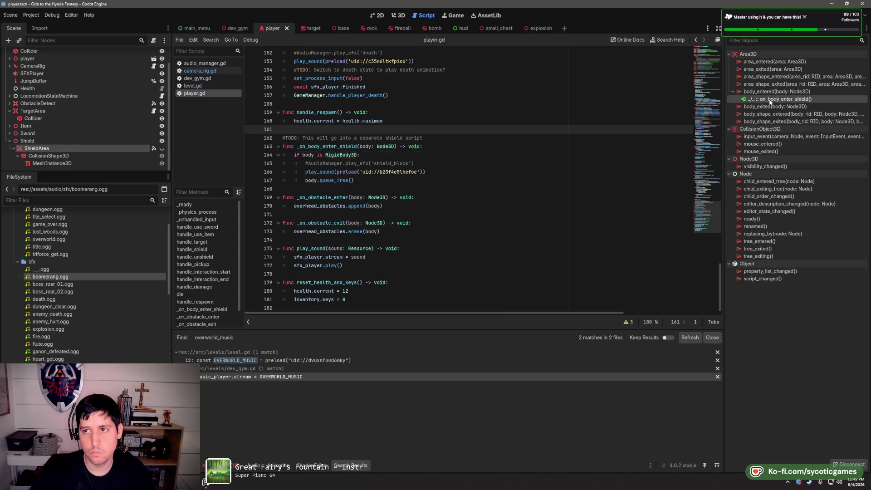
right_click(774, 99)
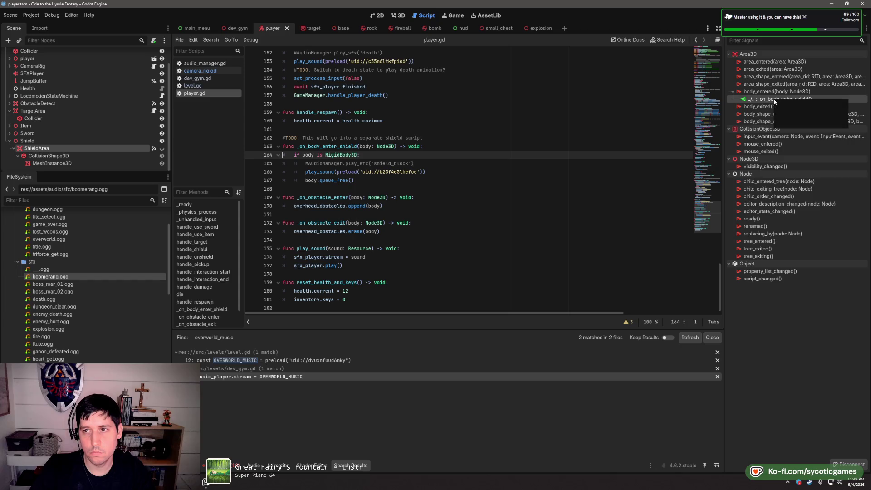
left_click(817, 106)
scroll(385, 252, "down", 8)
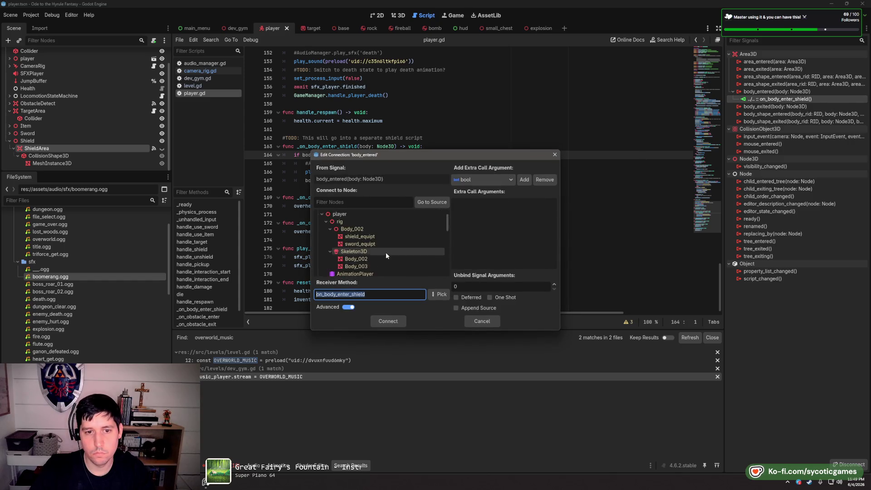
left_click(318, 294)
type("_")
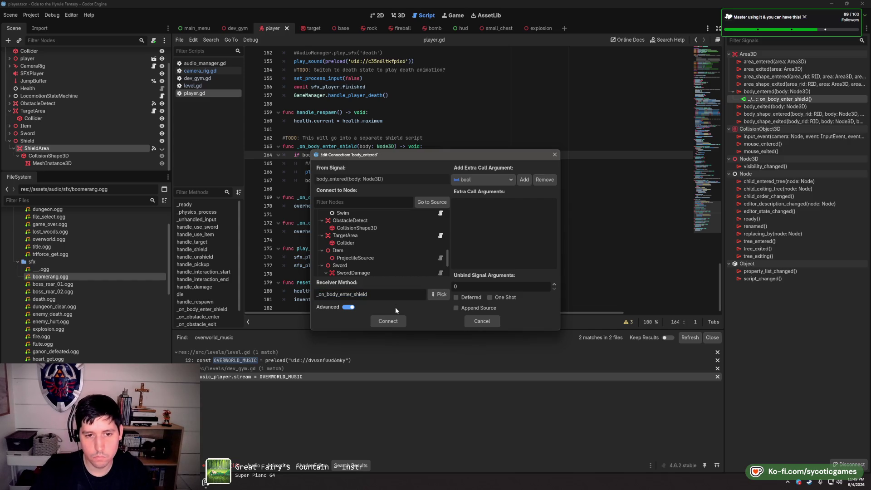
left_click(393, 322)
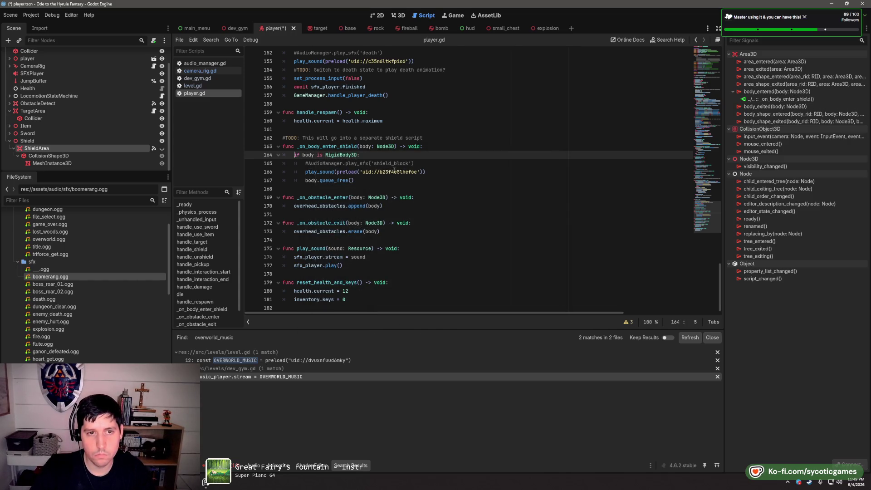
left_click(314, 197)
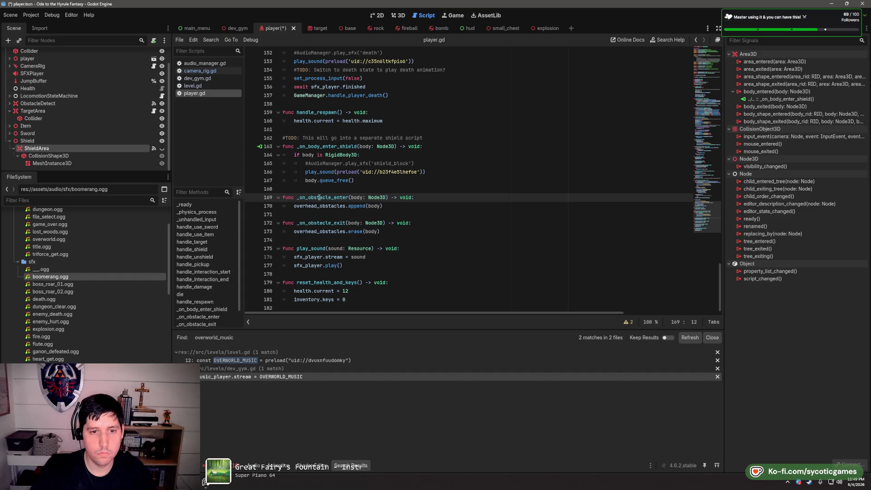
Select ObstacleDetect and repoint its body_entered connection to _on_obstacle_enter
left_click(10, 141)
left_click(10, 121)
left_click(11, 122)
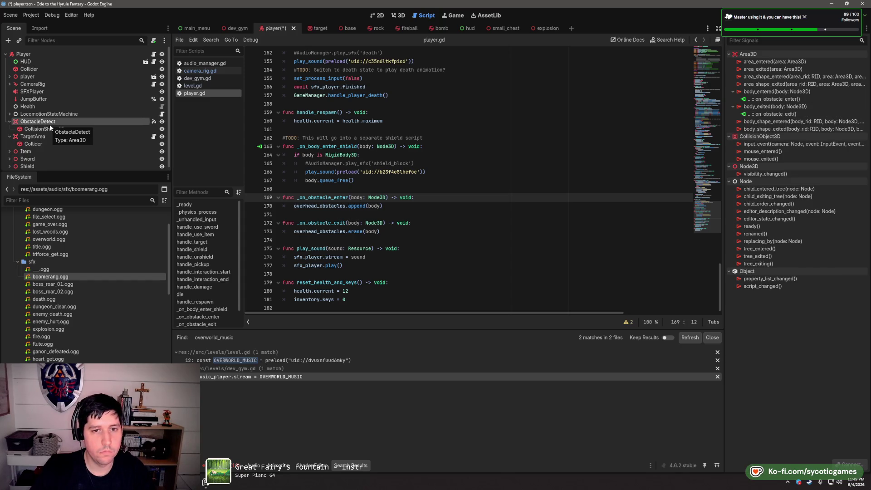
double_click(771, 99)
right_click(777, 102)
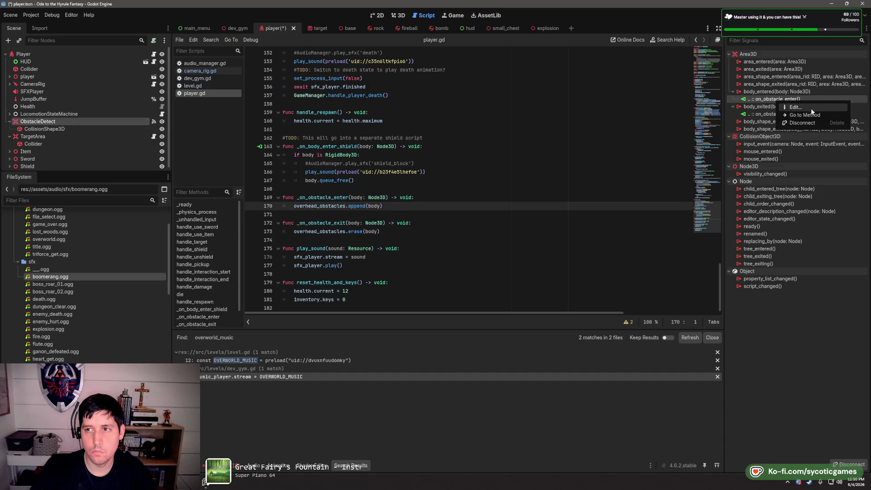
left_click(795, 108)
left_click(315, 295)
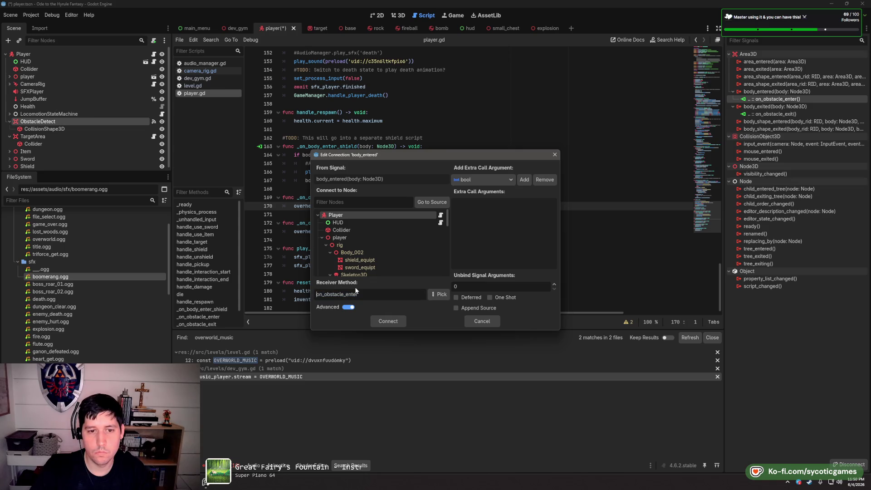
type("_")
left_click(386, 323)
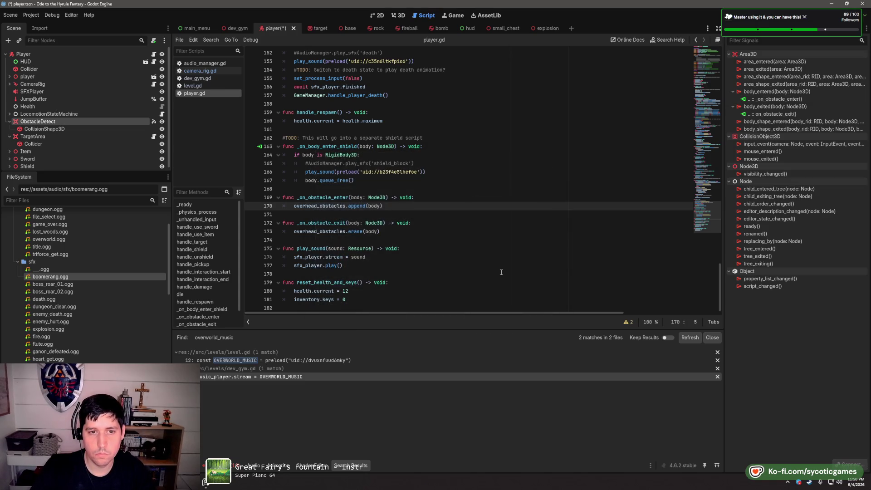
left_click(334, 223)
Repoint ObstacleDetect's body_exited connection to _on_obstacle_exit and save the scene and script
left_click(772, 114)
right_click(769, 114)
left_click(785, 117)
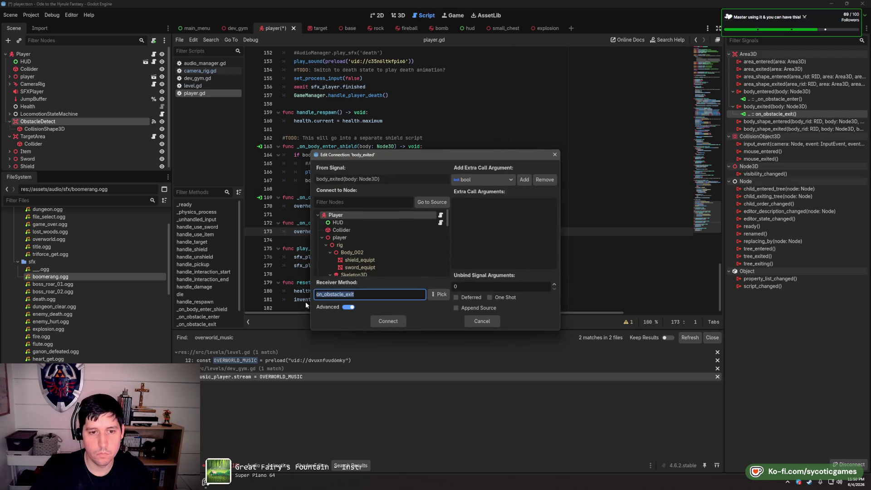
left_click(317, 294)
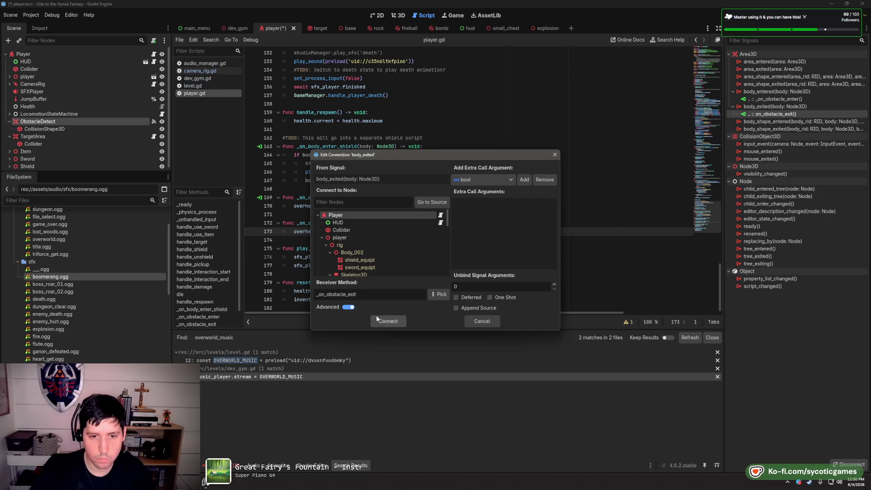
left_click(383, 321)
left_click(460, 242)
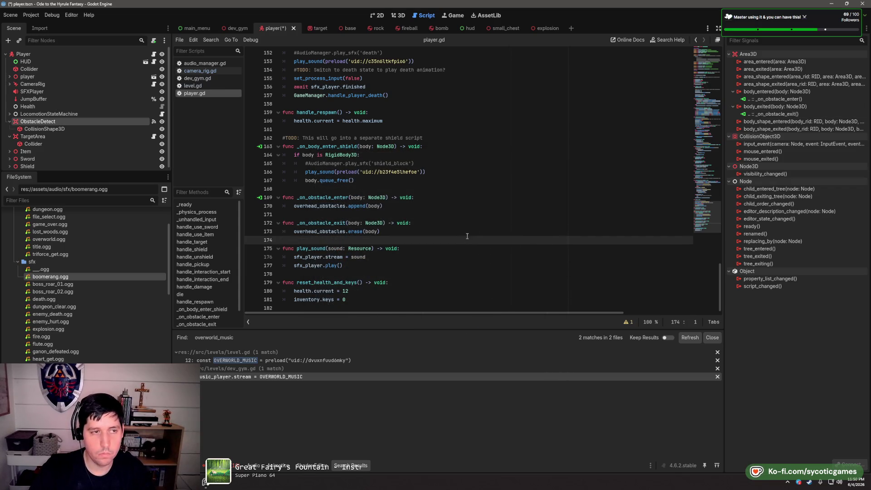
key("ctrl+s")
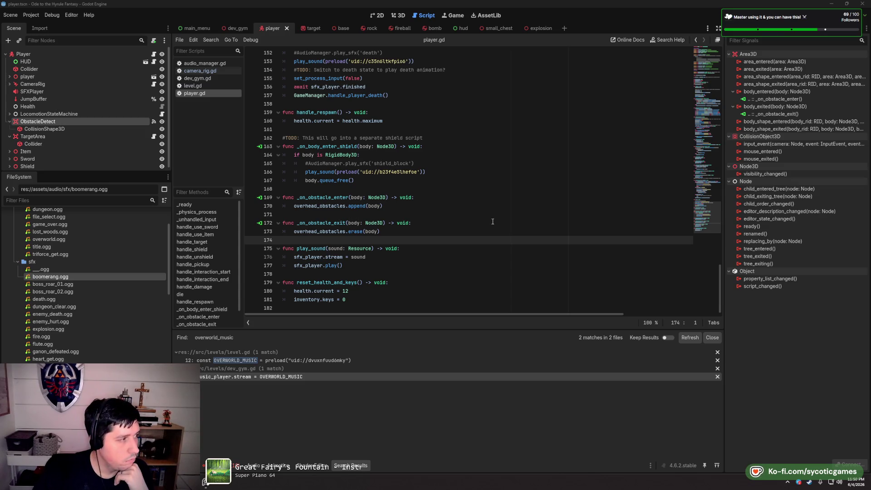
Review handle_pickup's health condition and else branch, then switch to audio_manager.gd
scroll(493, 221, "up", 15)
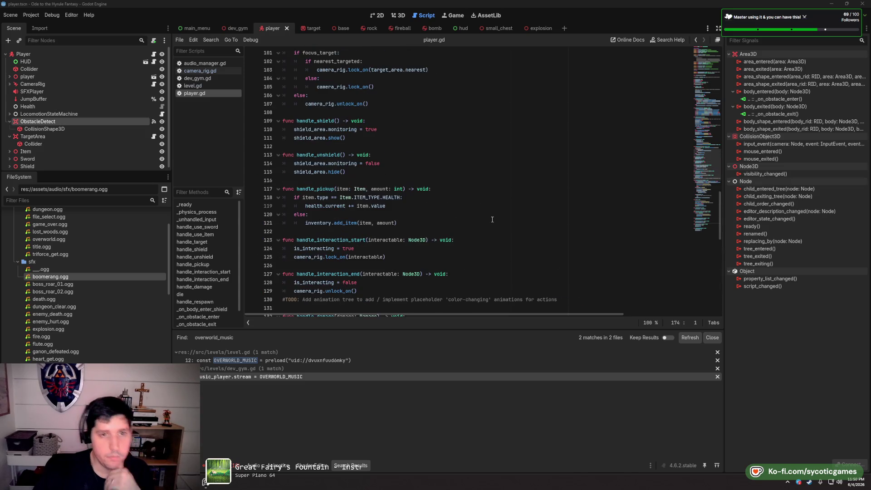
left_click(470, 198)
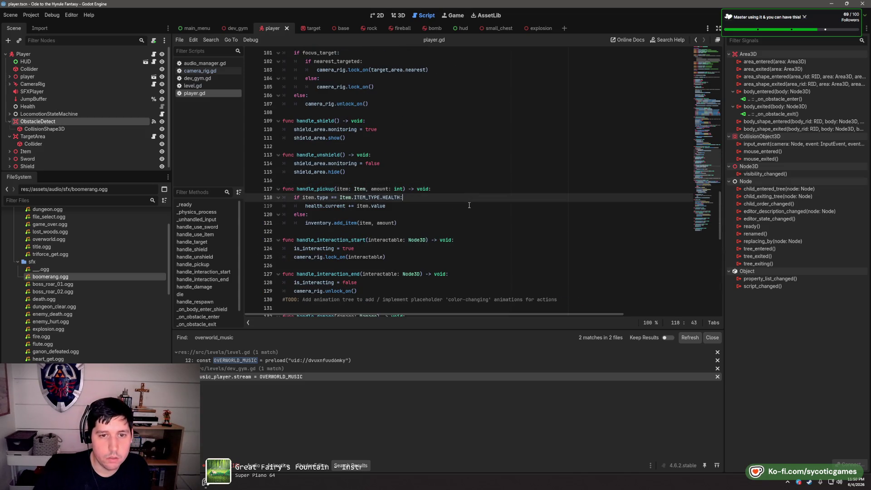
left_click(379, 215)
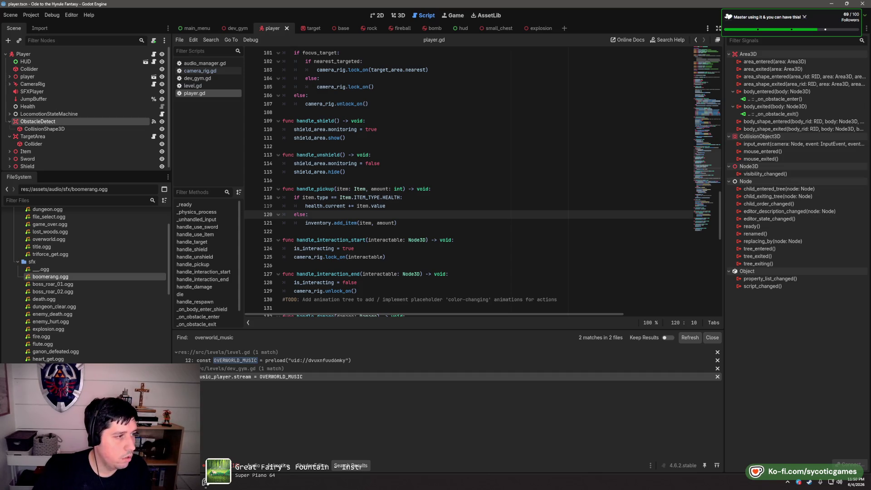
scroll(508, 235, "up", 5)
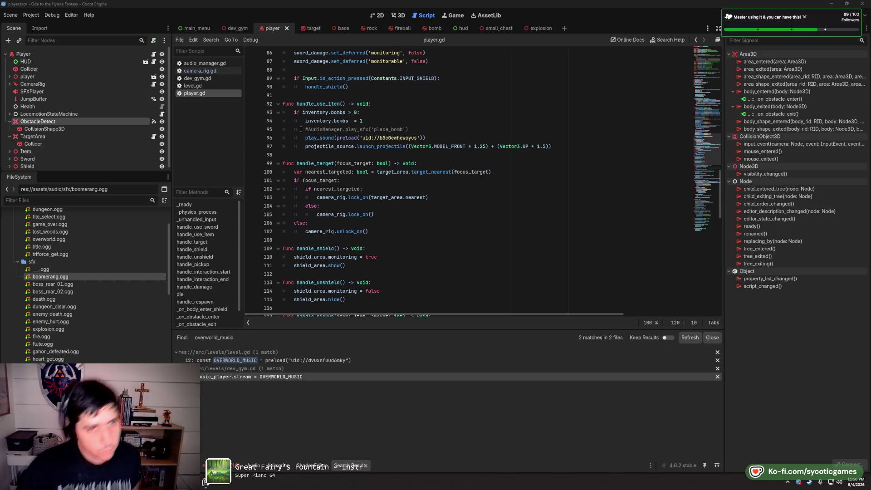
left_click(204, 64)
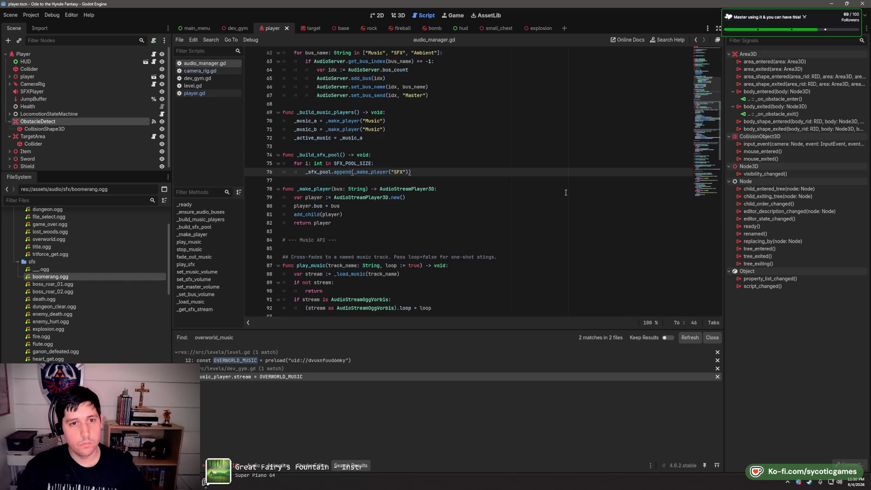
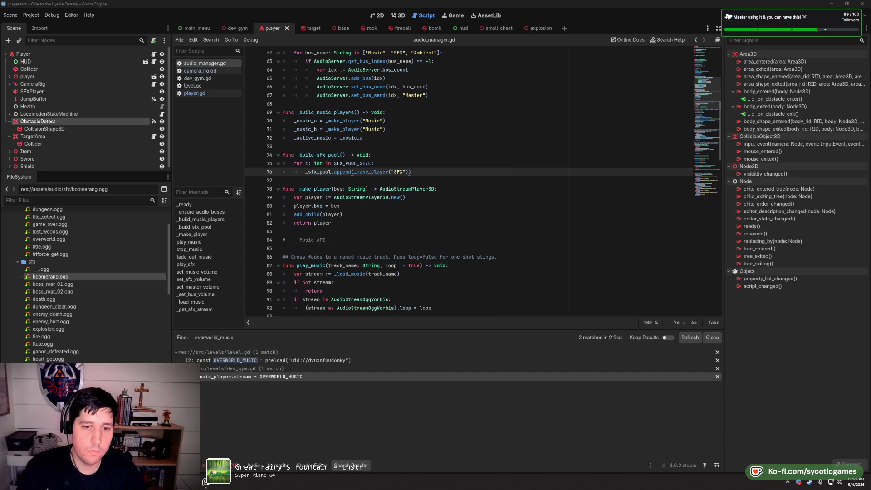
Review player.gd around lines 88–111, then return to audio_manager.gd
scroll(492, 235, "up", 7)
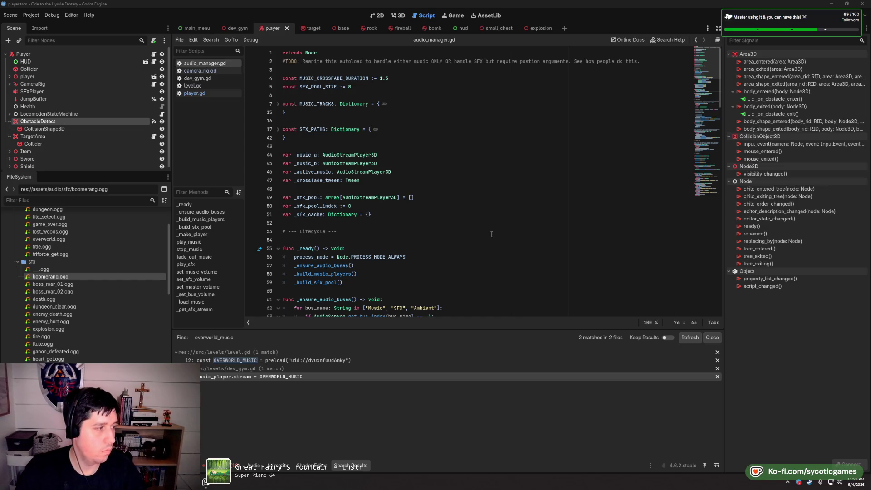
left_click(211, 93)
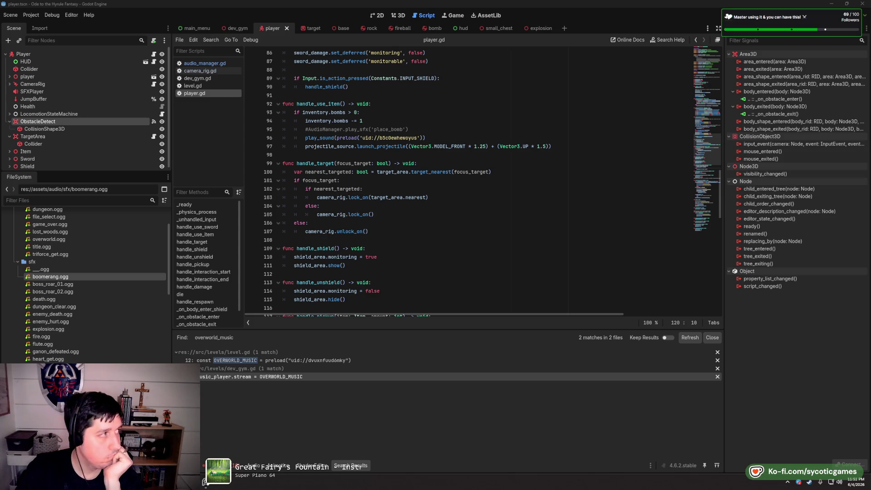
left_click(410, 268)
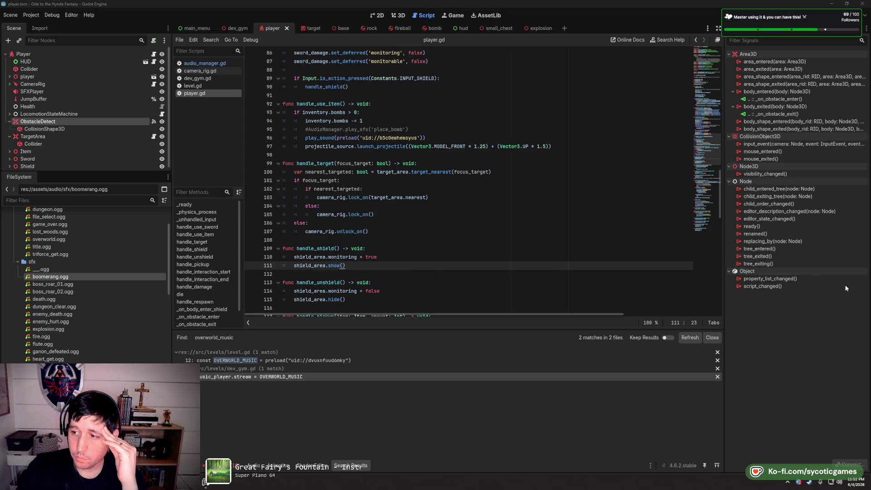
left_click(477, 252)
left_click(458, 240)
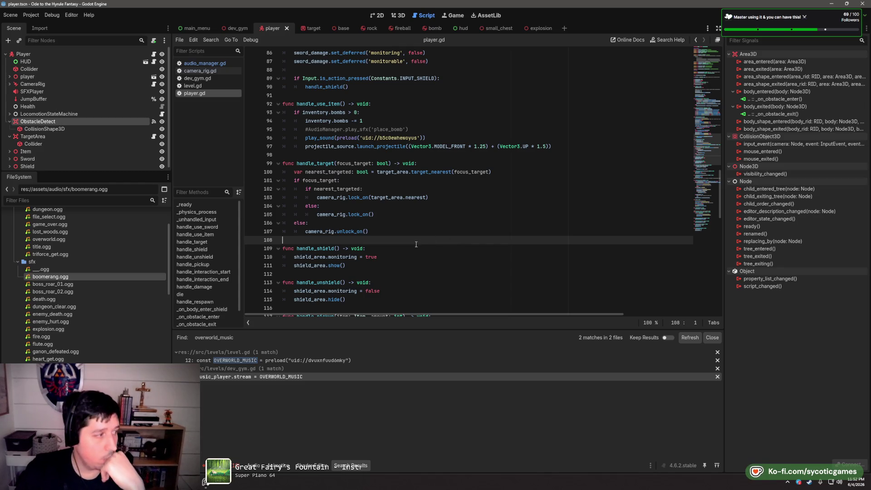
scroll(416, 244, "up", 4)
left_click(429, 197)
left_click(437, 173)
left_click(204, 63)
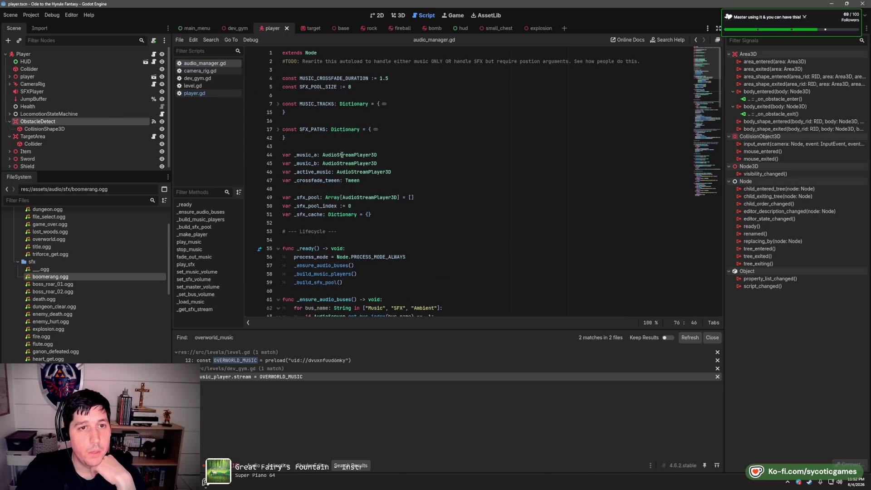
left_click(194, 93)
scroll(478, 145, "down", 5)
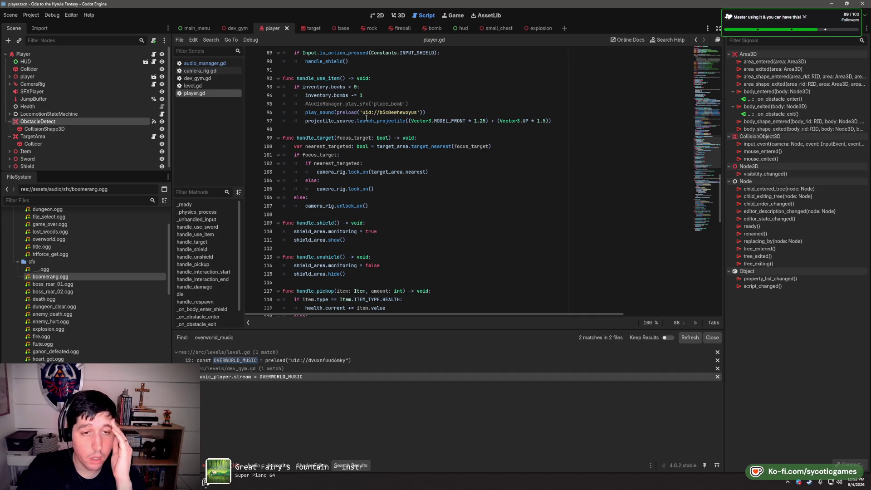
left_click(204, 63)
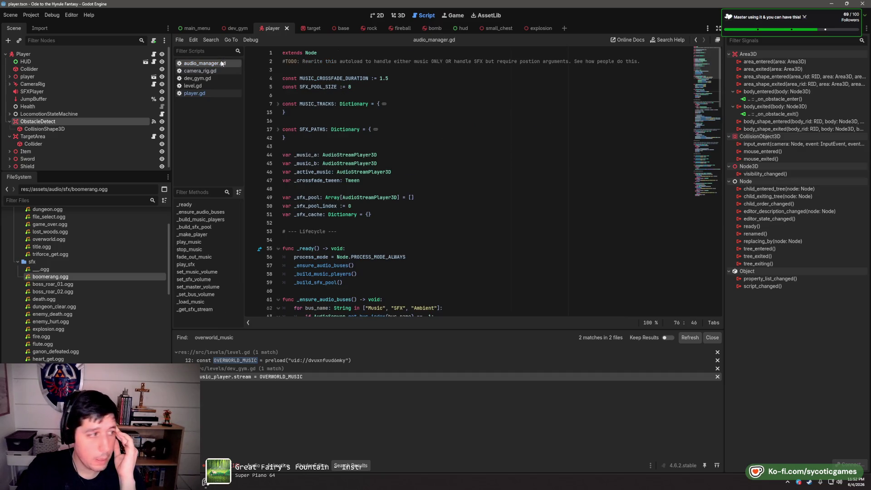
Delete the '# --- Lifecycle ---' and '# --- Music API ---' comment lines and their blank lines
triple_click(381, 229)
key("BackSpace")
key("Delete")
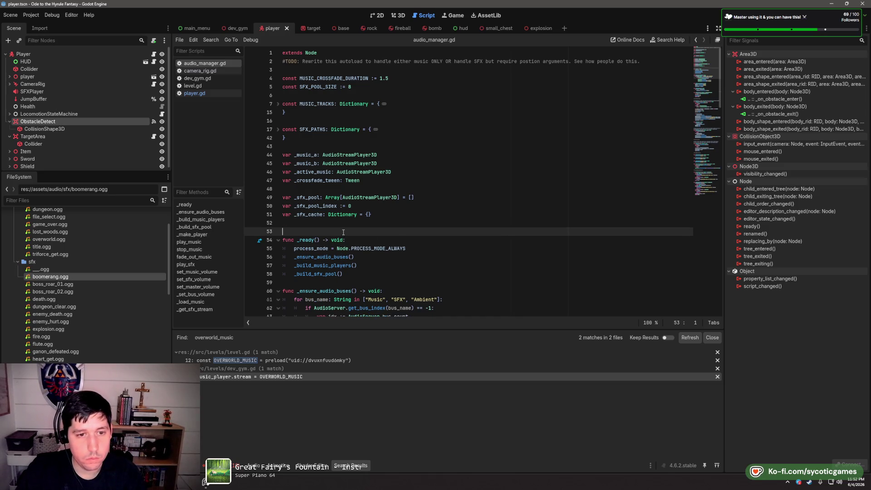
key("BackSpace")
scroll(398, 209, "down", 7)
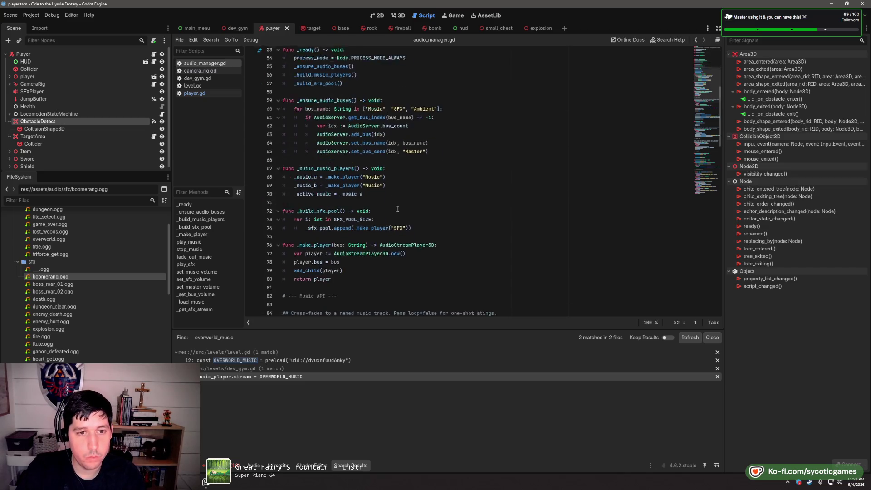
scroll(398, 208, "down", 5)
left_click(355, 182)
triple_click(363, 172)
key("BackSpace")
key("BackSpace")
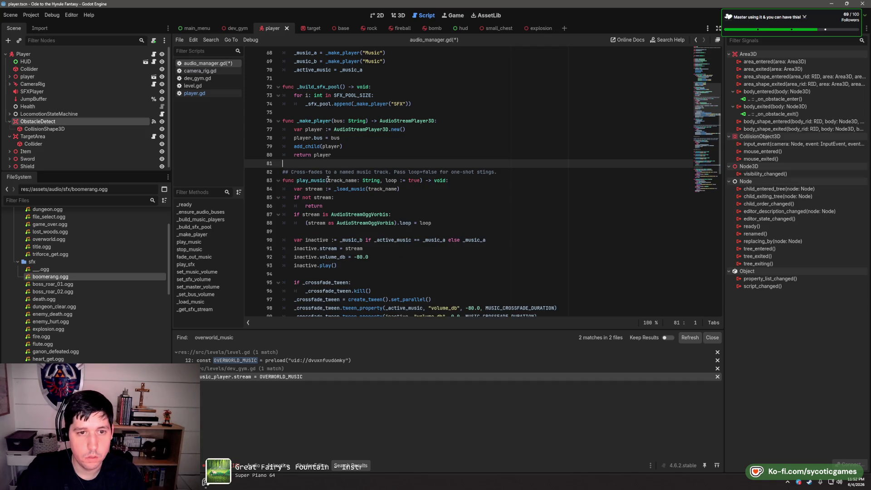
Save audio_manager.gd
left_click(528, 174)
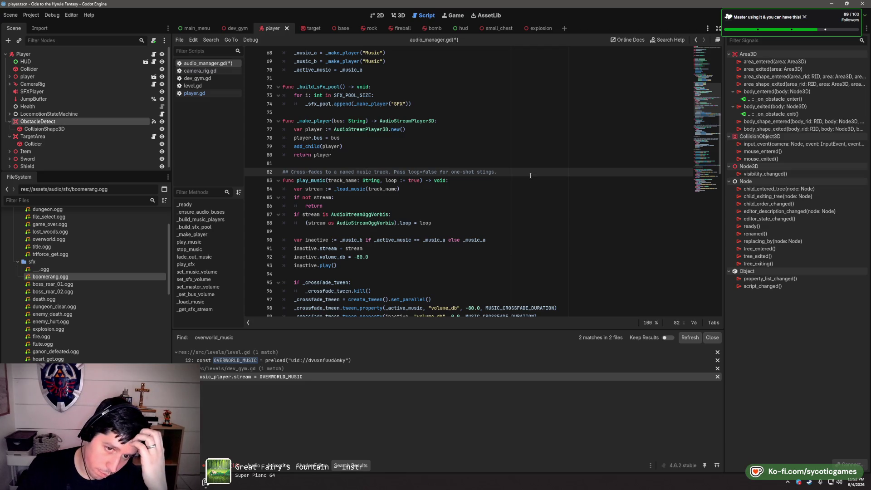
scroll(531, 175, "down", 10)
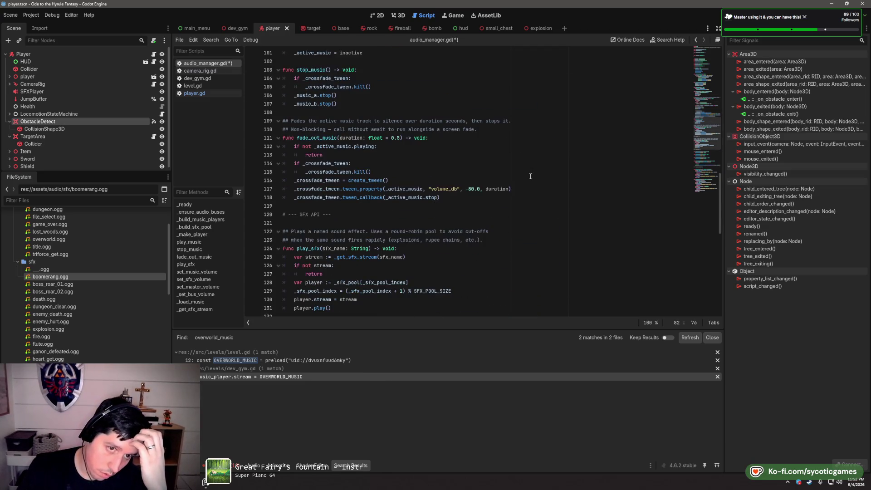
key("ctrl+s")
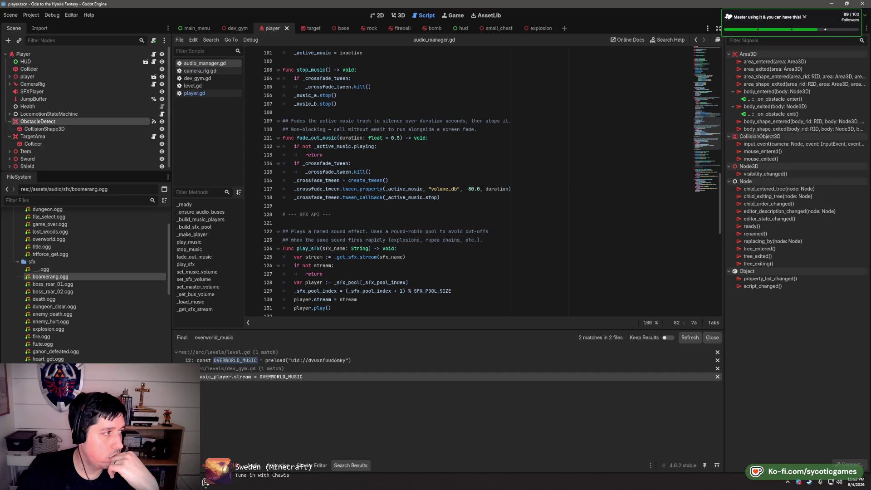
scroll(476, 193, "up", 15)
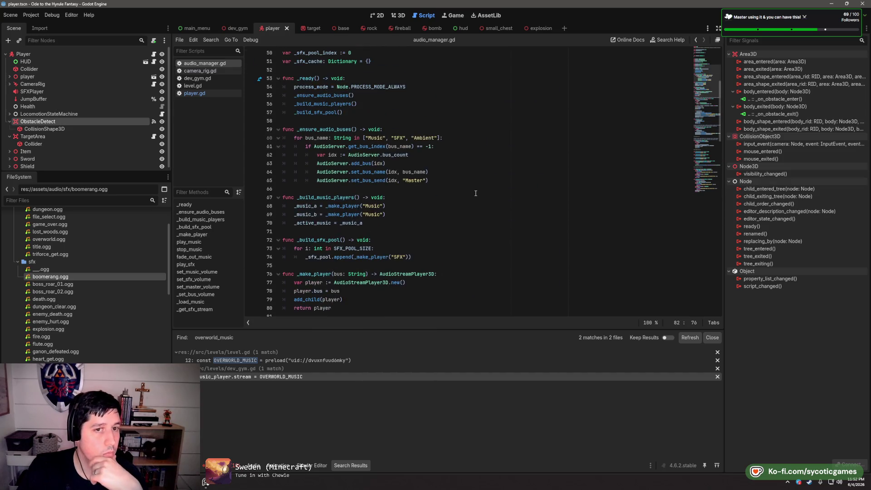
scroll(475, 193, "up", 4)
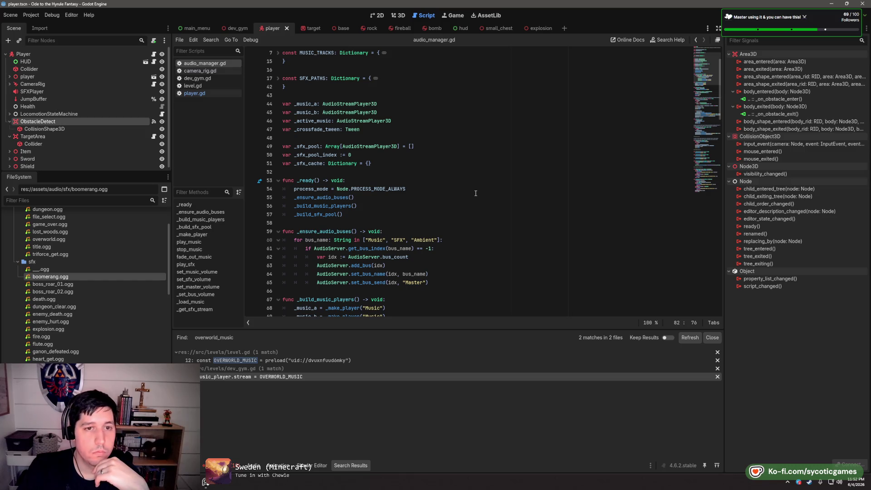
Change the _music_a and _music_b types from AudioStreamPlayer3D to AudioStreamPlayer
left_click(383, 105)
mouse_move(383, 107)
key("BackSpace")
key("BackSpace")
left_click(386, 113)
key("BackSpace")
key("BackSpace")
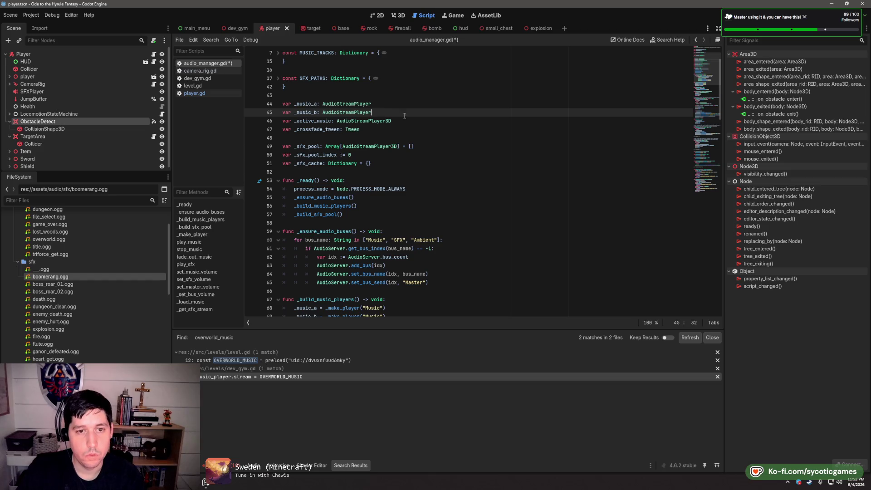
left_click(413, 106)
scroll(413, 105, "down", 5)
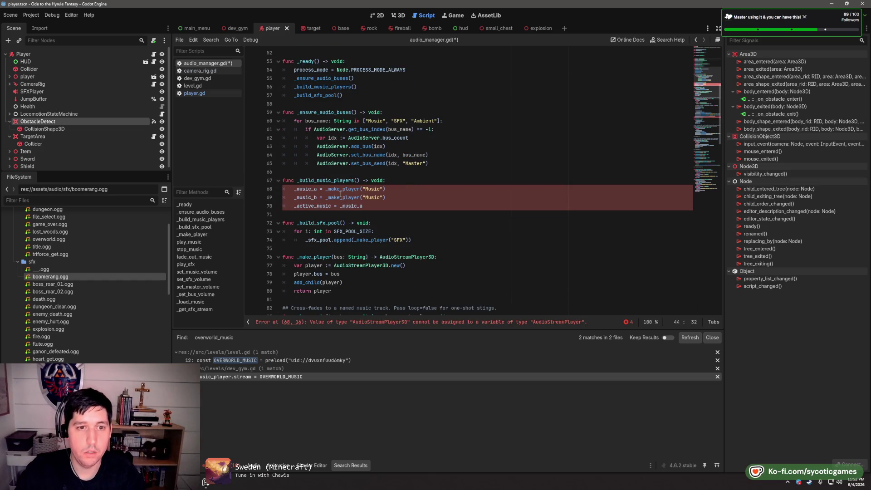
scroll(341, 196, "down", 2)
Make _make_player return and create a plain AudioStreamPlayer instead of AudioStreamPlayer3D
double_click(343, 138)
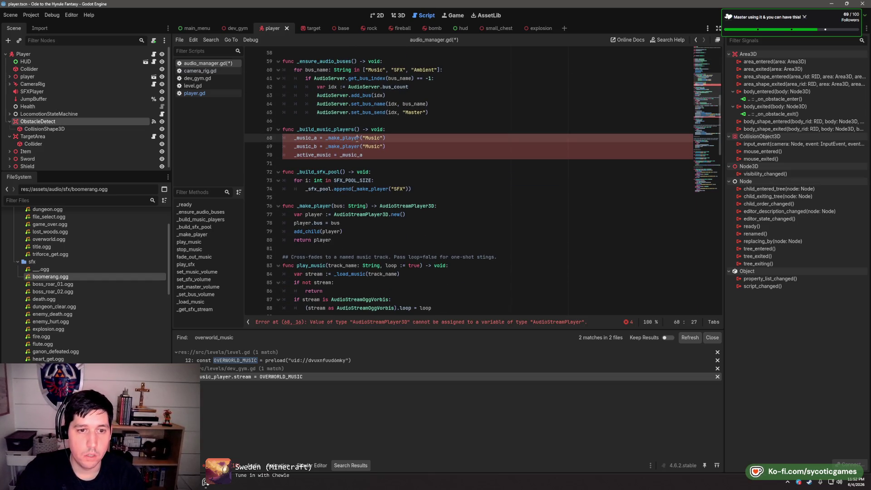
left_click(435, 197)
left_click(434, 205)
key("BackSpace")
key("BackSpace")
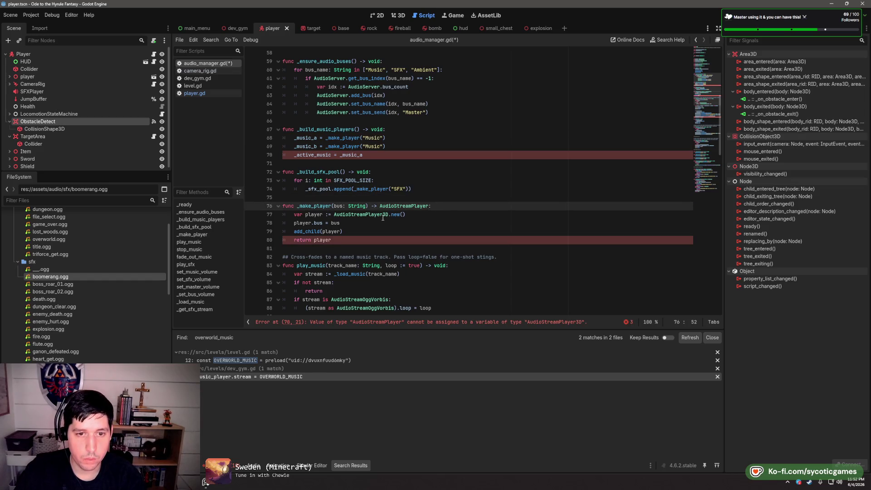
left_click(383, 214)
key("Delete")
key("Delete")
left_click(472, 198)
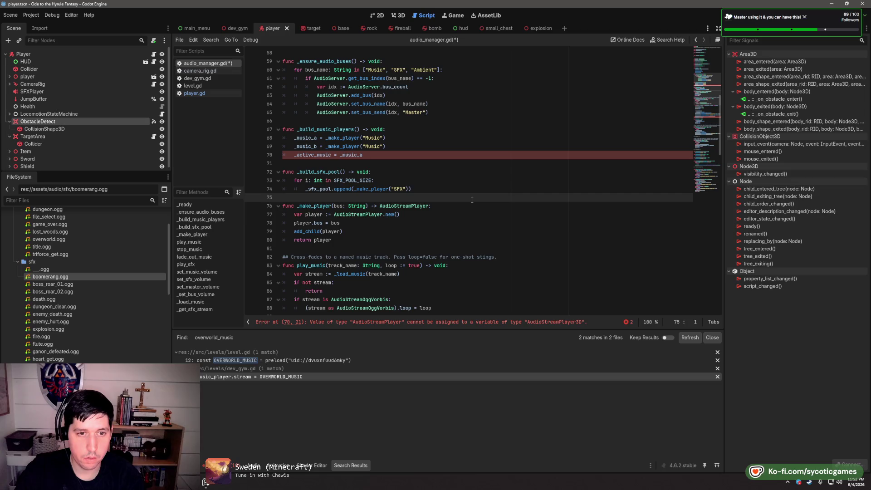
Change the _active_music declaration's type to AudioStreamPlayer
left_click(317, 155)
double_click(352, 155)
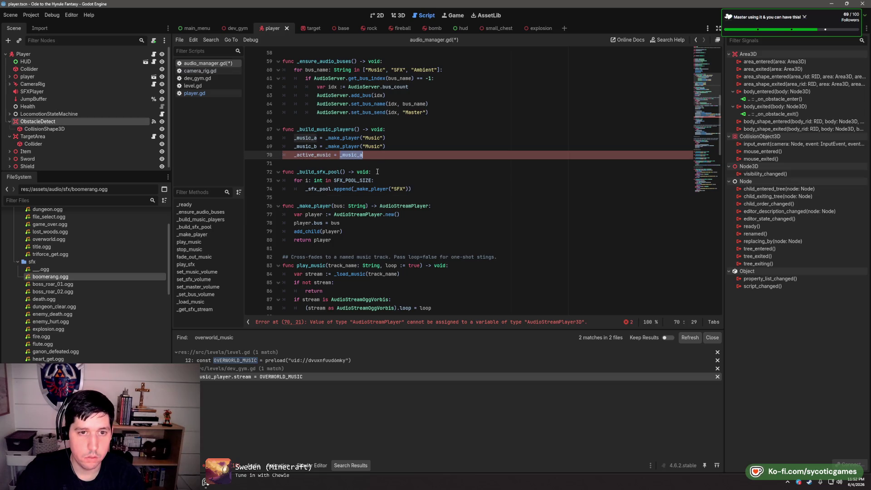
double_click(313, 155)
scroll(447, 180, "up", 6)
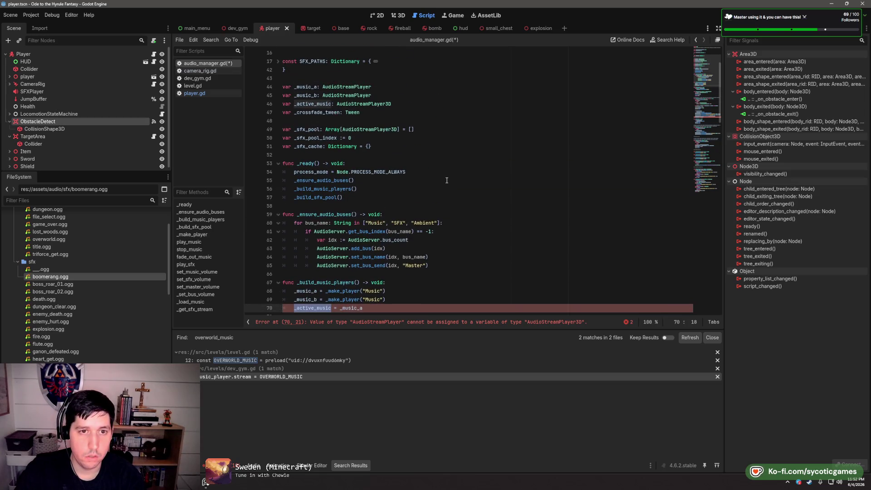
left_click(392, 104)
key("BackSpace")
key("BackSpace")
left_click(446, 121)
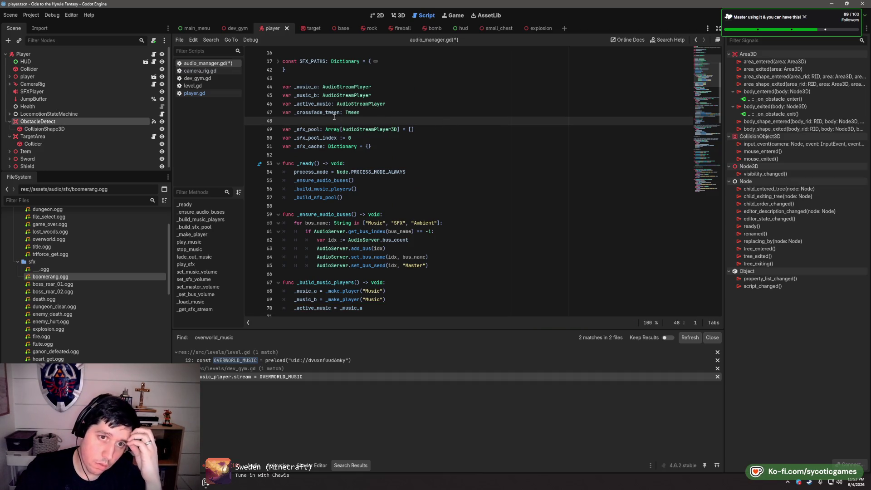
Review the _active_music, _music_b and _sfx_pool declarations
double_click(318, 112)
double_click(307, 87)
double_click(314, 104)
double_click(318, 95)
double_click(320, 103)
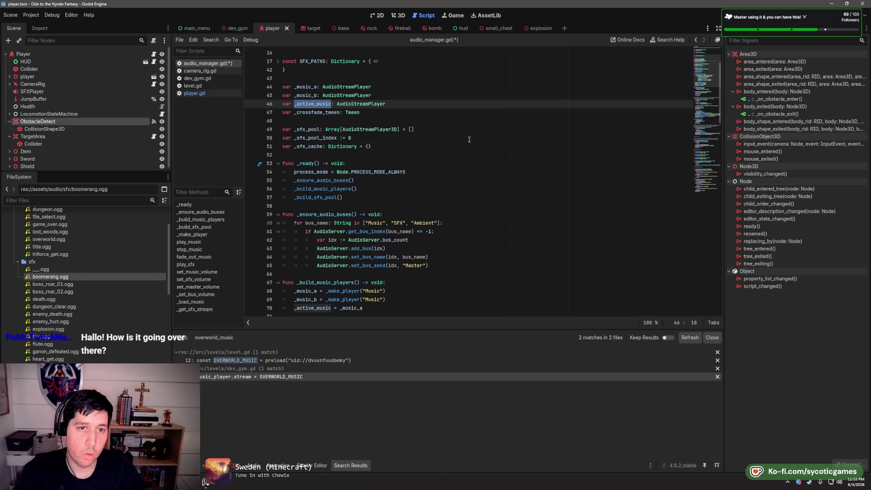
left_click(407, 120)
left_click(343, 127)
double_click(317, 128)
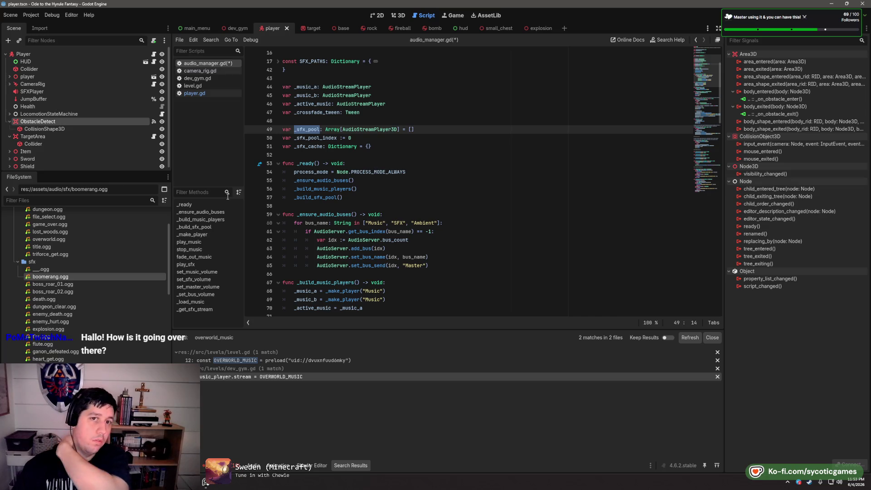
scroll(378, 185, "up", 3)
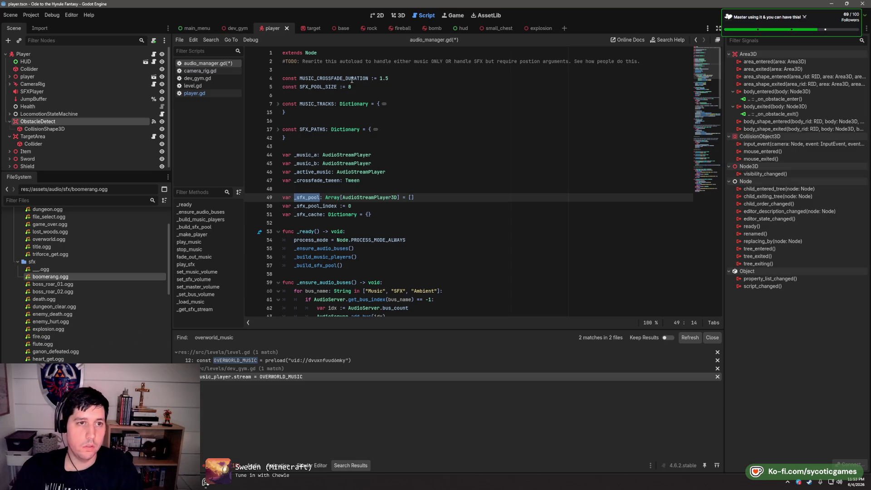
Save audio_manager.gd and set SFX_POOL_SIZE to 12
left_click(387, 89)
key("ctrl+s")
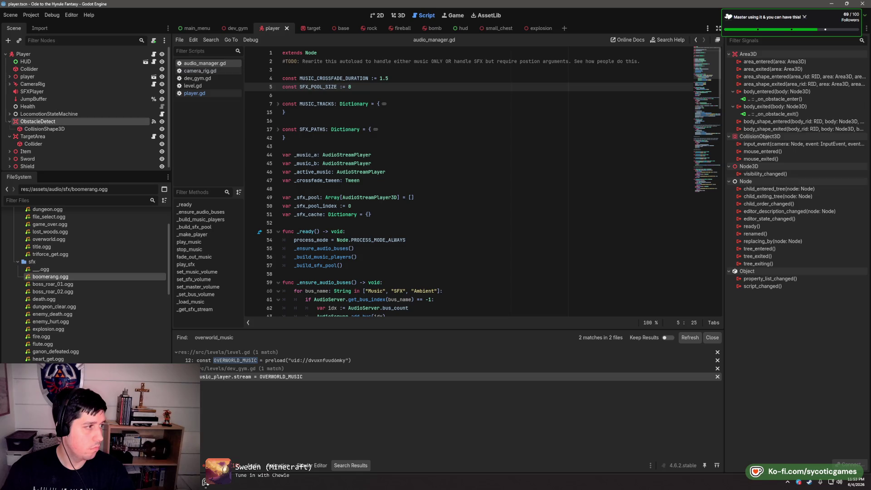
type("12")
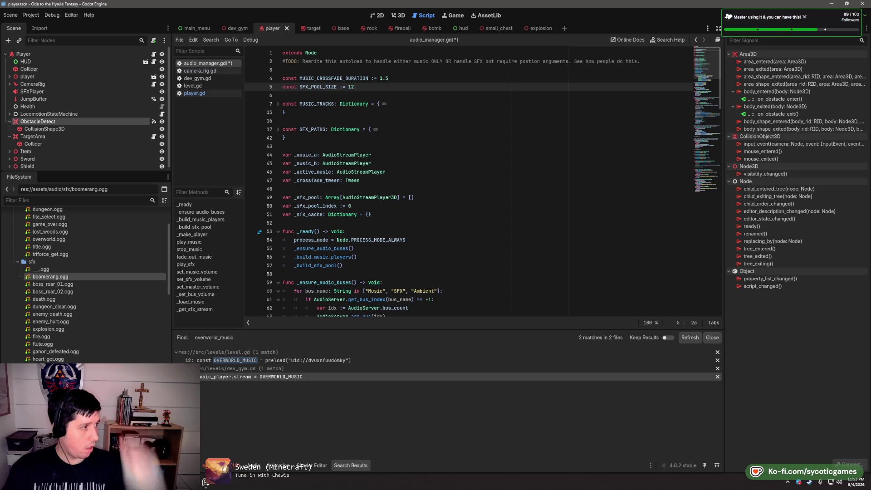
Add constants SFX_MAX_DISTANCE := 30.0 and SFX_UNIT_SIZE := 5.0 below SFX_POOL_SIZE
key("Return")
type("const SFX_")
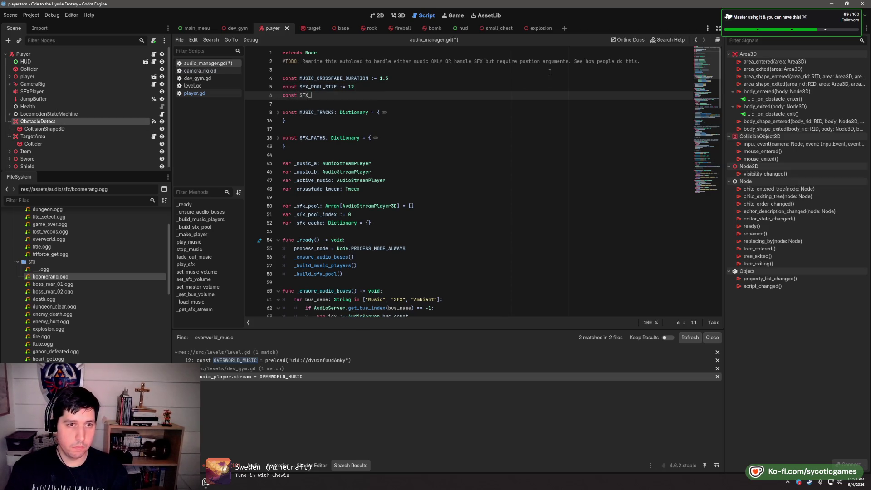
type("MAX_DISTANCE")
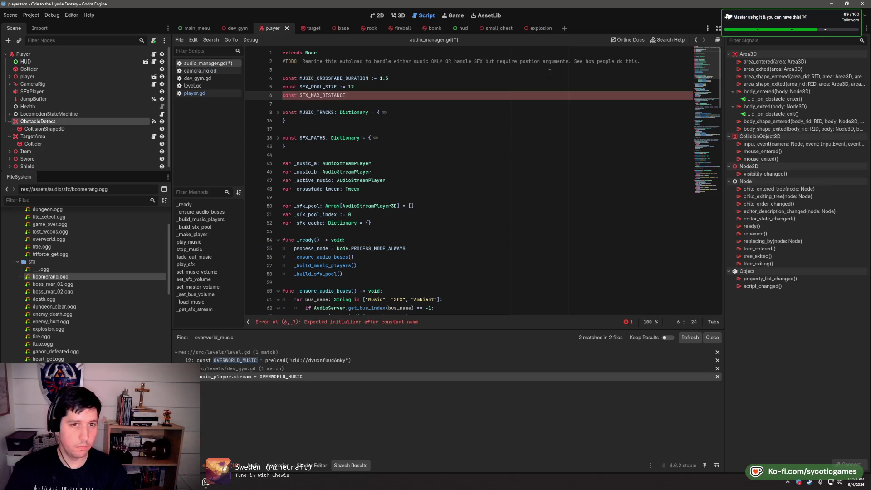
type(" := 30.0")
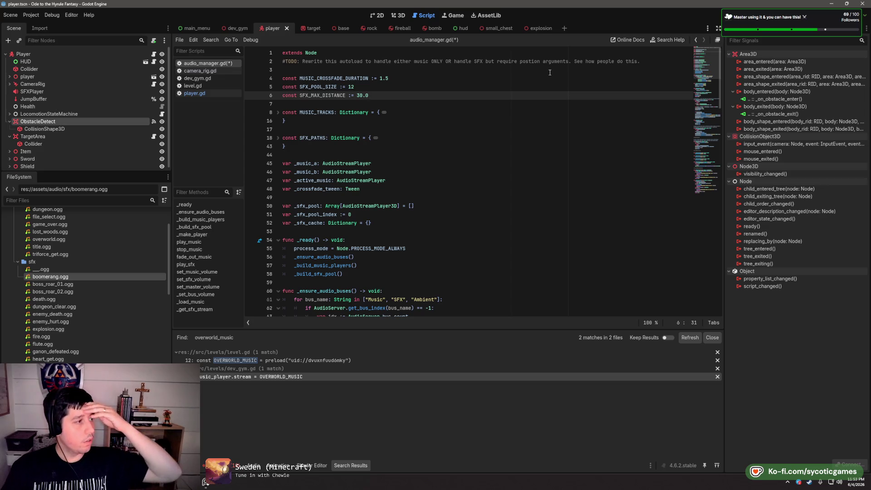
key("Return")
type("c")
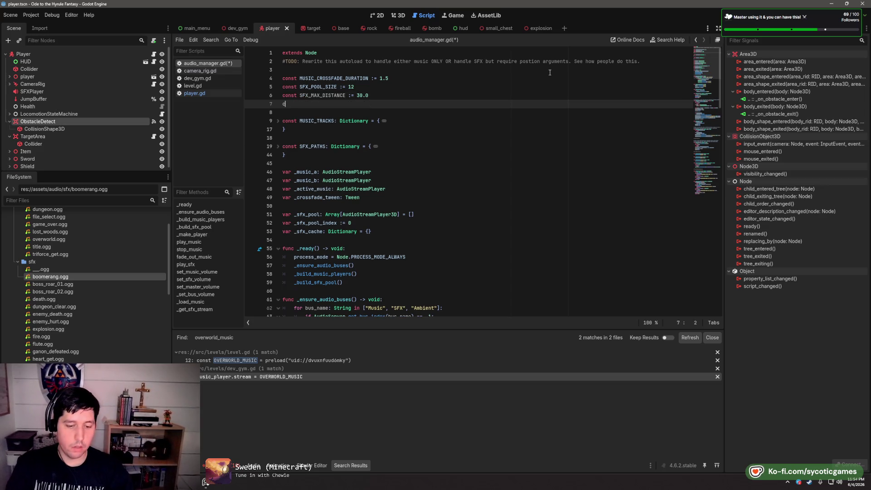
type("onst SFX_U")
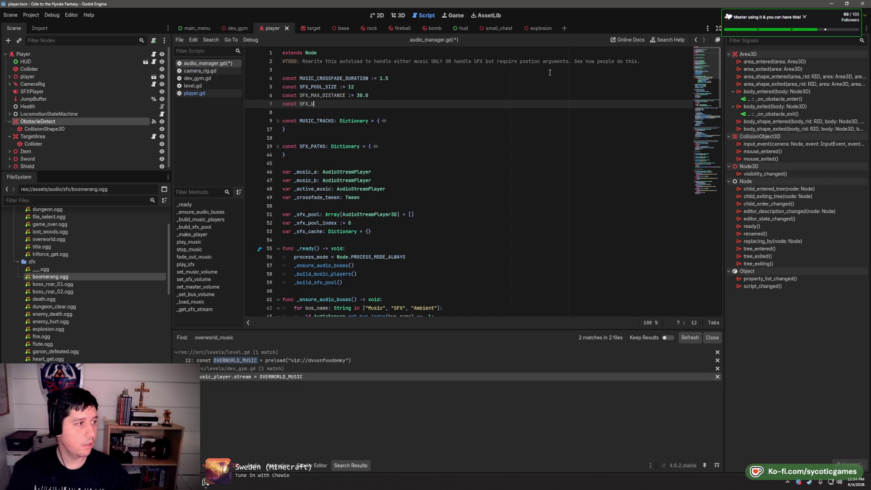
type("NIT_SIZE := 5.0")
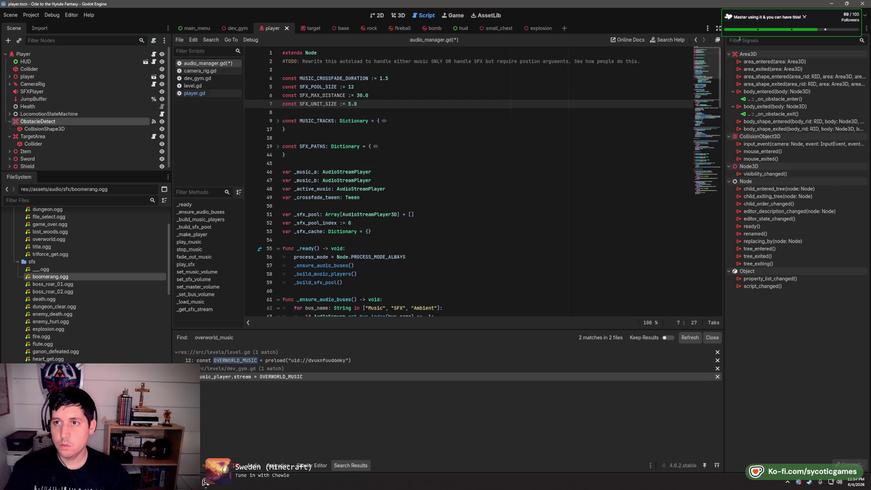
left_click(739, 28)
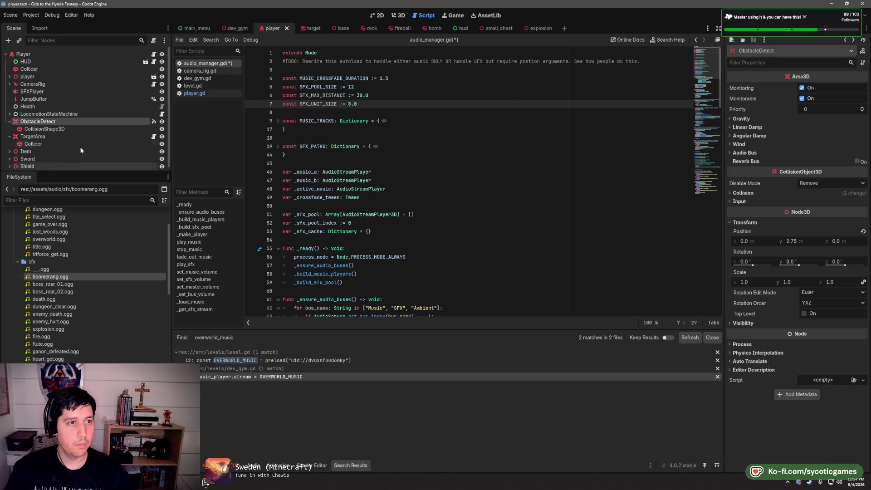
Check SFXPlayer's Inspector settings, change SFX_UNIT_SIZE from 5.0 to 10.0, and save
left_click(31, 91)
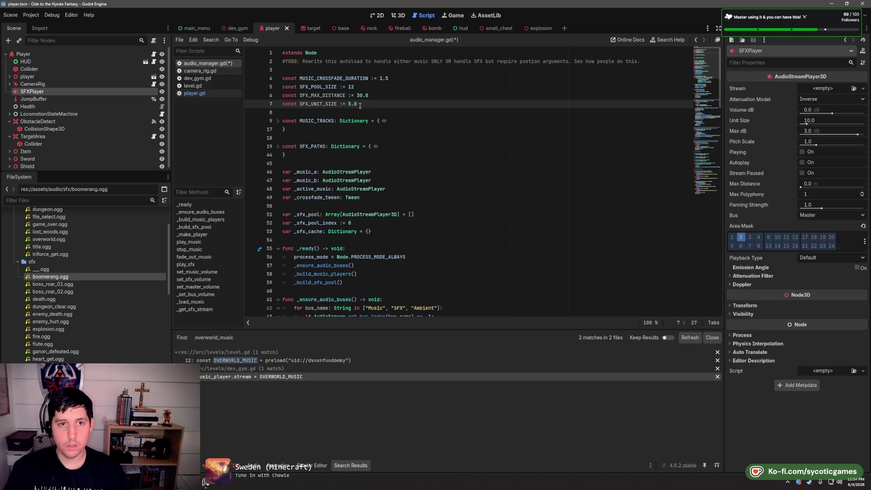
type("10")
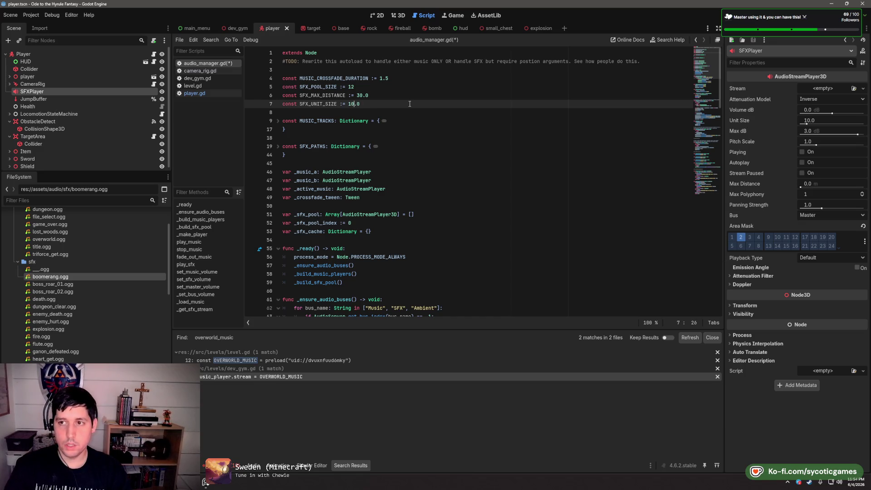
left_click(404, 95)
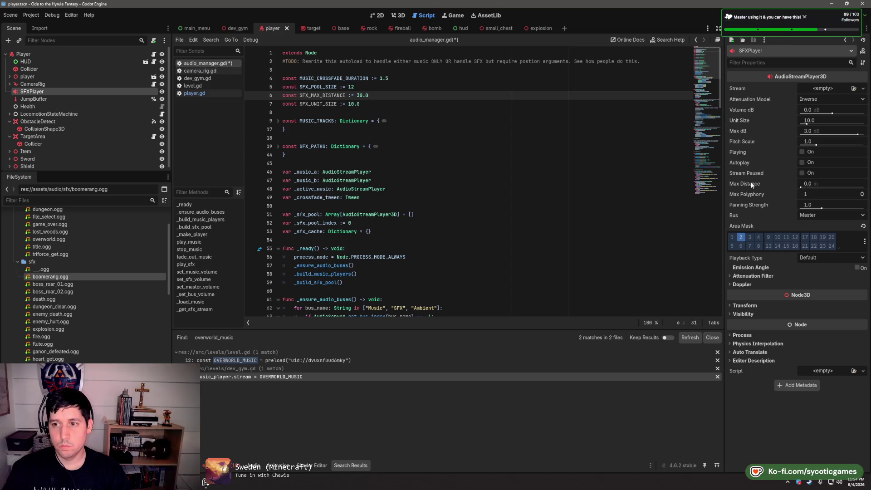
mouse_move(747, 186)
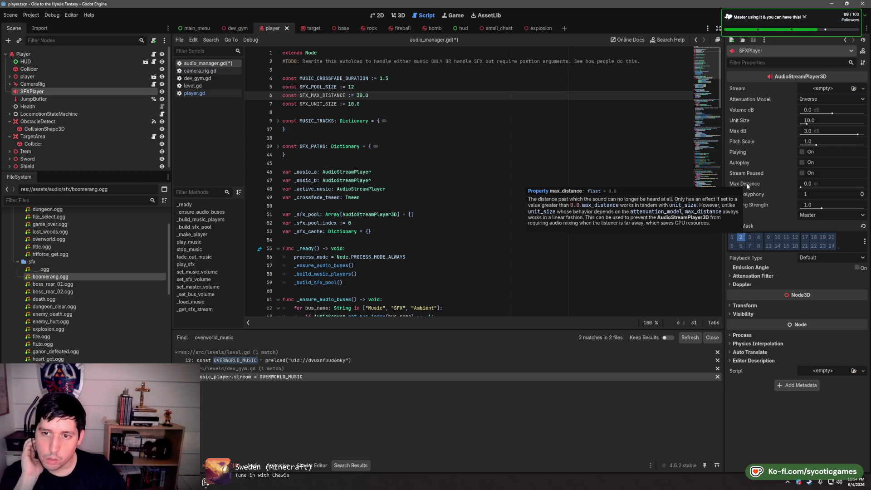
key("ctrl+s")
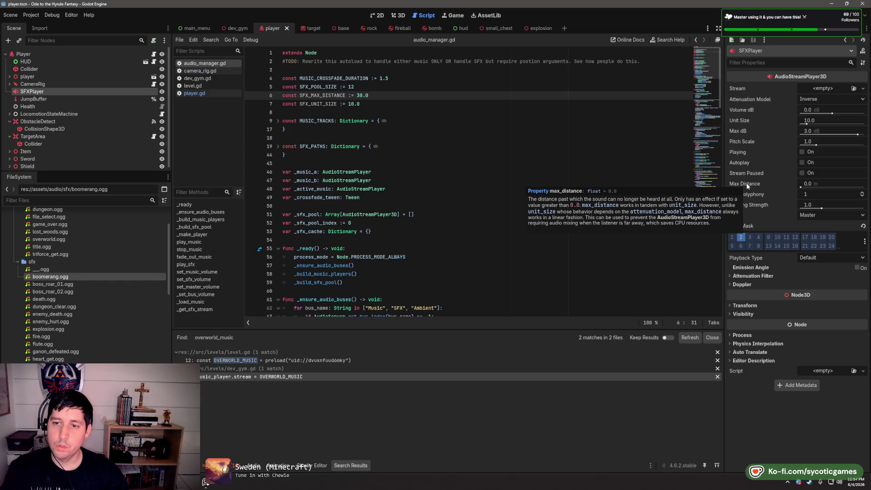
Scroll down audio_manager.gd to the empty line 50
left_click(374, 103)
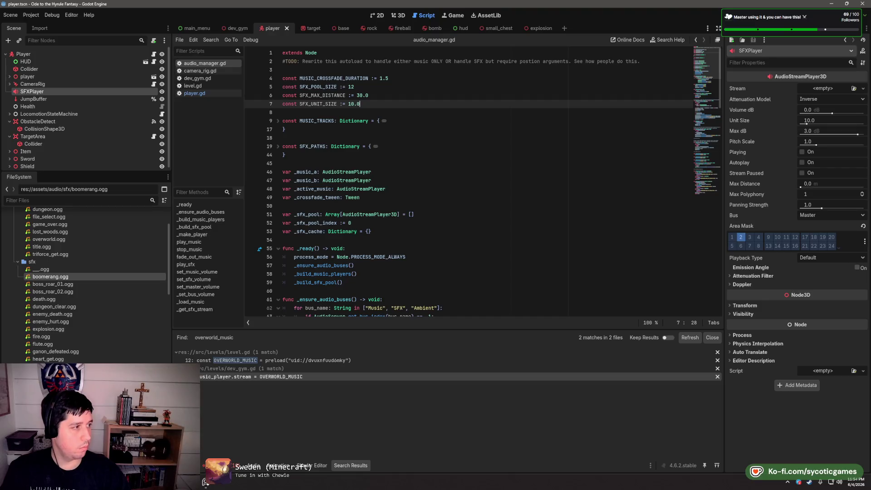
scroll(460, 177, "down", 2)
left_click(461, 188)
left_click(460, 178)
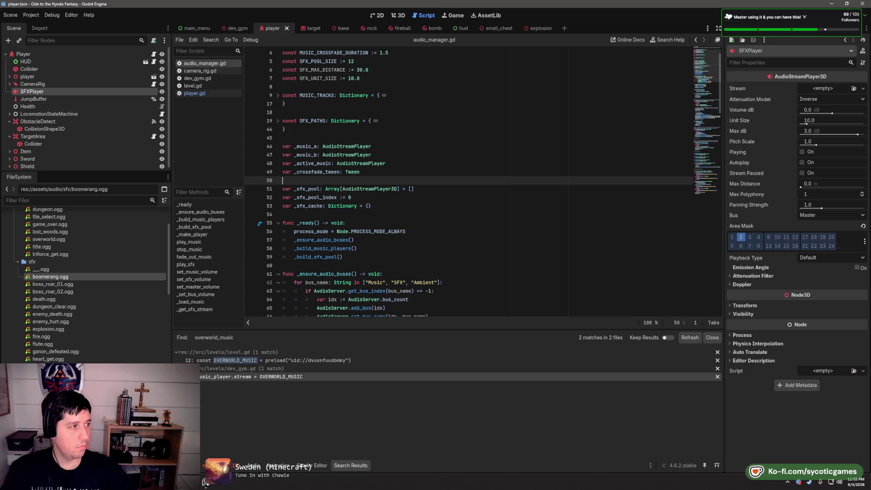
scroll(466, 258, "down", 2)
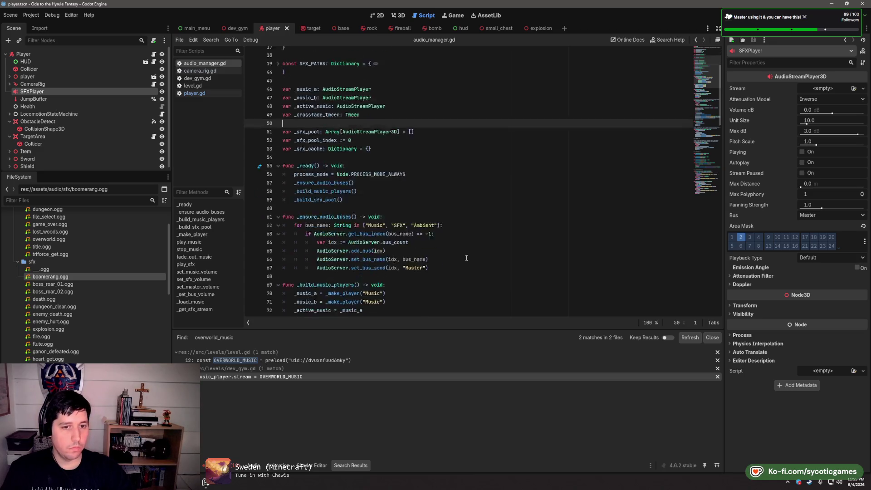
scroll(467, 258, "down", 13)
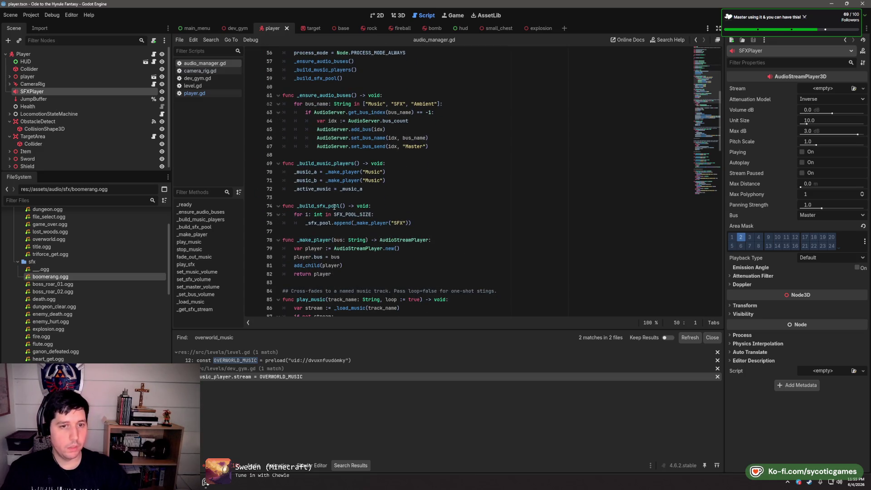
left_click(473, 197)
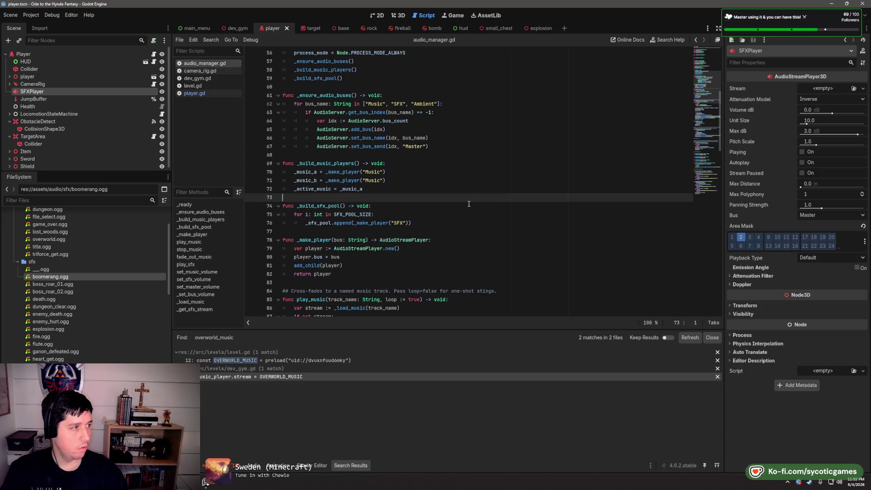
key("Down")
key("Down")
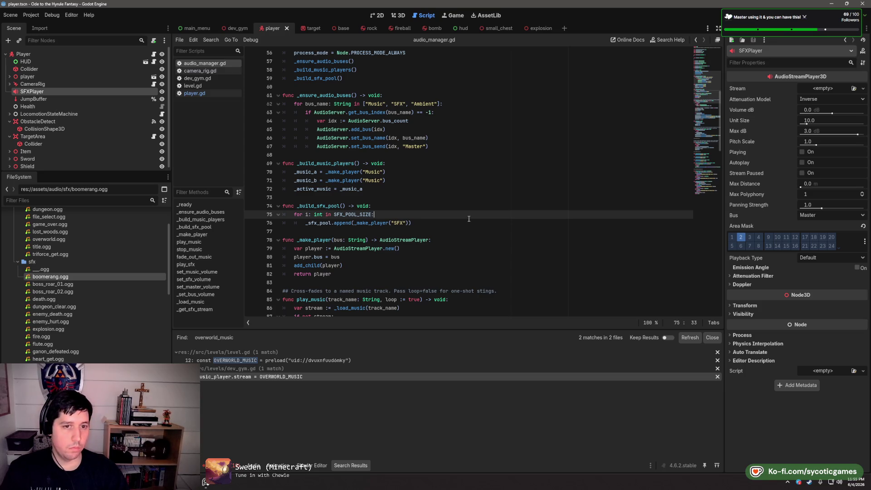
double_click(371, 223)
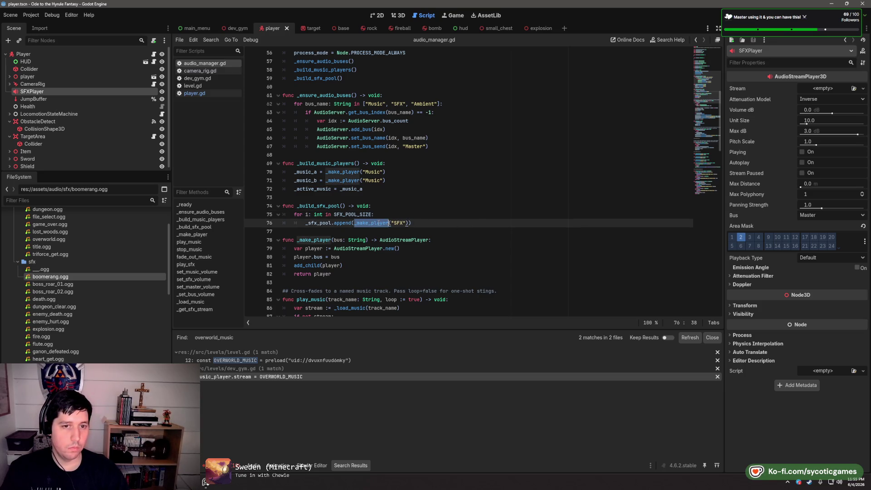
scroll(466, 225, "up", 2)
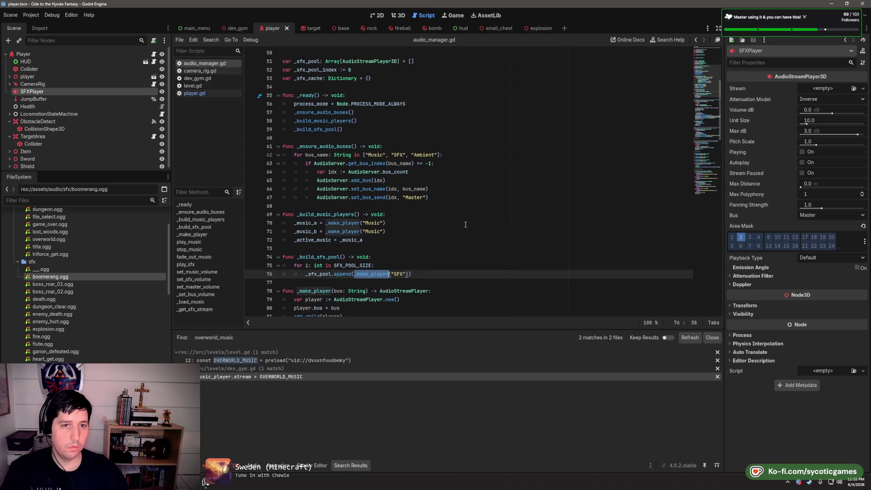
scroll(466, 225, "down", 4)
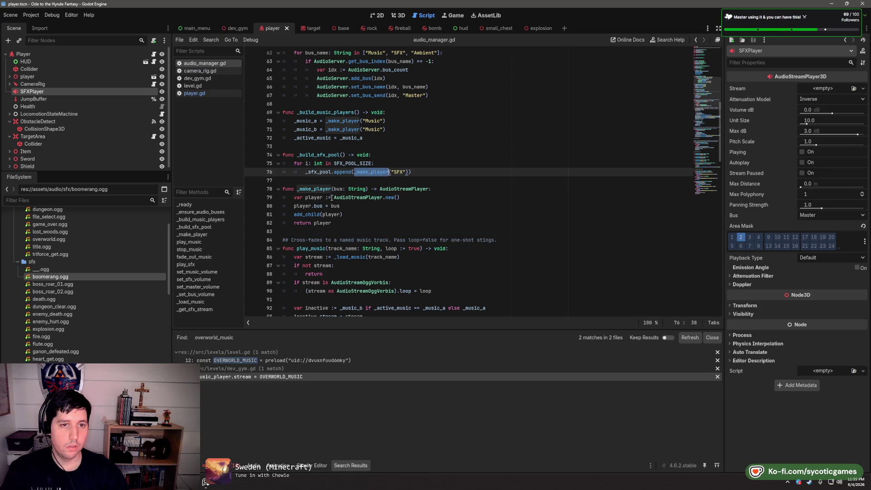
scroll(332, 197, "up", 1)
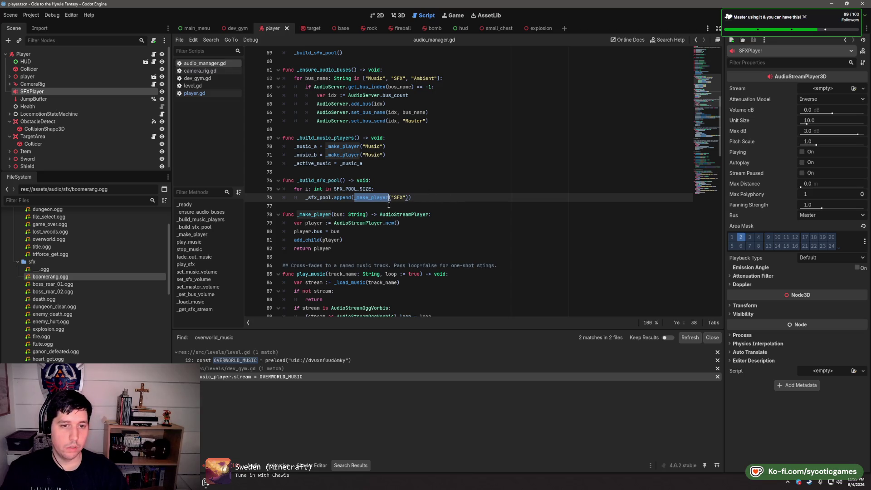
left_click(411, 198)
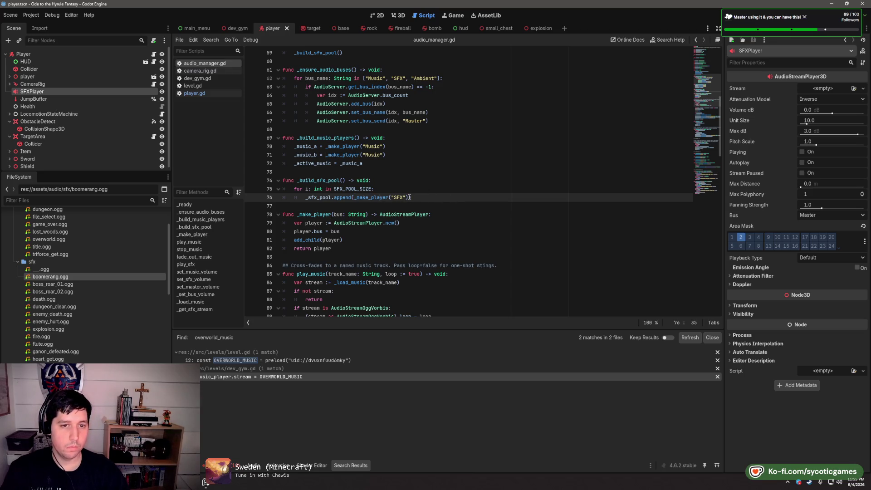
left_click_drag(410, 197, 353, 197)
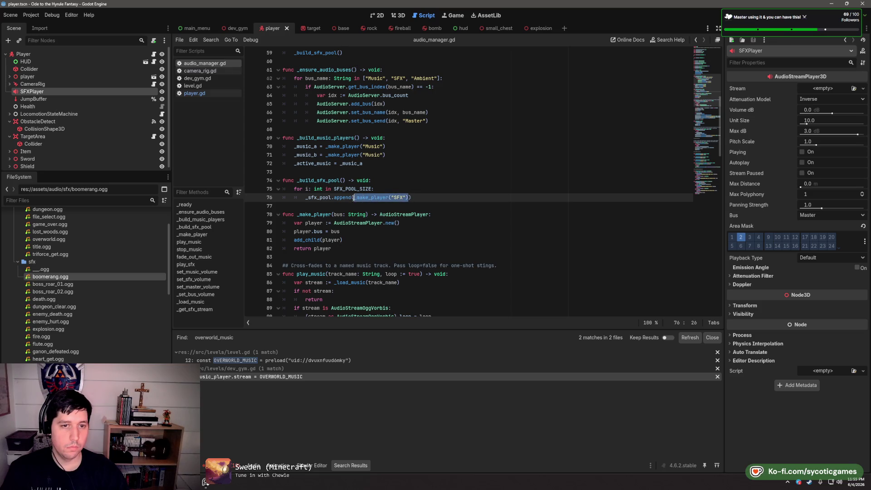
left_click(399, 186)
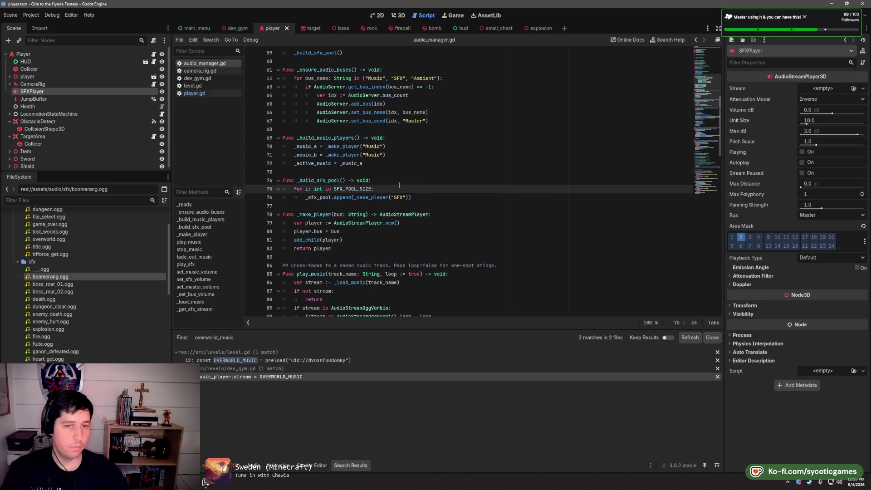
In the SFX pool loop, create var player := AudioStreamPlayer3D.new() and set player.bus = 'SFX'
key("Return")
type("var player ")
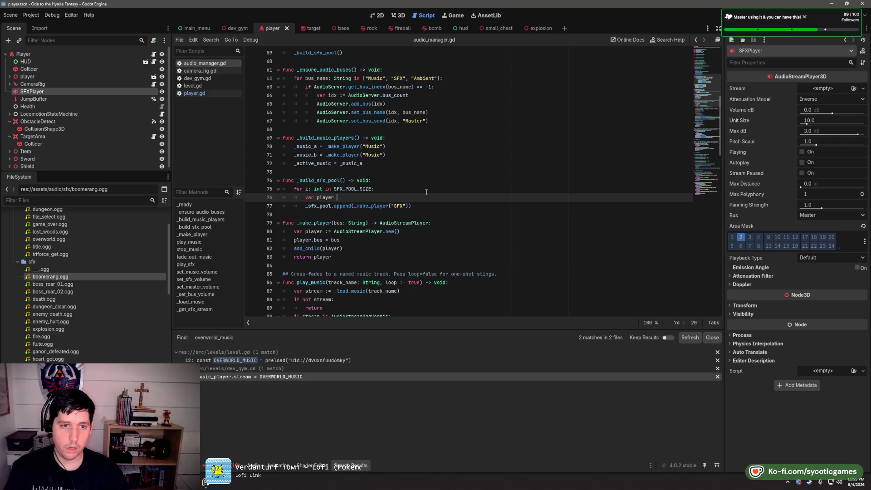
type(":= Audio")
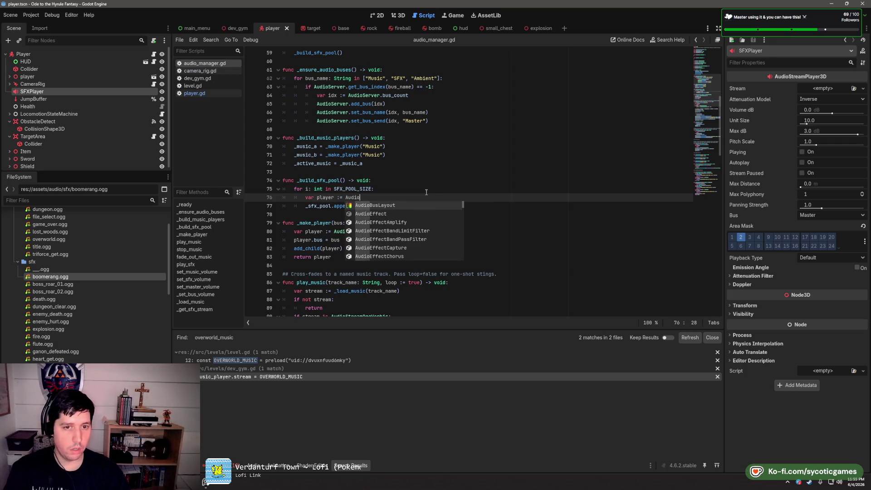
type("StreamPlayer")
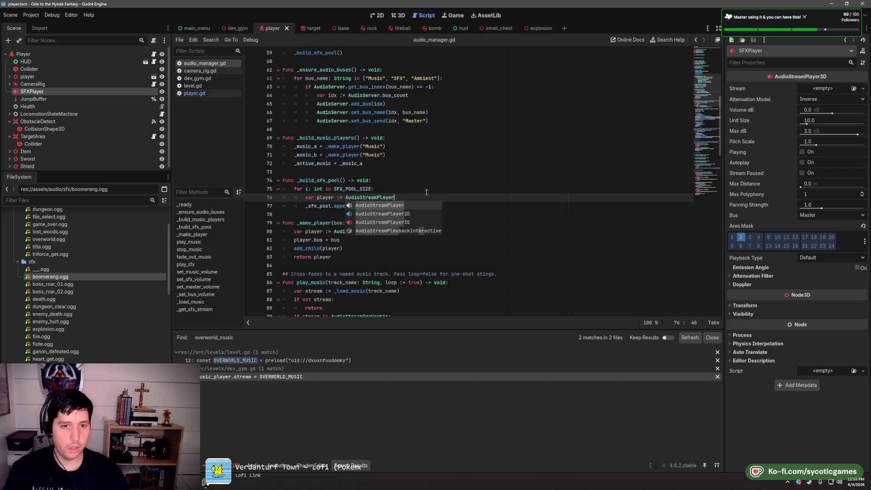
type("3D.new()")
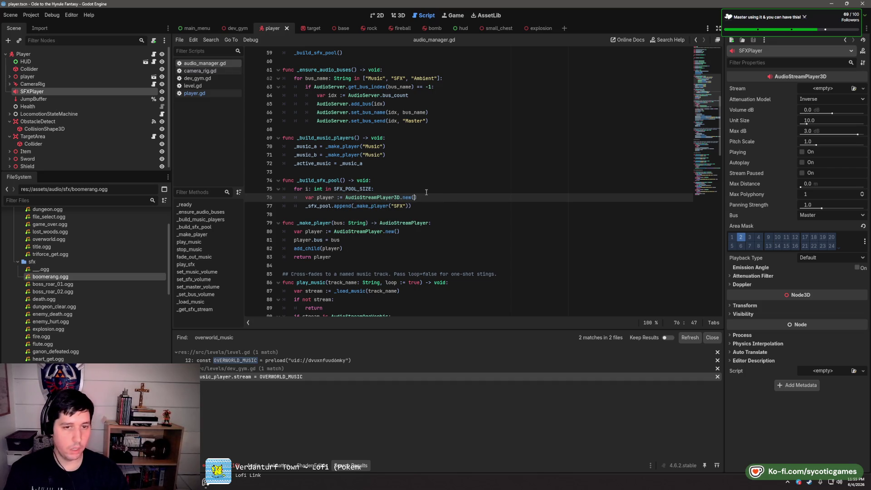
key("Return")
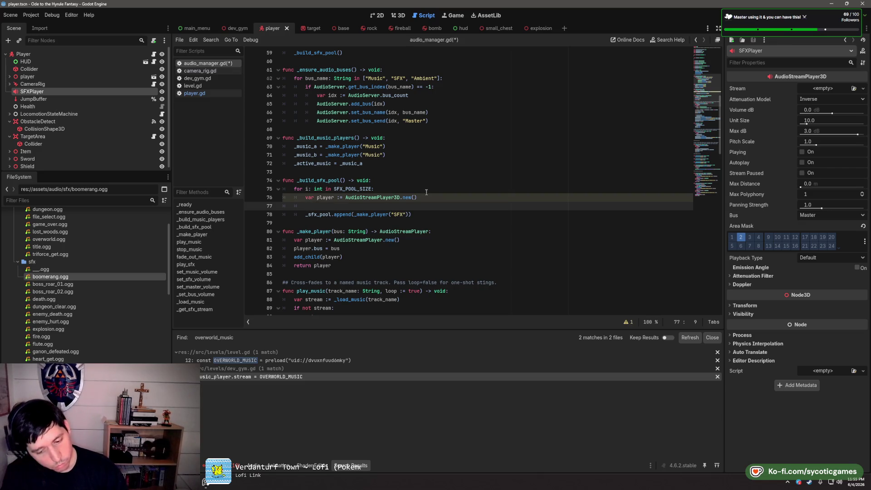
type("player.bus")
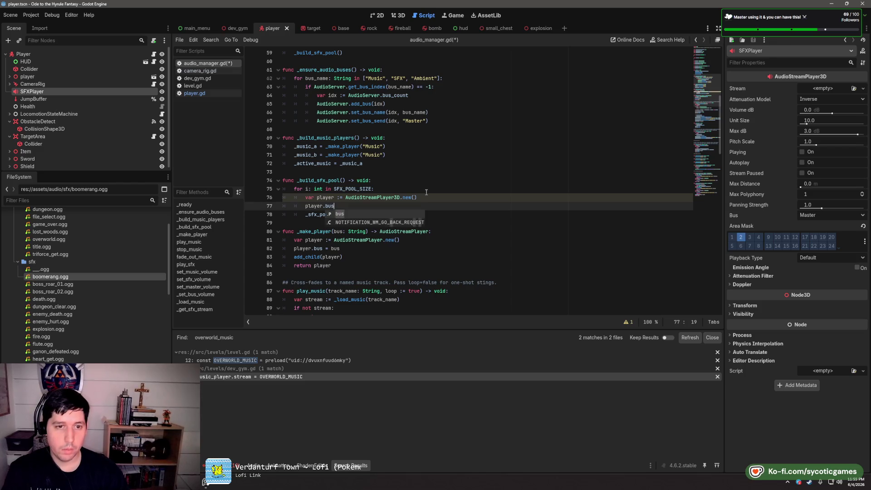
key("BackSpace")
type("(")
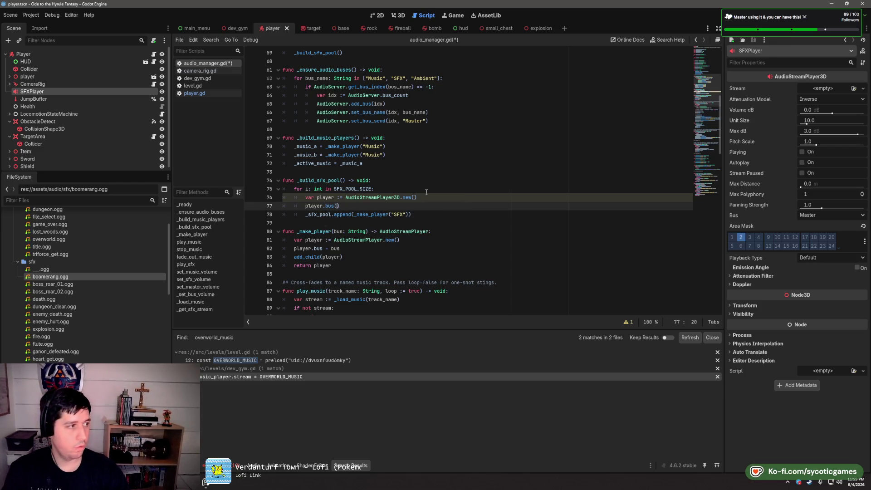
key("BackSpace")
type("= '")
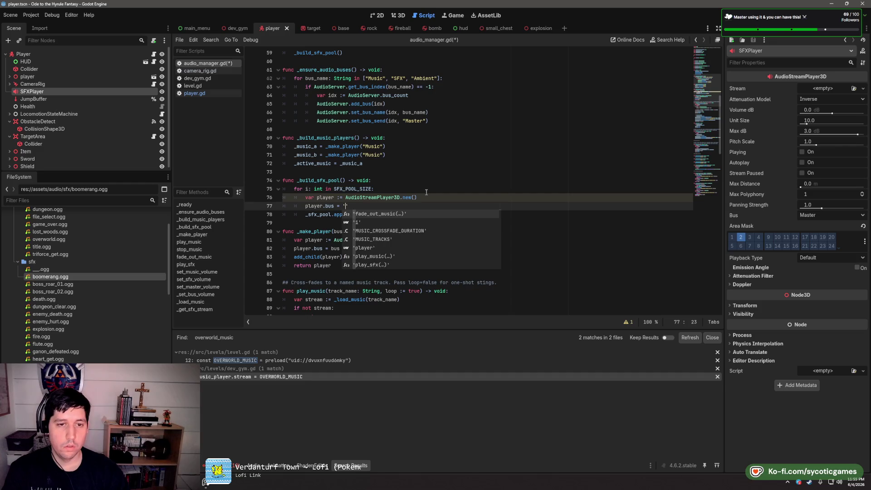
type("SFX'")
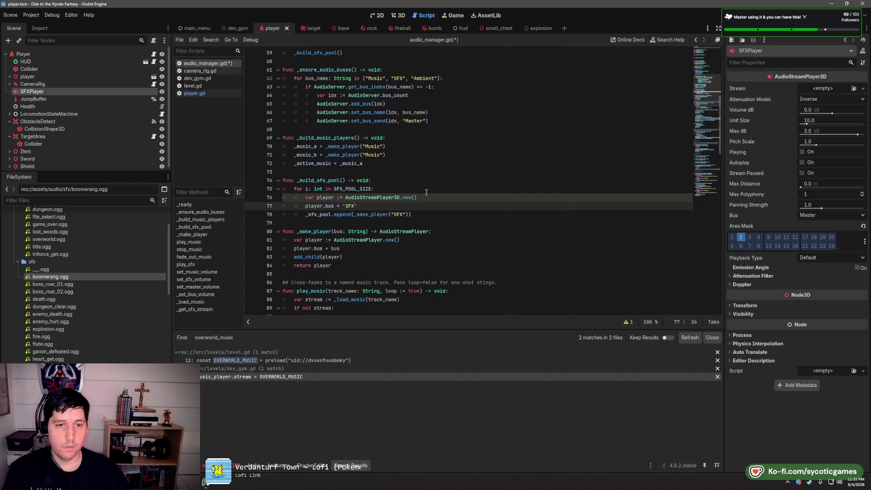
key("Return")
type("player.max")
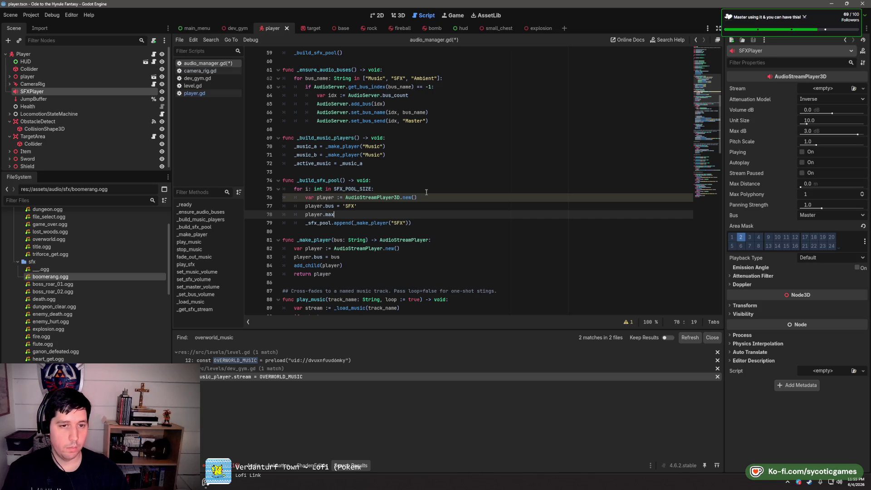
Set player.max_distance = SFX_MAX_DISTANCE and player.unit_size = SFX_UNIT_SIZE
type("_distance ")
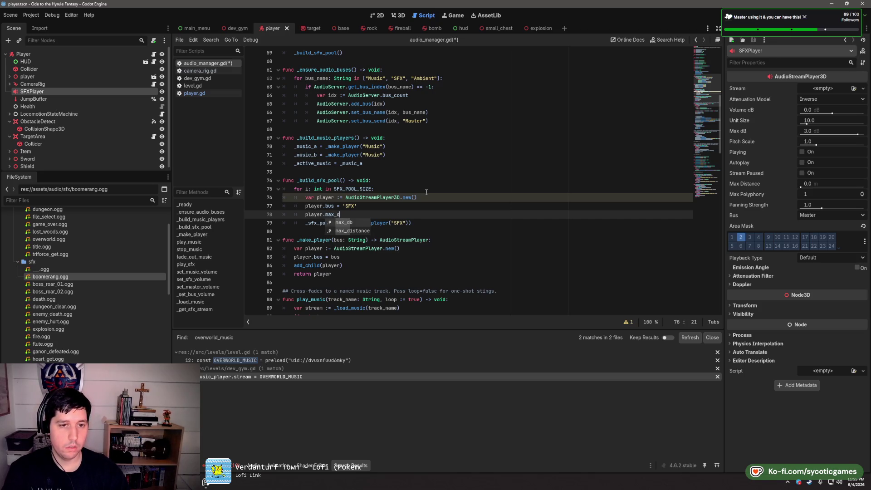
type("= ")
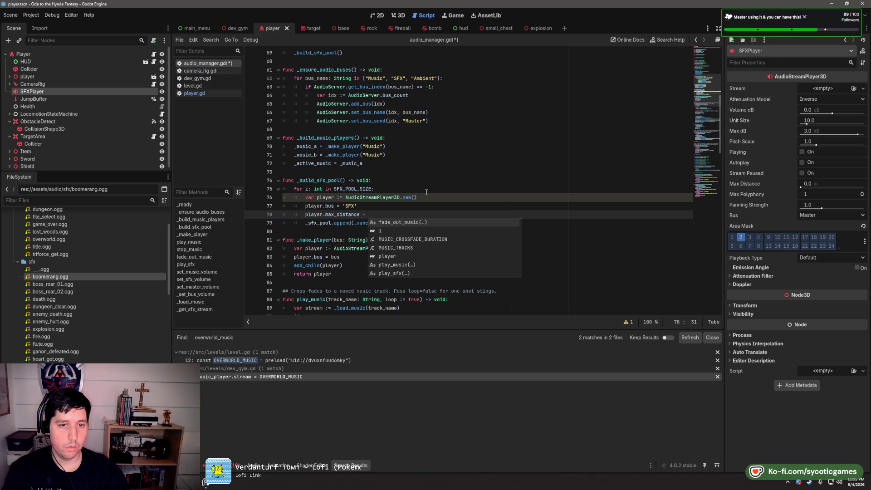
type("SFX_MAX_DISTANCE")
key("Return")
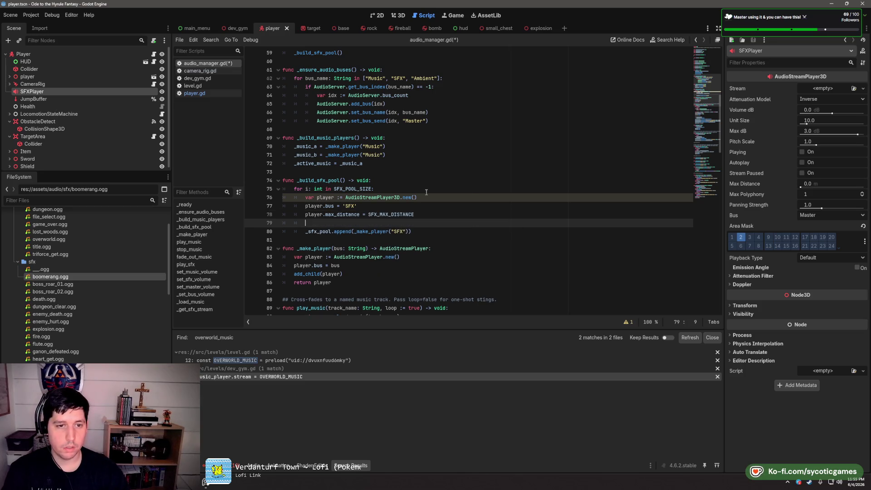
type("player.unit_size ")
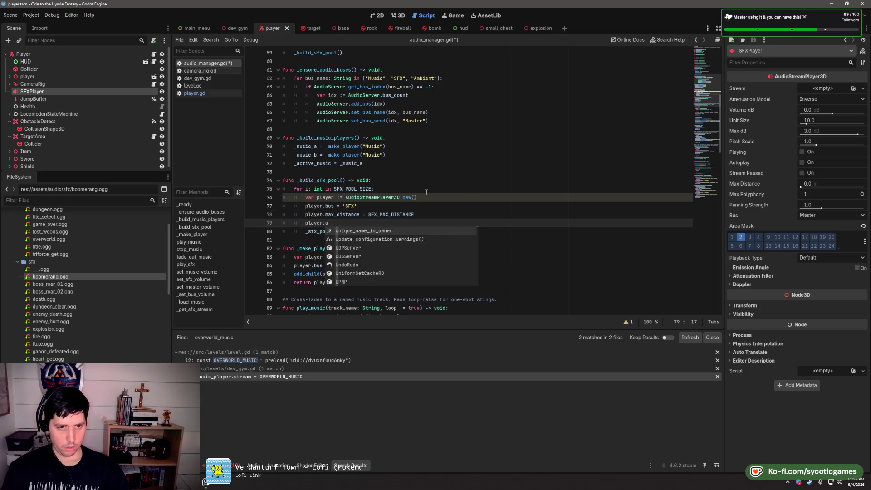
type("= SF")
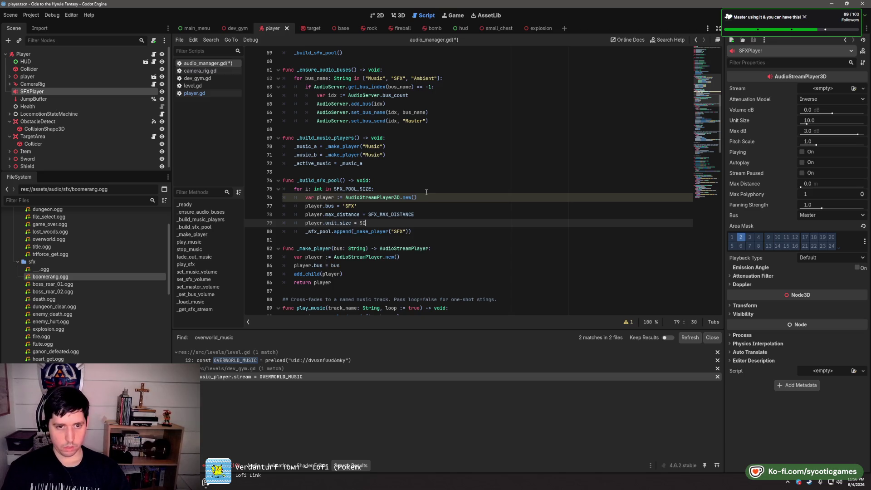
key("Return")
key("Return")
type("player.")
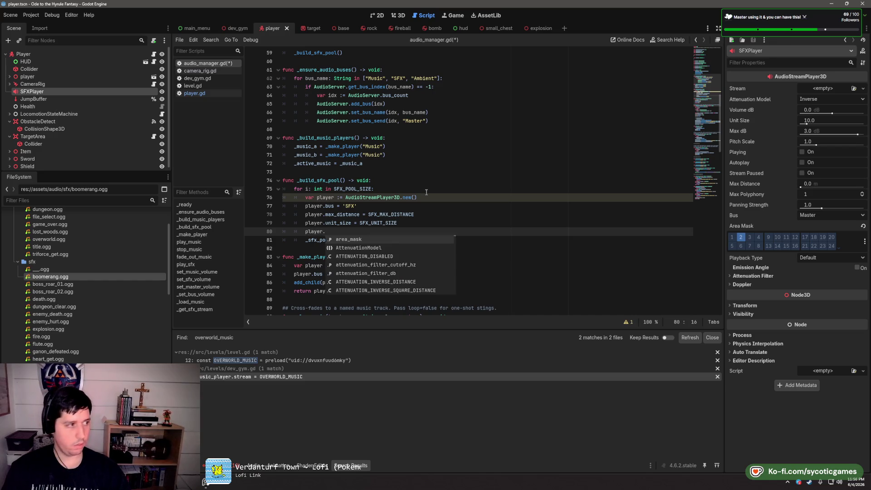
Set player.attenuation_model to AudioStreamPlayer3D.ATTENUATION_INVERSE_DISTANCE
type("at")
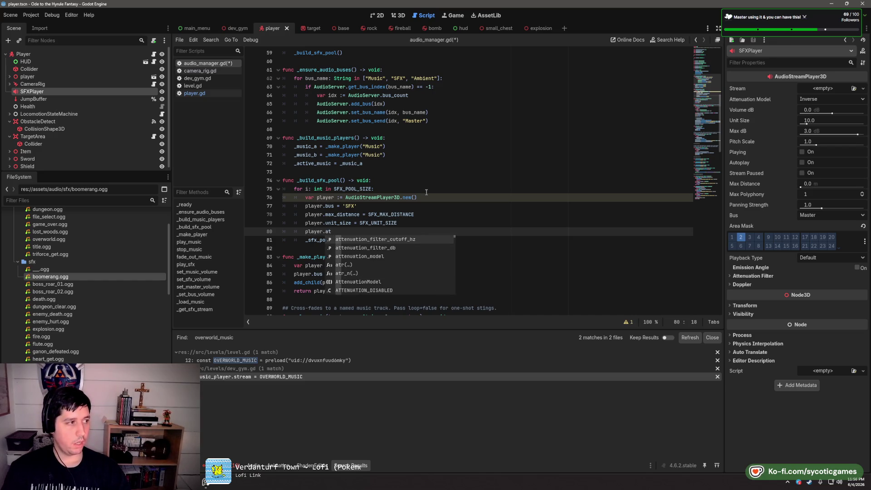
type("t")
key("Down")
key("Down")
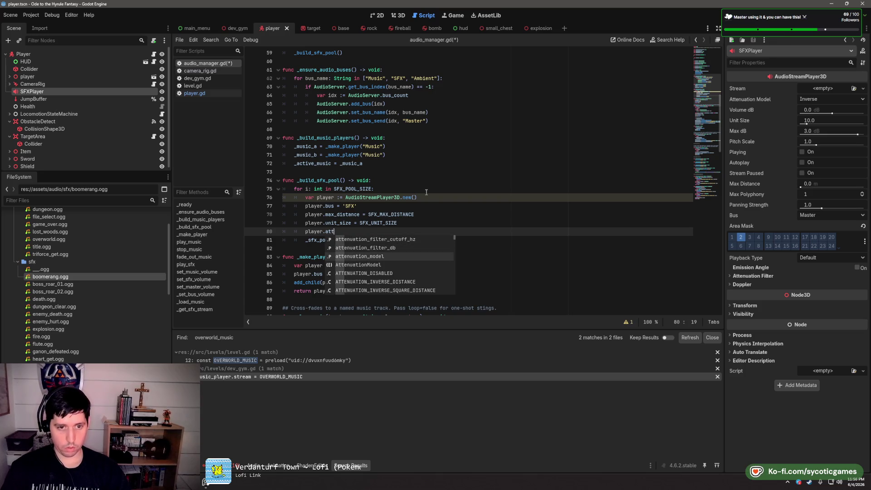
key("Return")
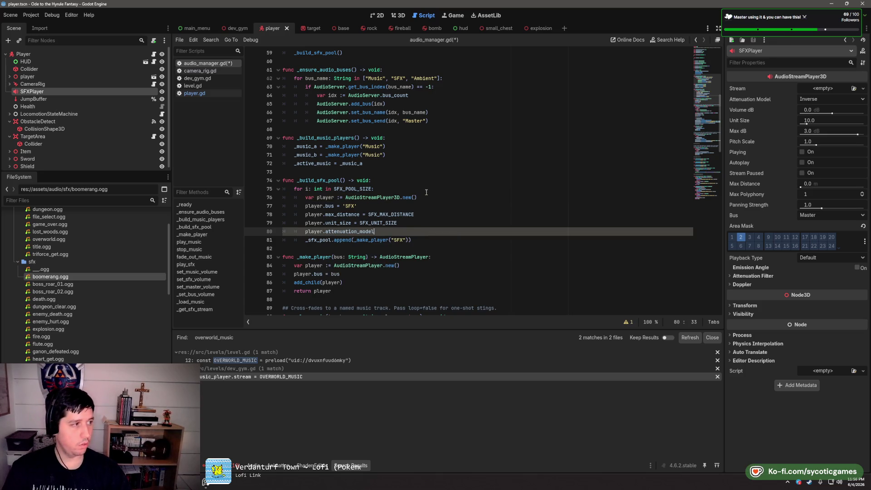
type(" = Aud")
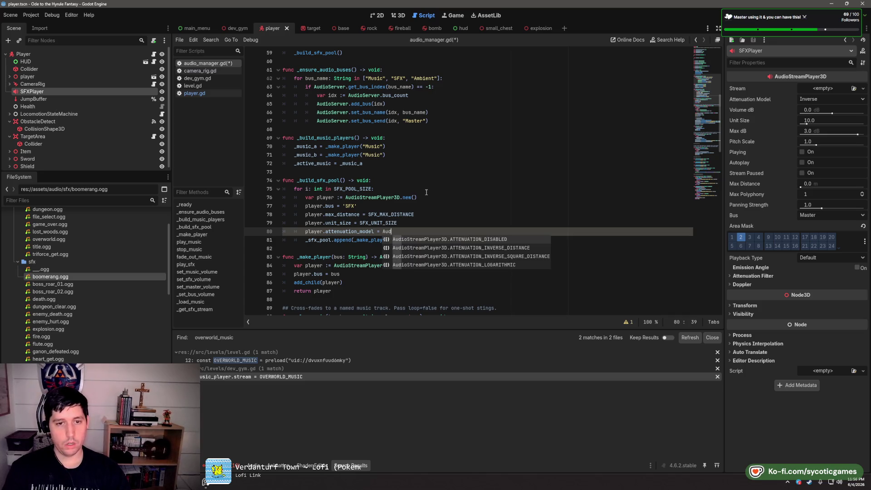
type("ioStream")
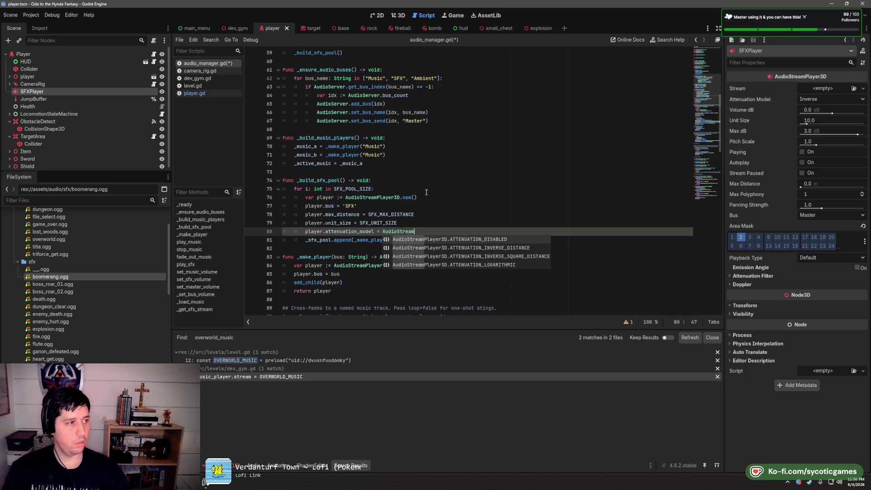
type("Player3D.ATTENUATION_INVERSE_DISTANCE")
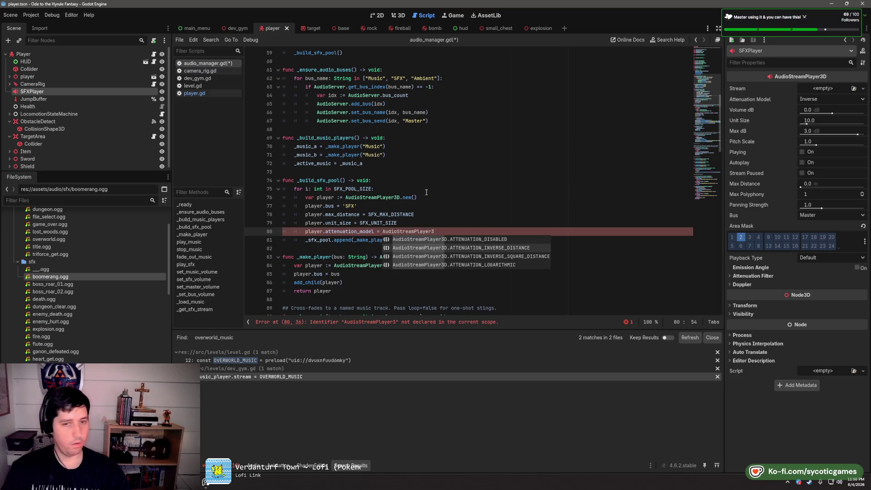
key("Return")
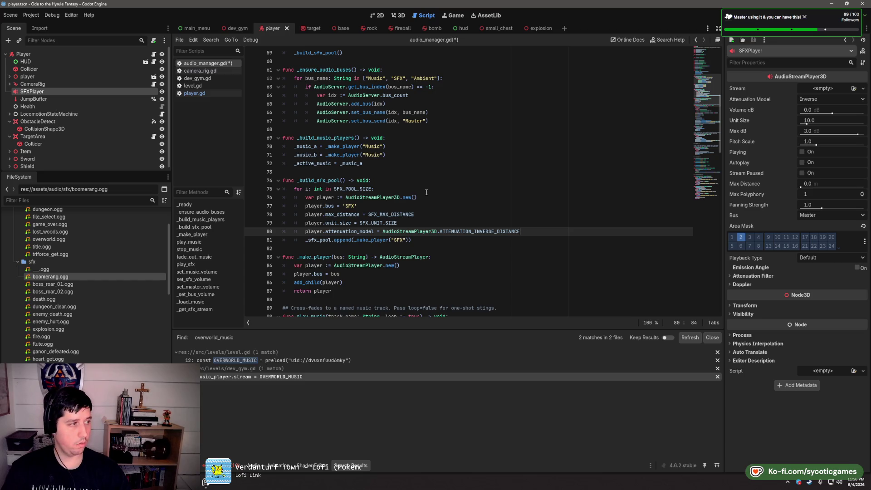
key("Return")
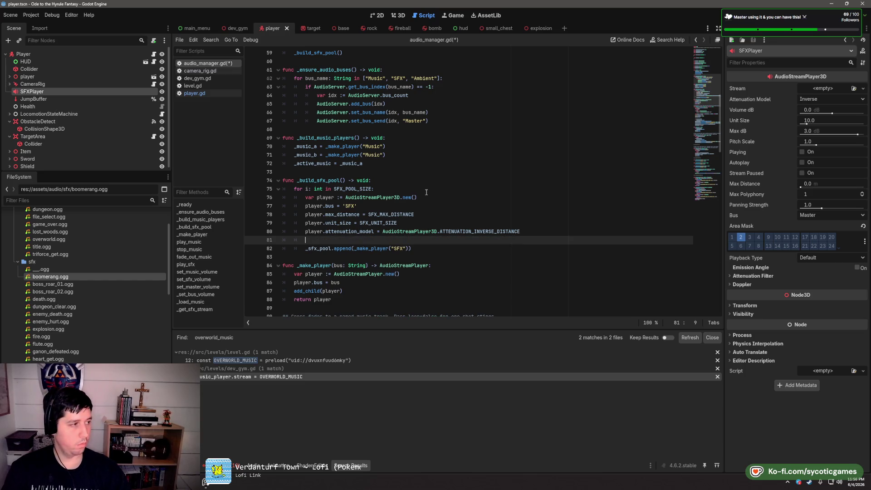
Add add_child(player), save, and change the append call to _sfx_pool.append(player)
type("add_")
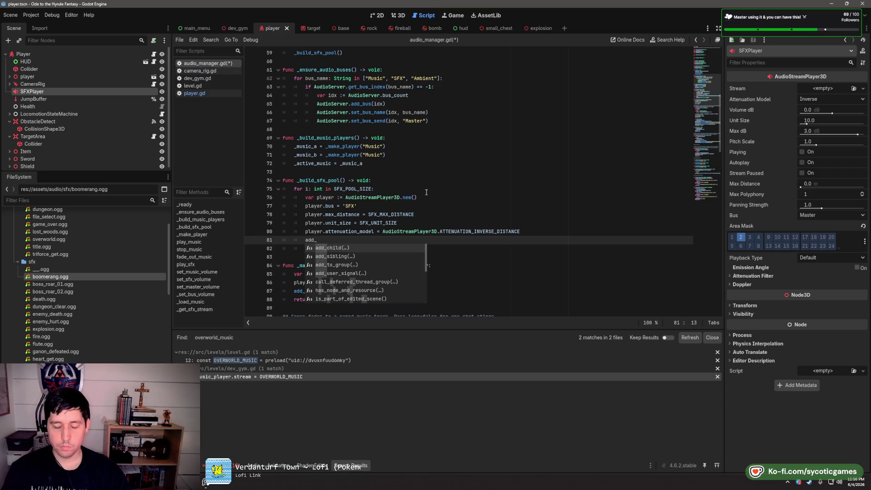
type("child")
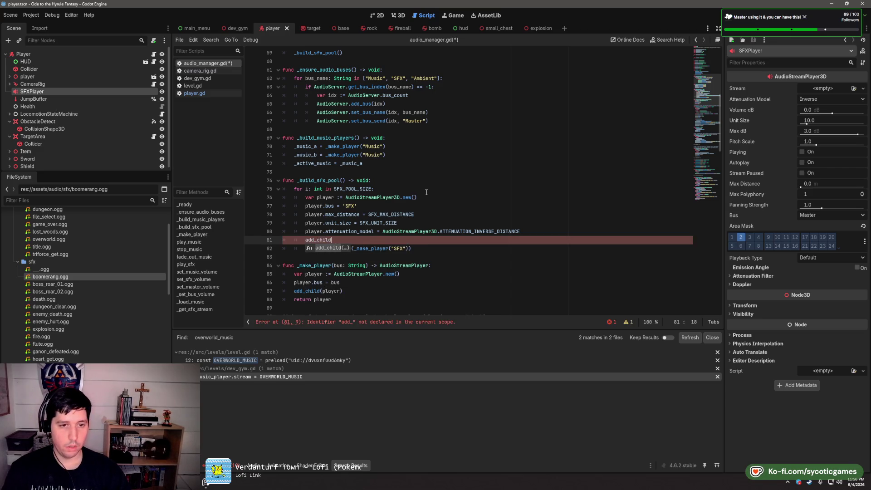
type("(player)")
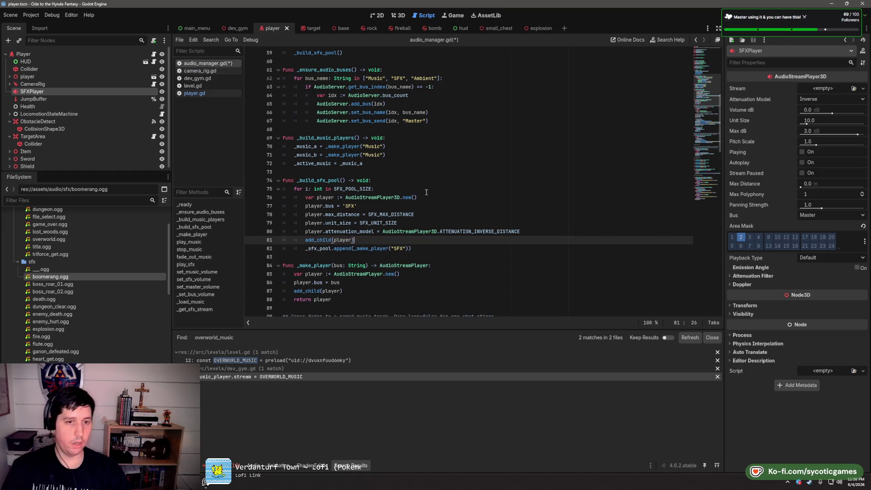
key("ctrl+s")
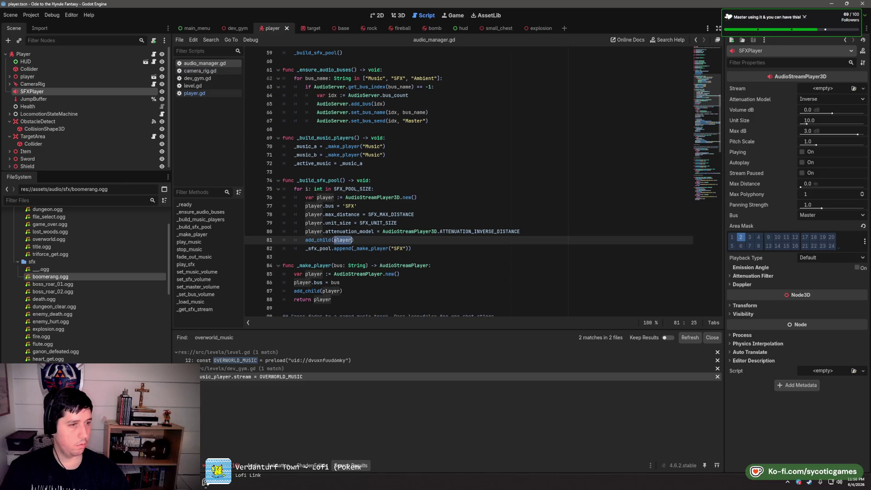
left_click_drag(354, 249, 410, 249)
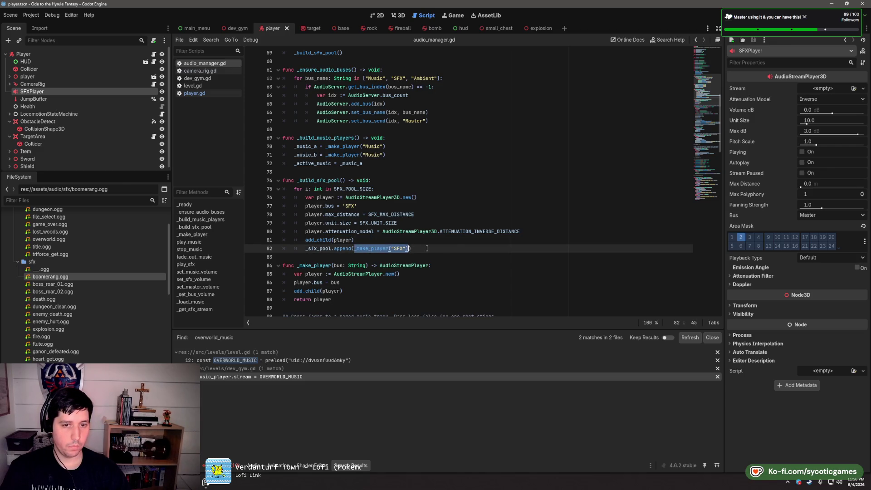
type("player")
Move to the blank line after the _make_player function
left_click(368, 168)
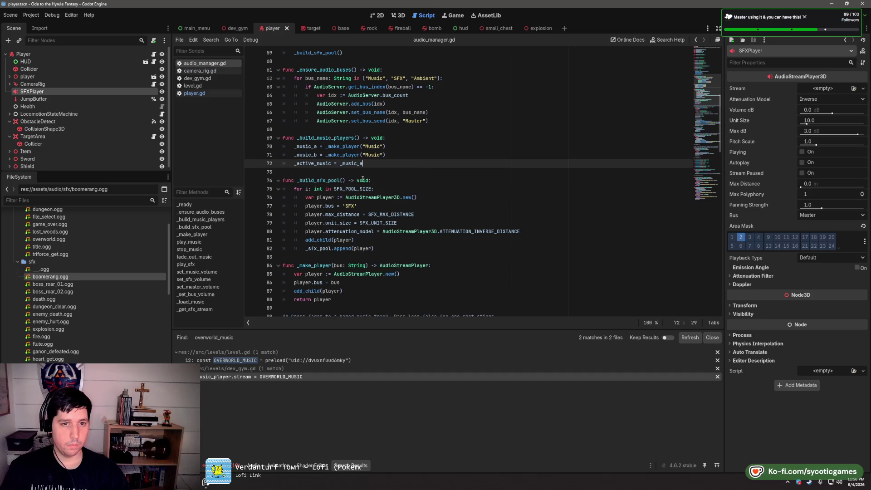
key("Down")
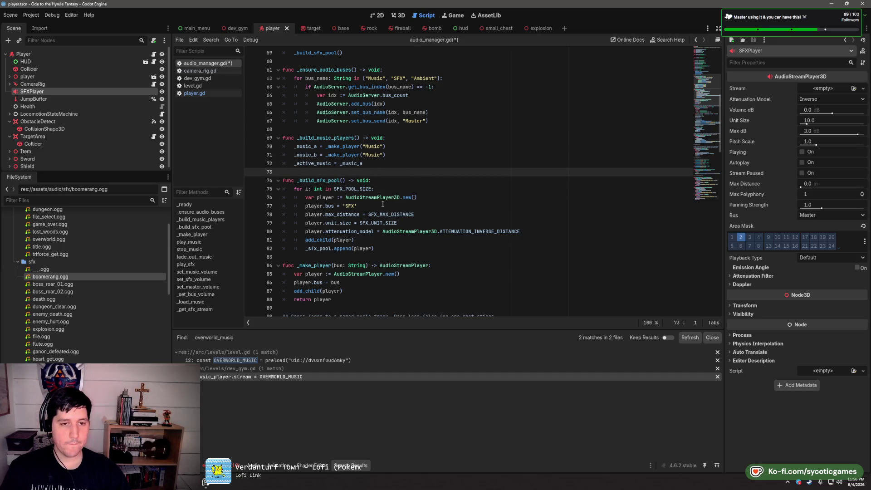
double_click(326, 180)
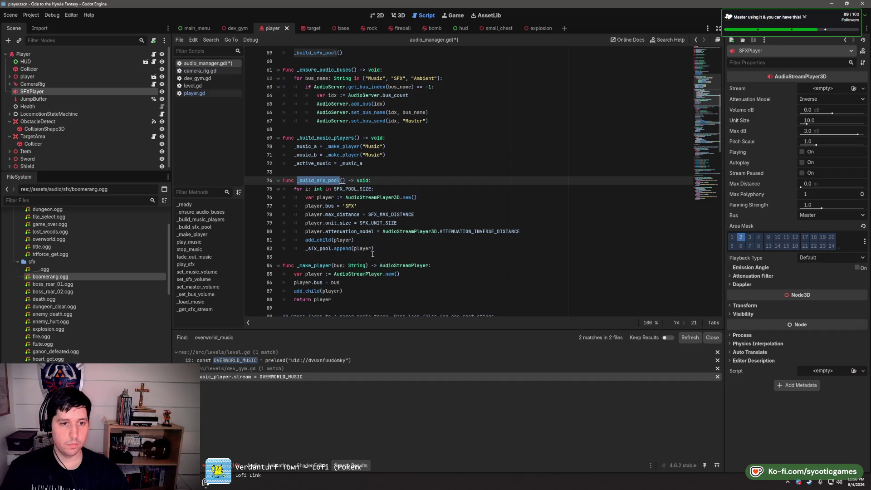
scroll(372, 255, "down", 2)
left_click(349, 253)
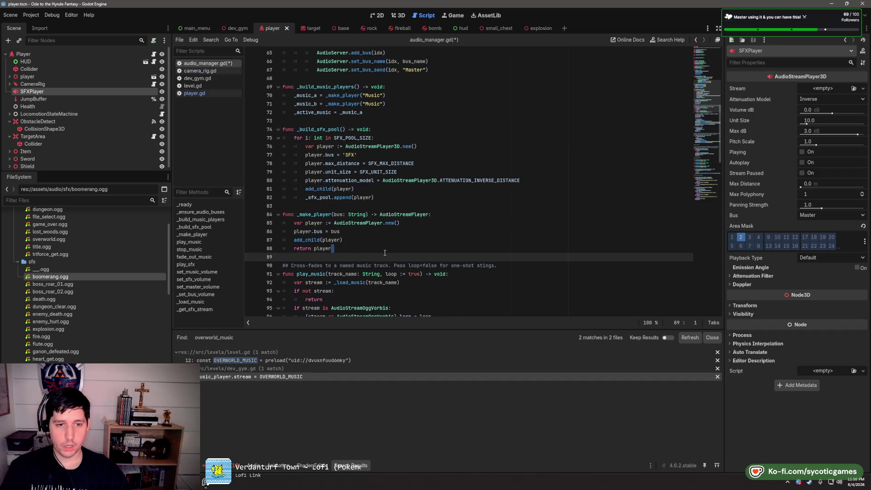
Declare func _make_3D_player(bus: String) -> AudioStreamPlayer3D: below _make_player
key("Return")
type("func _make_")
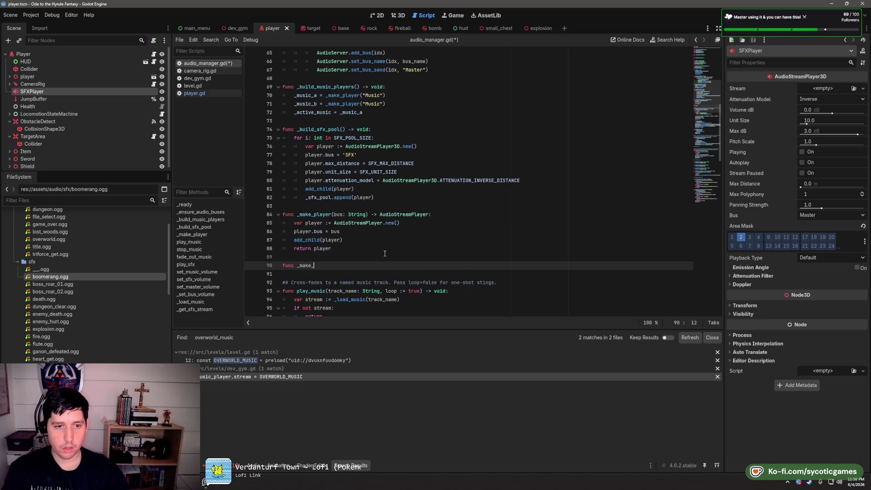
key("BackSpace")
type("3d")
key("BackSpace")
type("3")
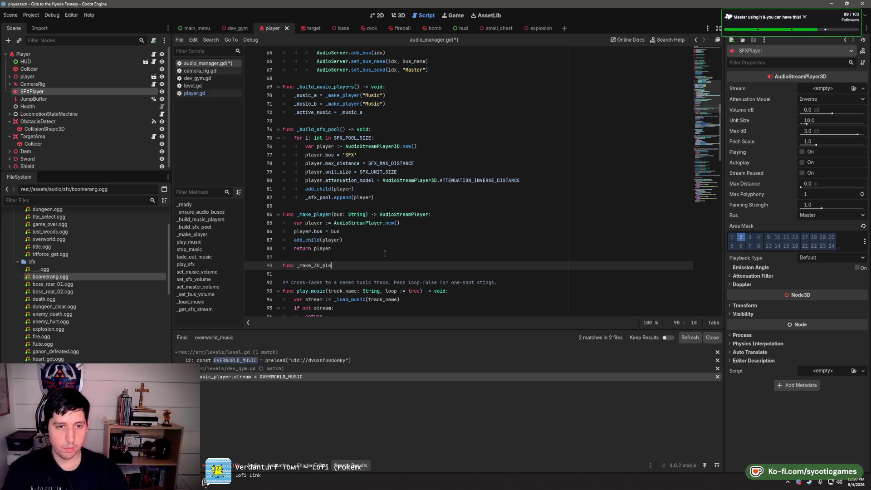
type("bus:")
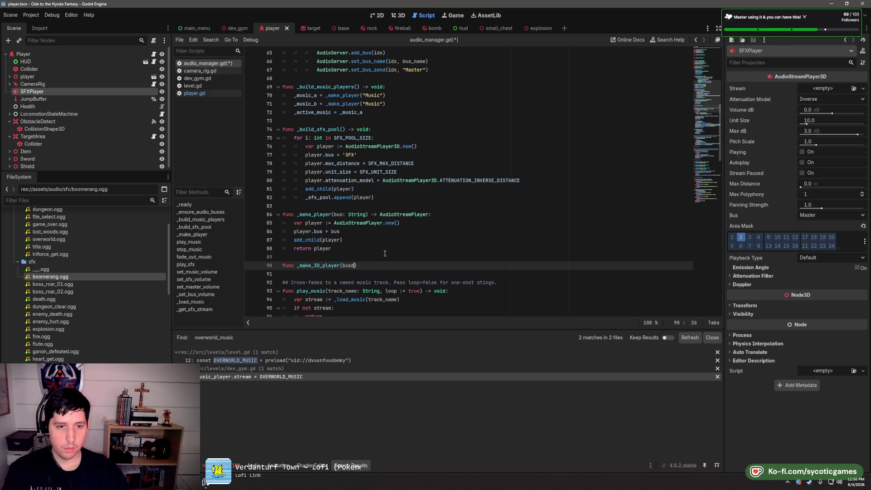
type(" String) -")
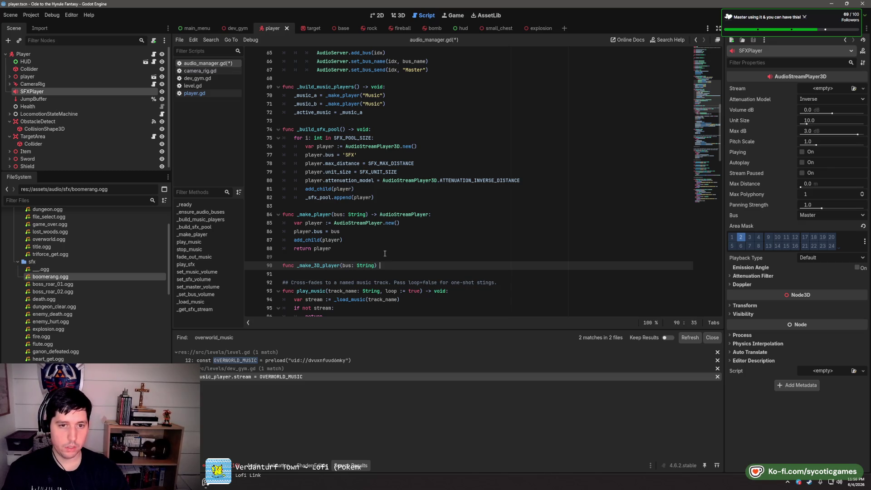
type("> Audio")
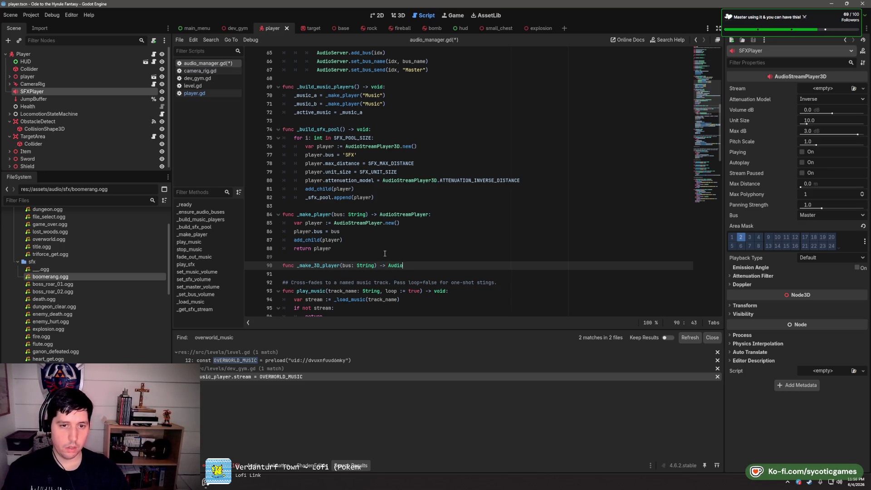
type("StreamPla")
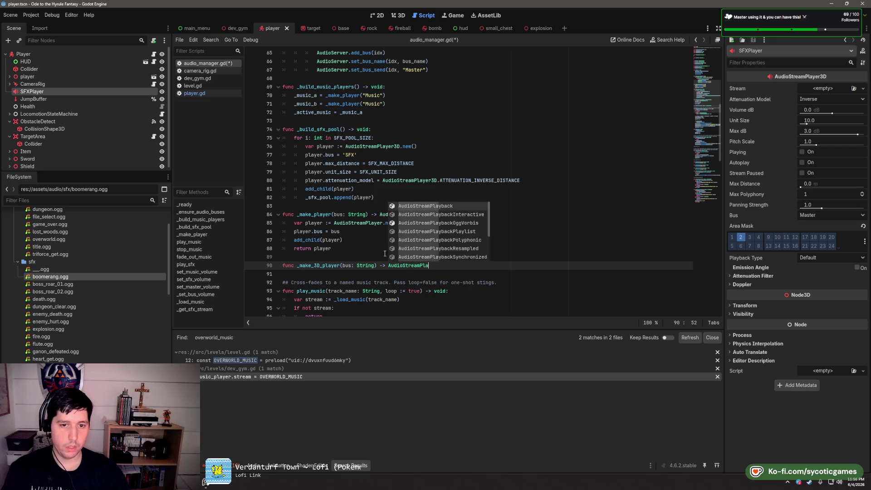
type("yer3D\":")
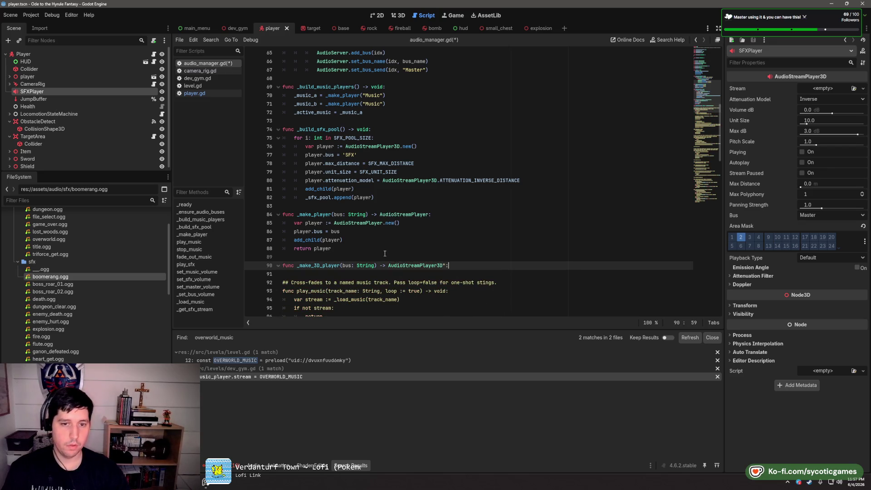
key("BackSpace")
key("BackSpace")
type(":")
key("Return")
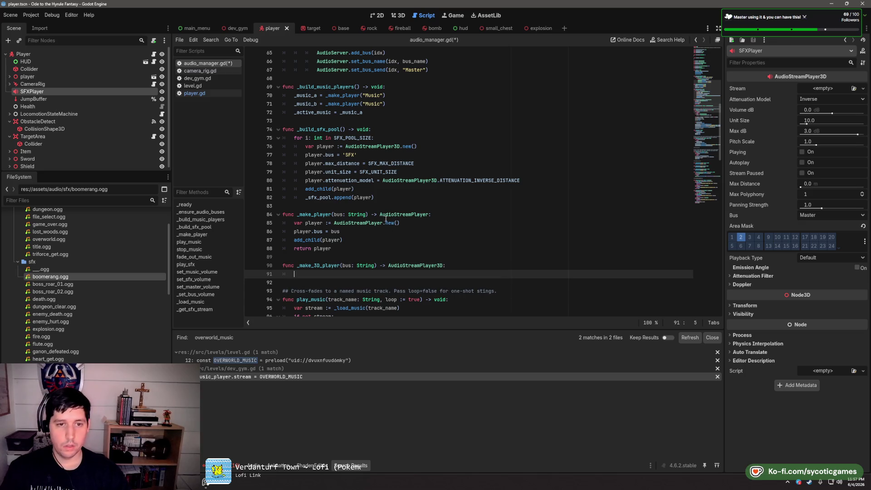
Move the SFX player setup lines into _make_3D_player, ending with return player
mouse_move(356, 189)
left_mouse_down()
mouse_move(304, 164)
mouse_move(304, 146)
left_mouse_up()
key("ctrl+x")
left_click(376, 231)
key("ctrl+v")
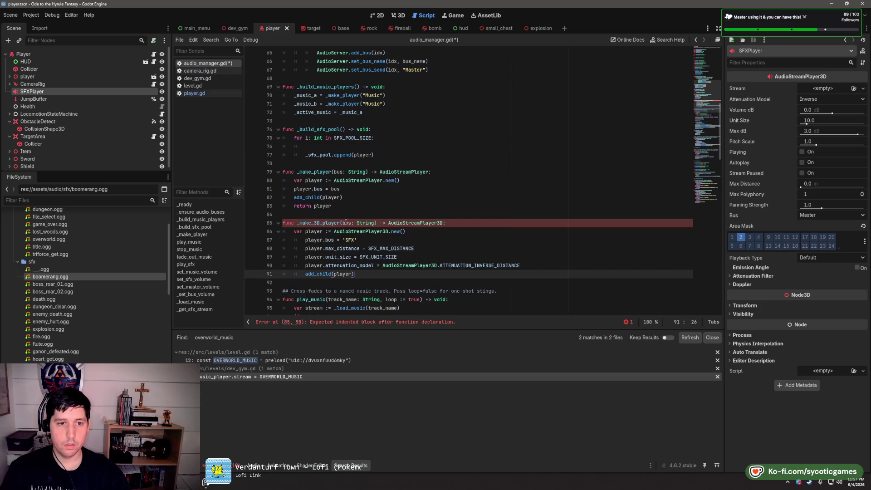
key("Return")
type("return player")
mouse_move(345, 283)
left_mouse_down()
mouse_move(366, 265)
mouse_move(286, 248)
mouse_move(283, 239)
left_mouse_up()
key("shift+Tab")
left_click(324, 213)
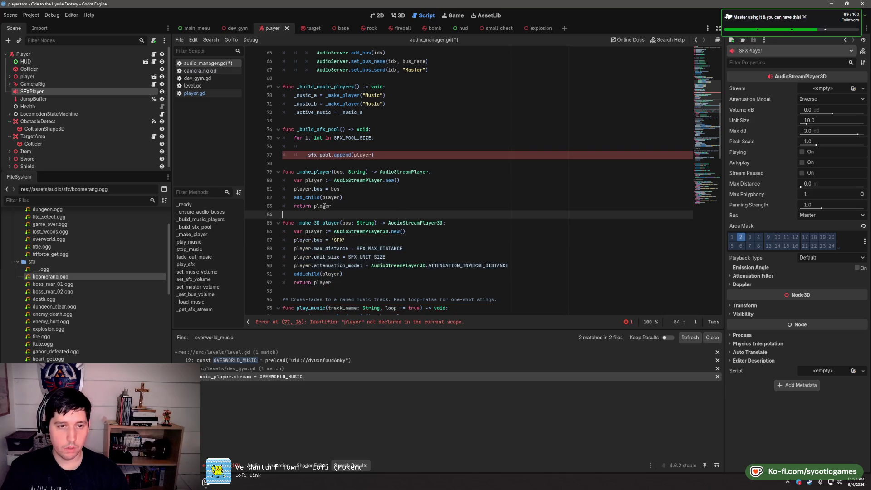
Append _make_3D_player('SFX') in the pool loop, remove the blank line, and save
double_click(328, 222)
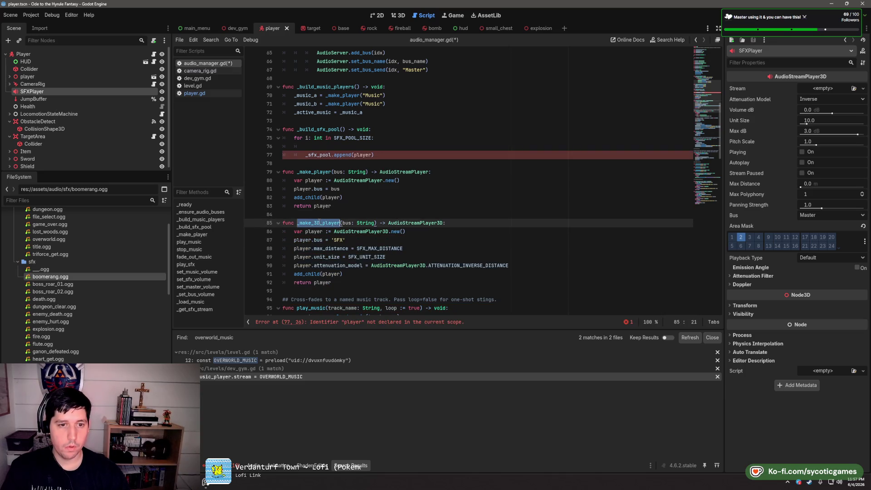
double_click(363, 155)
key("ctrl+v")
type("(")
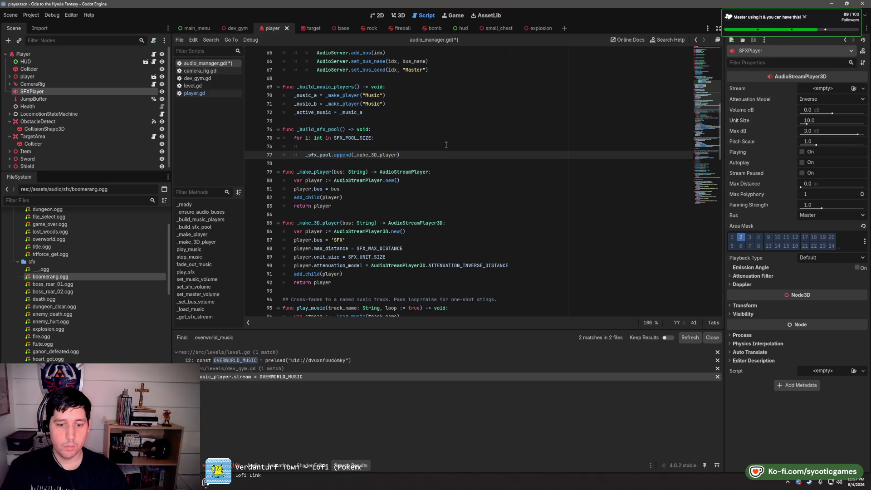
type("'")
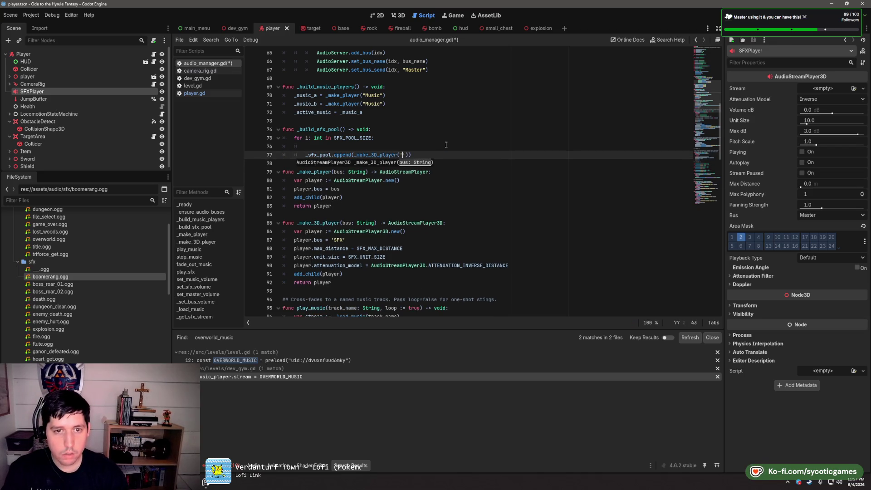
type("SFX")
left_click(490, 140)
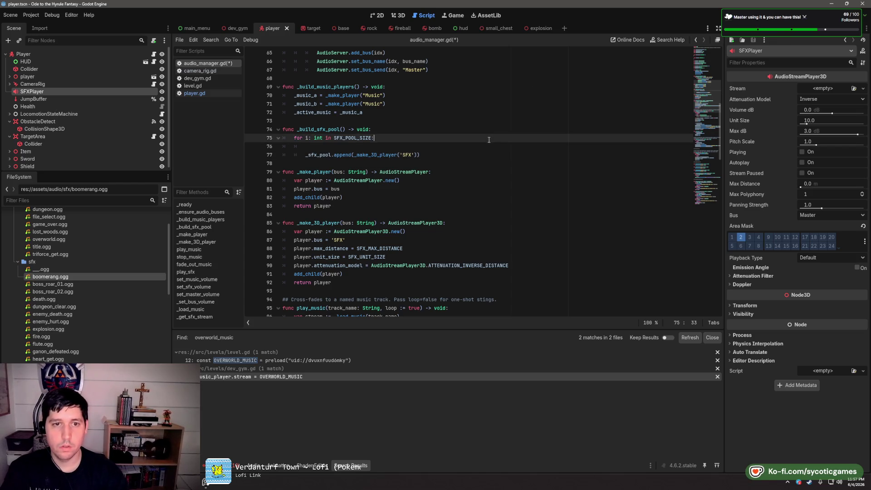
left_click(489, 145)
key("ctrl+x")
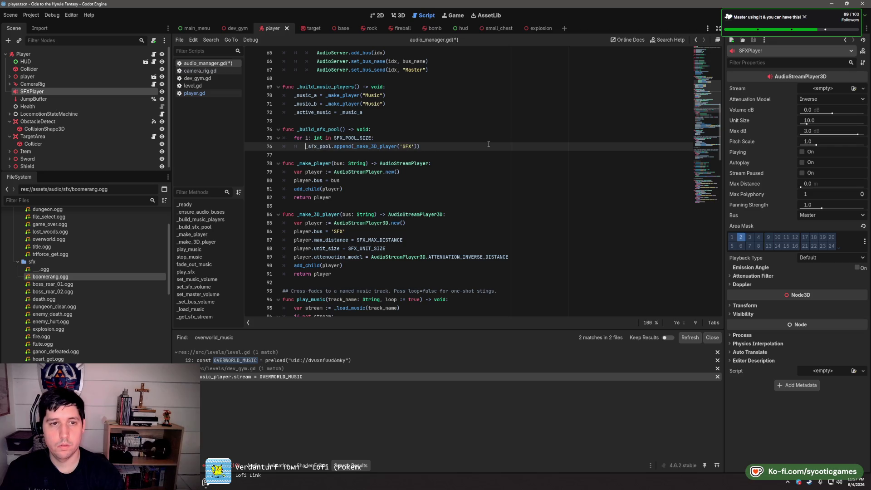
left_click(483, 121)
key("ctrl+s")
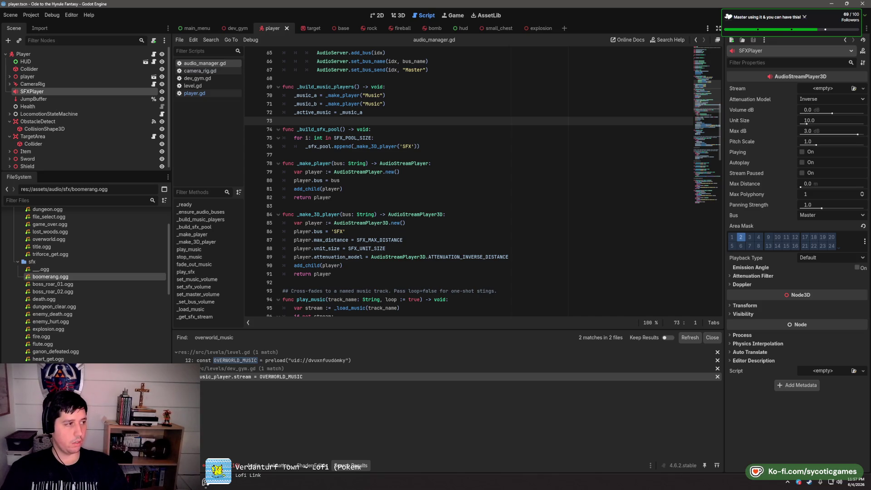
Rename play_sfx to play_sfx_at, add an emitting_node: Node3D parameter, and save
scroll(562, 173, "down", 13)
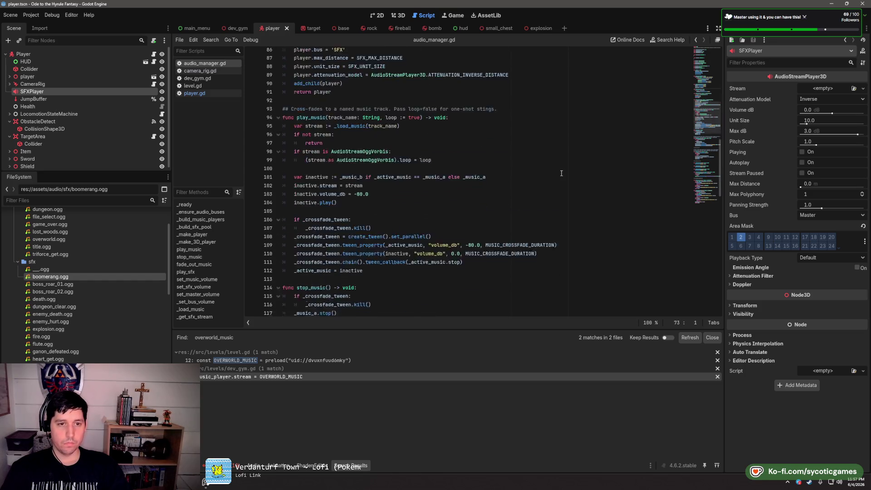
scroll(393, 238, "down", 7)
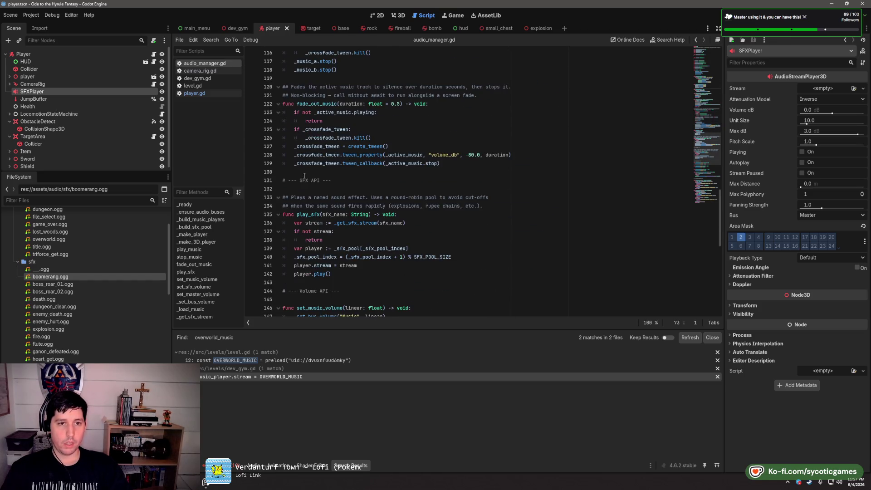
left_click(322, 138)
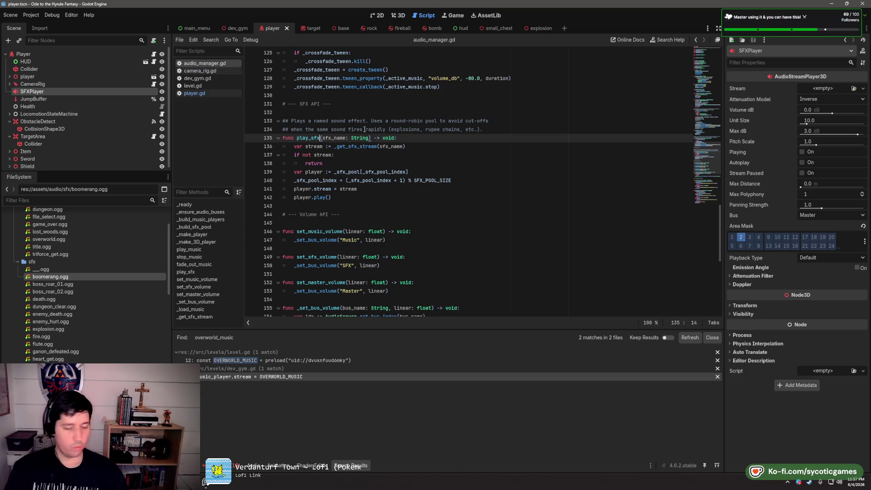
type("_at")
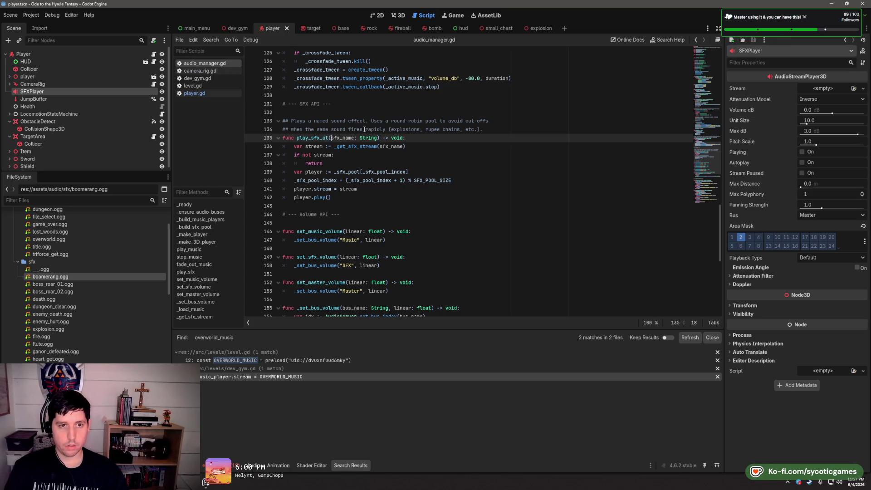
key("Right")
key("Right")
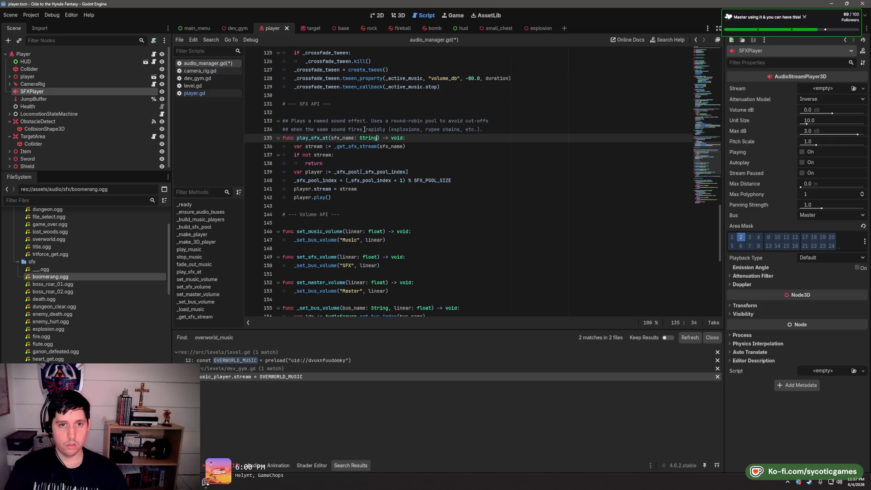
type(", ")
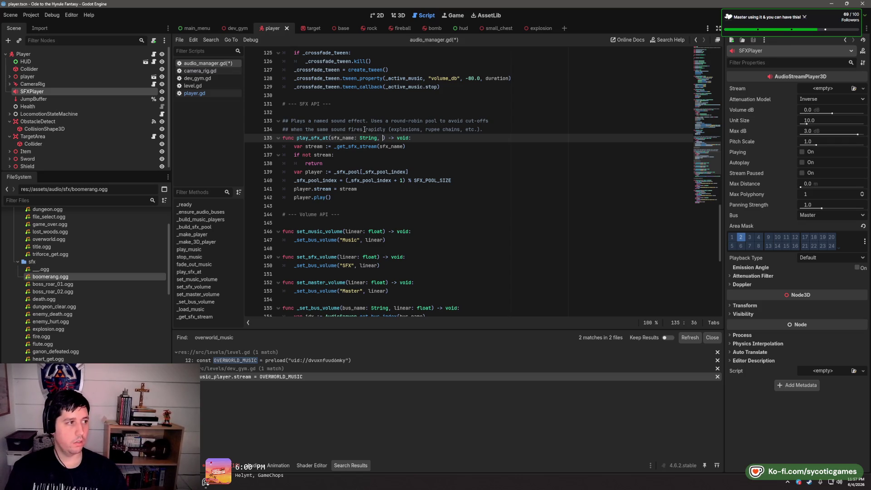
type("emit")
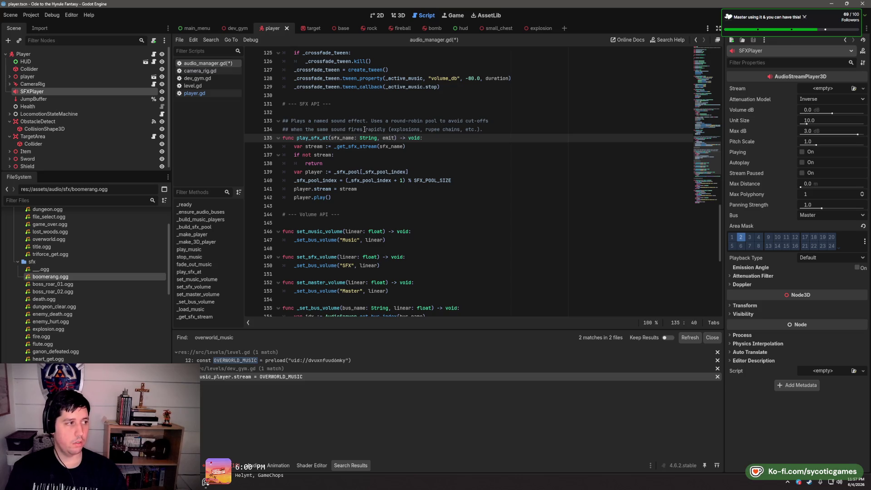
type("_")
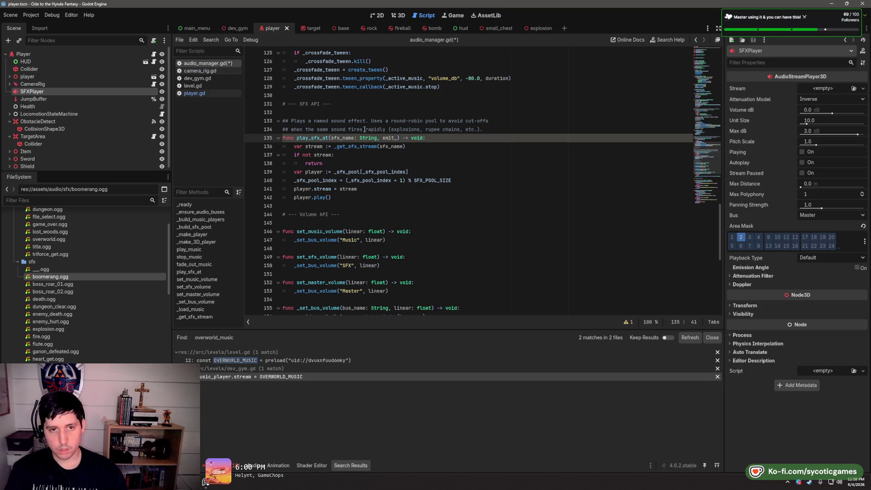
type("n")
key("BackSpace")
key("BackSpace")
type("ting_node: Node3D")
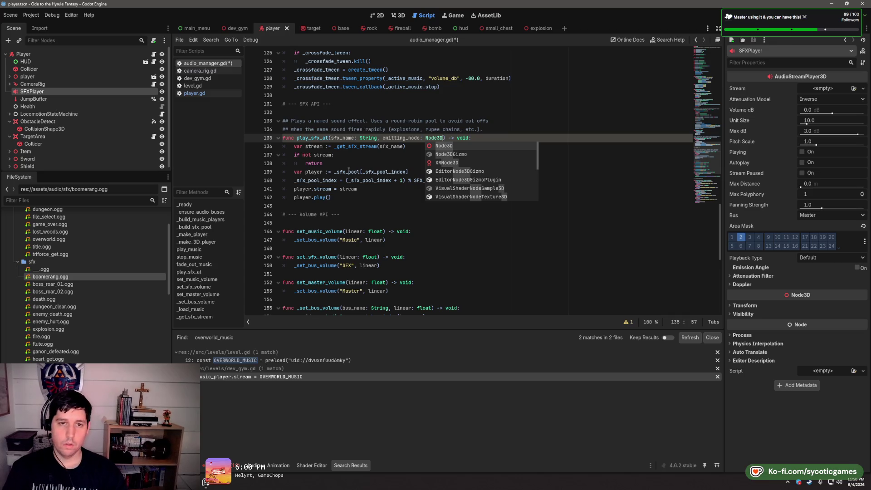
left_click(412, 138)
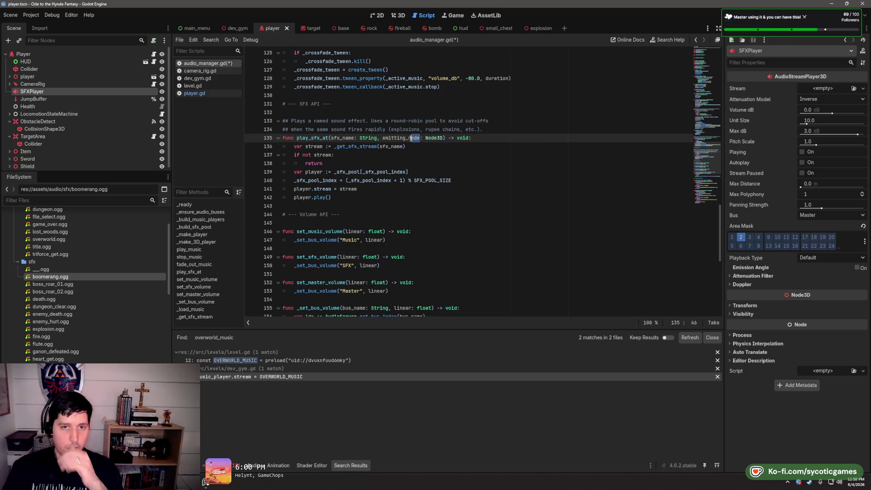
left_click_drag(412, 138, 409, 137)
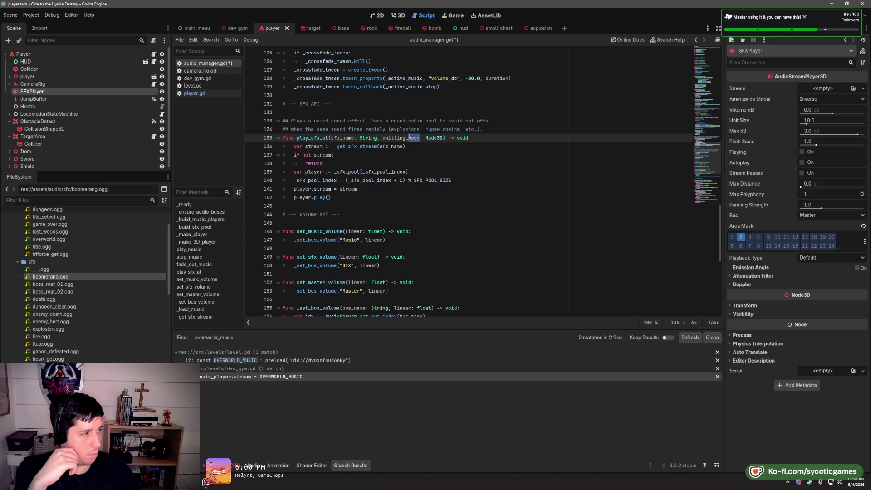
key("ctrl+s")
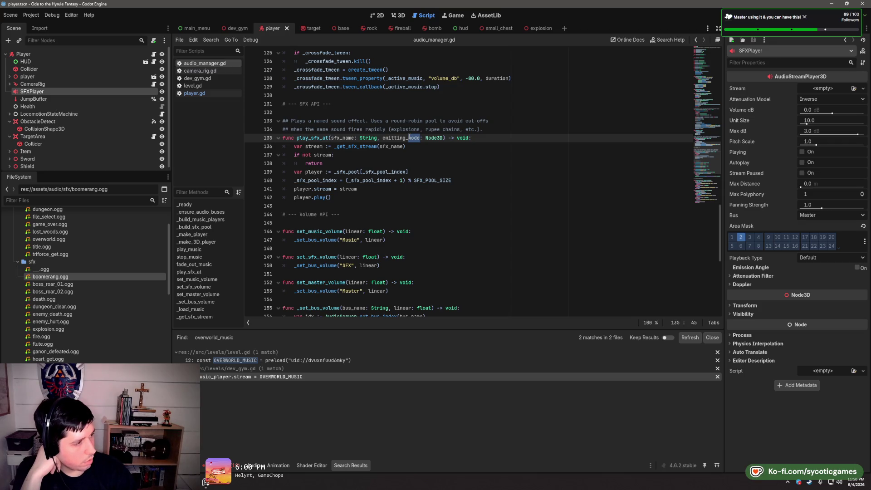
Change the new parameter to emit_position with type Vector3
key("BackSpace")
key("BackSpace")
key("BackSpace")
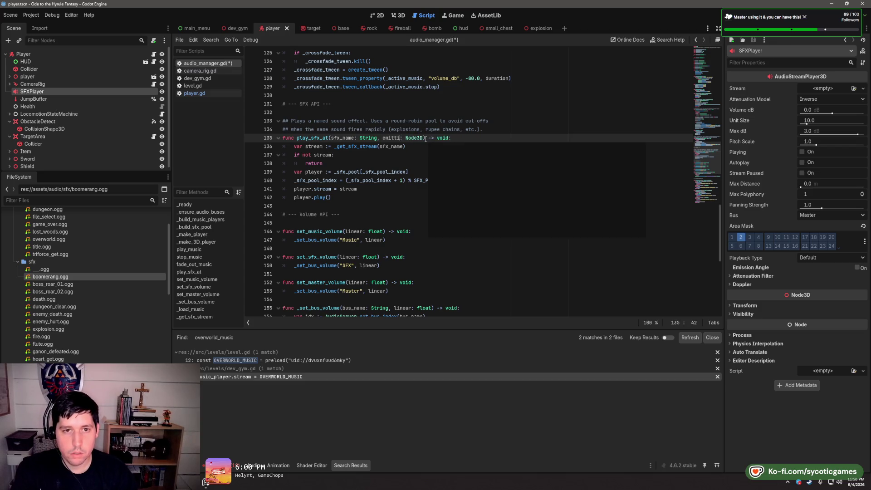
key("BackSpace")
key("BackSpace")
type("_position")
double_click(426, 139)
type("Vector3")
key("Escape")
key("Down")
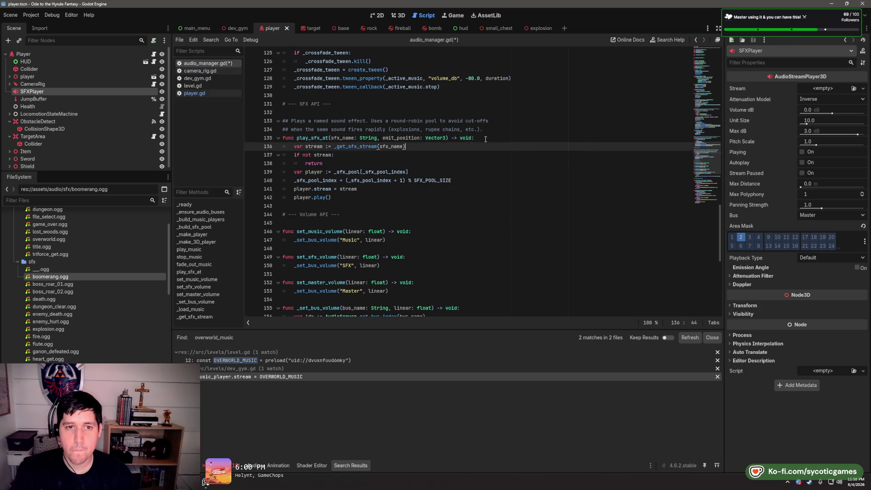
left_click(550, 137)
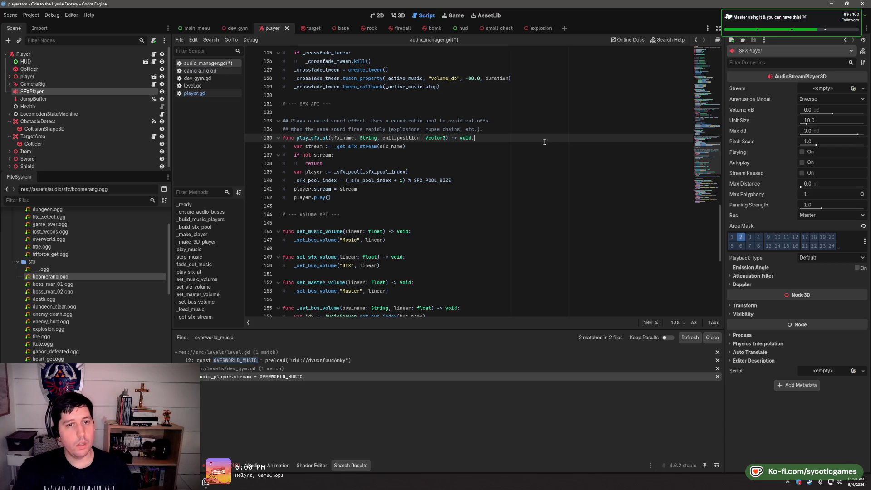
left_click(543, 146)
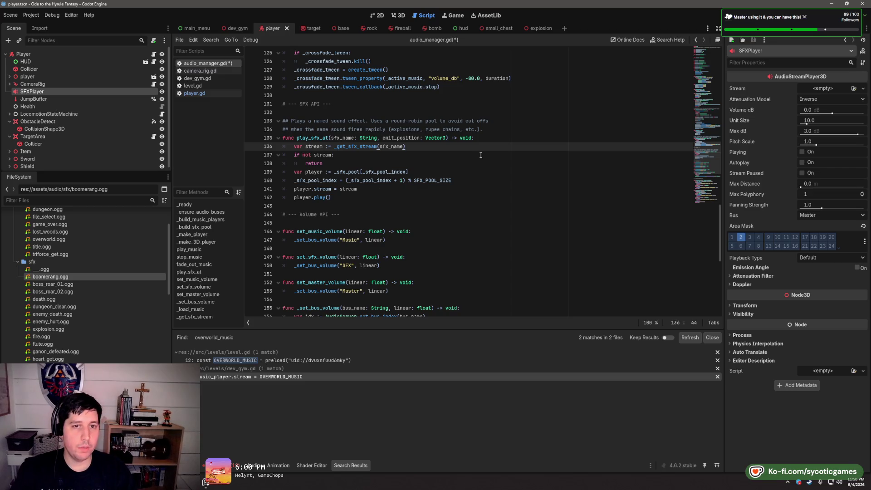
key("Down")
key("Down")
key("Down")
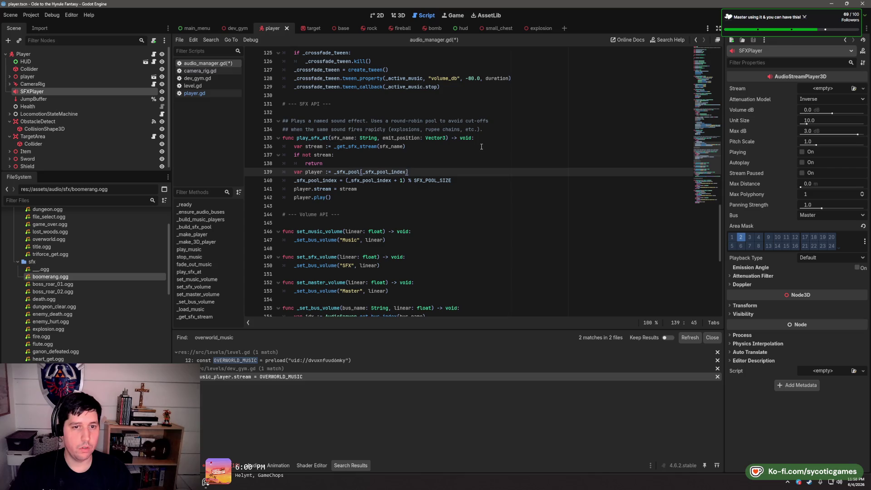
Delete the play_sfx_at doc comment and the SFX API and Volume API section headers
left_click(479, 180)
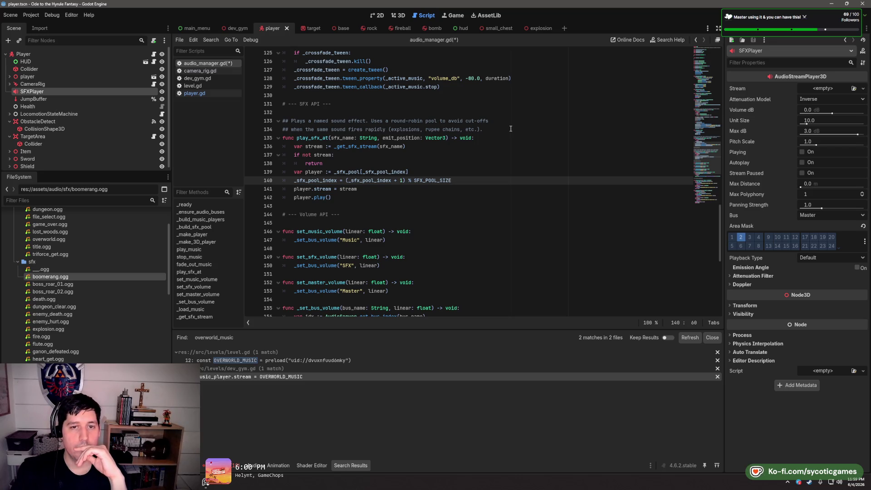
left_click_drag(505, 131, 507, 113)
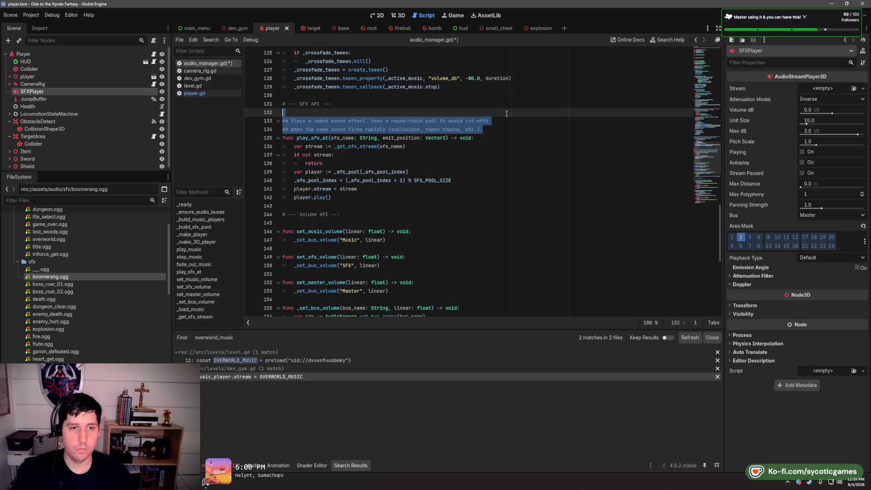
key("BackSpace")
left_click_drag(507, 114, 506, 98)
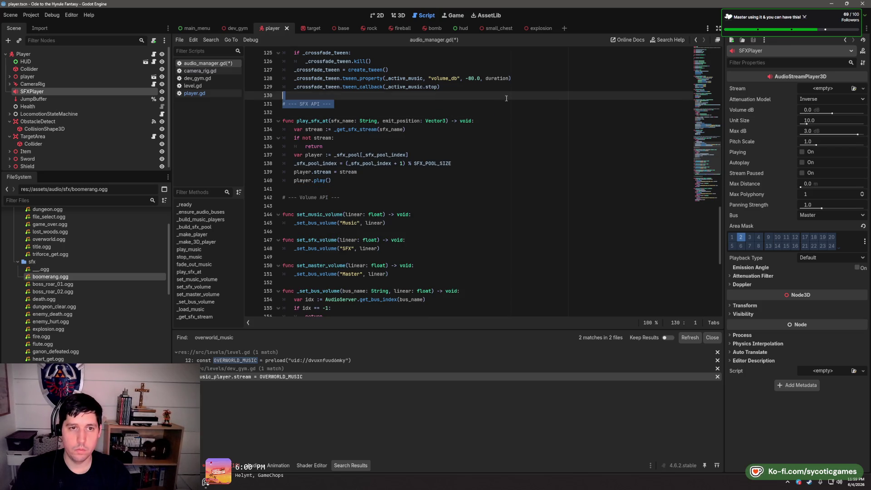
key("BackSpace")
left_click_drag(396, 184, 399, 171)
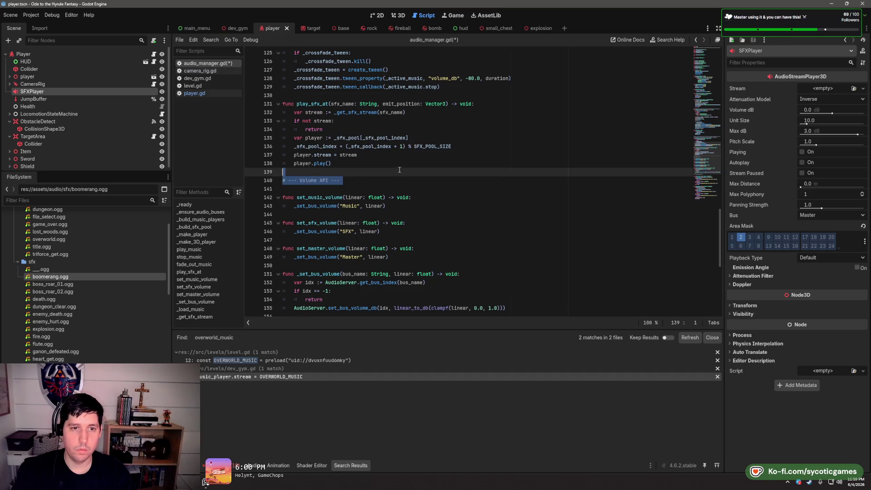
key("BackSpace")
scroll(399, 170, "up", 5)
left_click_drag(473, 145, 493, 130)
key("ctrl+s")
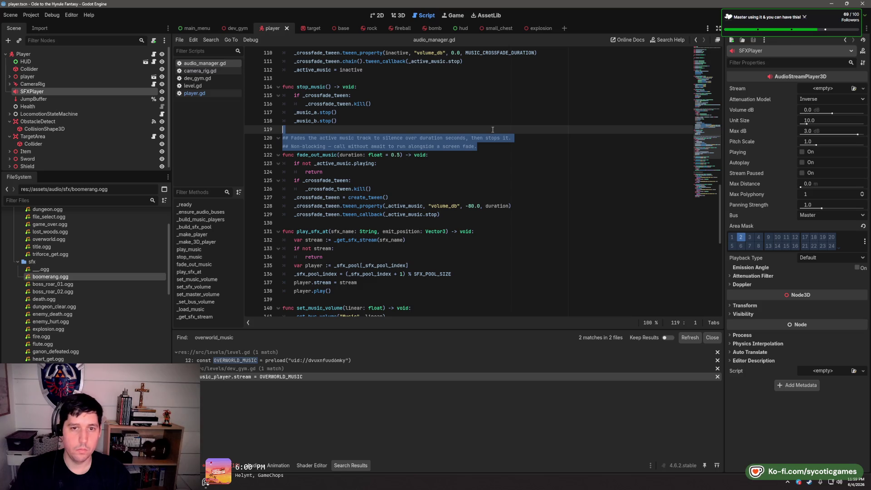
Remove the Cross-fades comment line above play_music
left_click(493, 130)
scroll(488, 136, "up", 7)
scroll(486, 138, "up", 2)
left_click(529, 133)
key("shift+Down")
key("shift+End")
key("BackSpace")
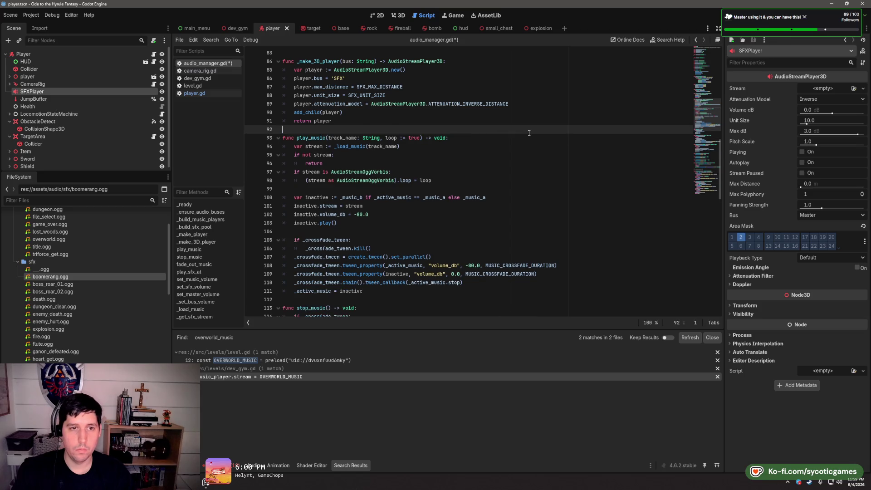
Add 'player.global_position = emit_position' inside play_sfx_at and save audio_manager.gd
scroll(526, 141, "down", 13)
left_click(504, 138)
left_click(512, 149)
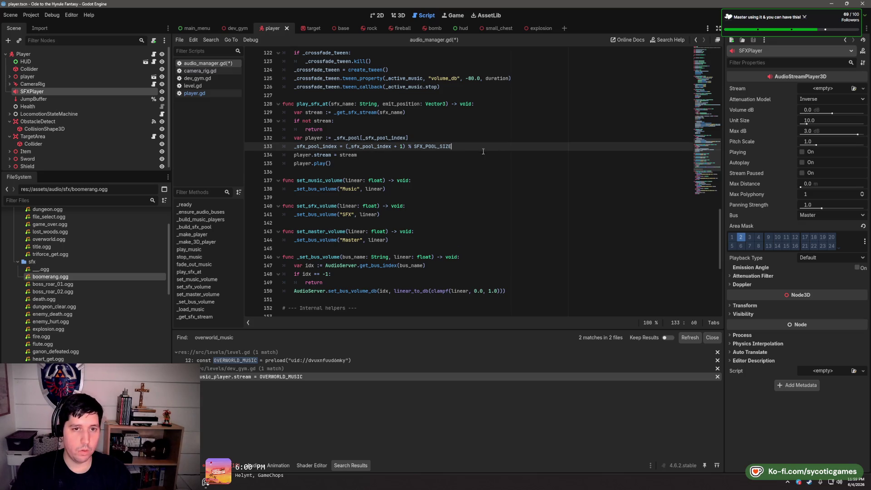
key("Return")
type("play")
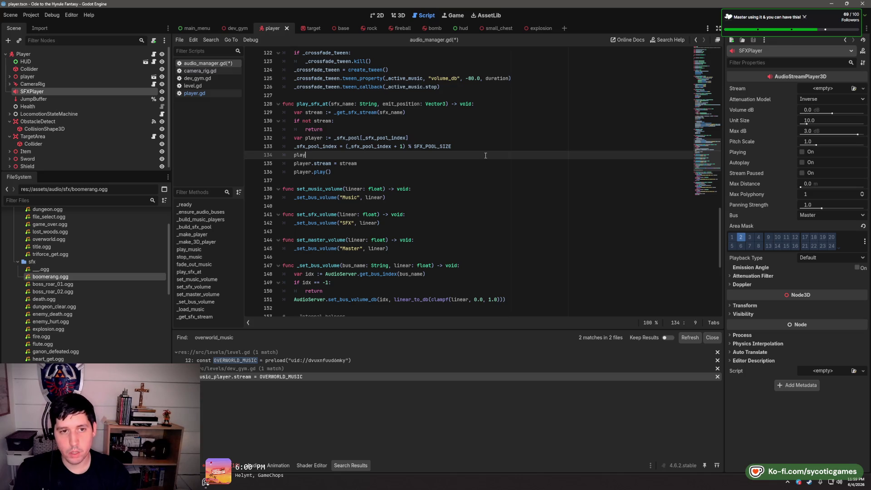
type("er.p")
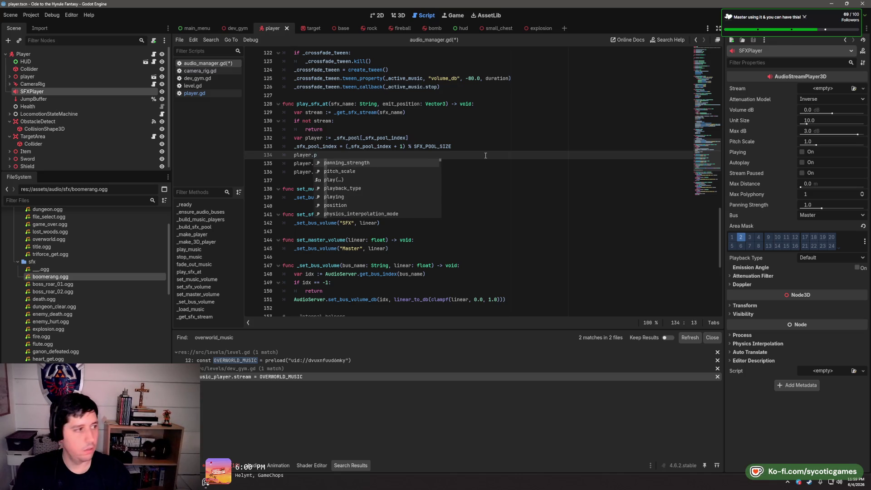
key("BackSpace")
type("globa")
key("Down")
key("Return")
type("= en")
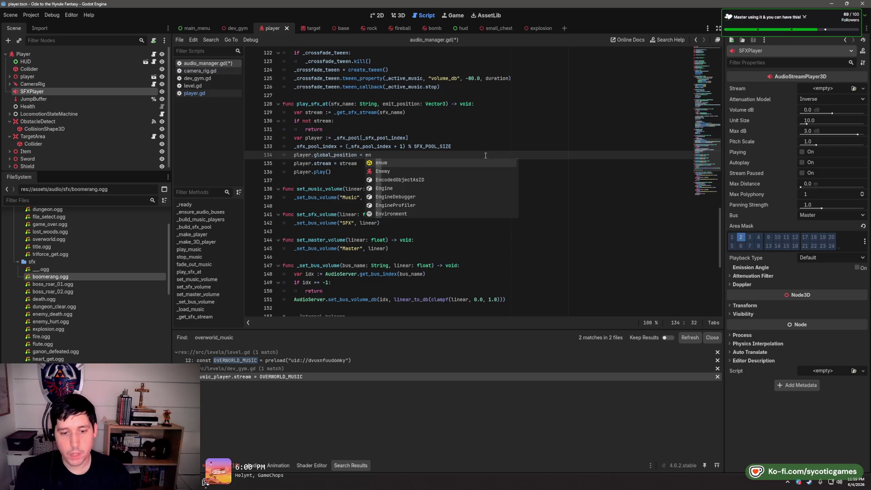
key("Return")
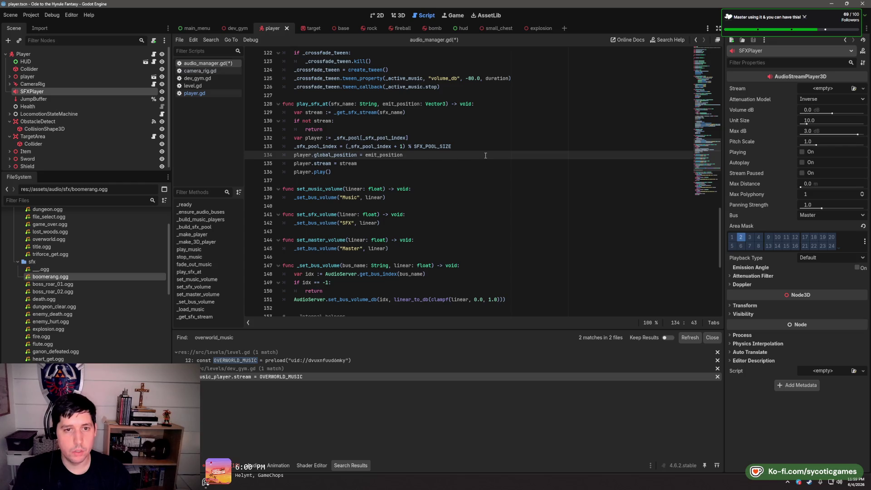
key("Down")
key("Down")
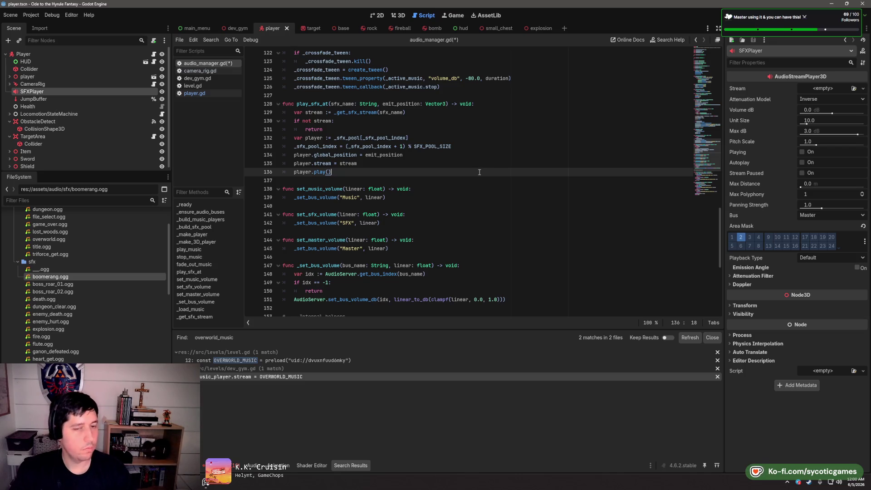
key("ctrl+s")
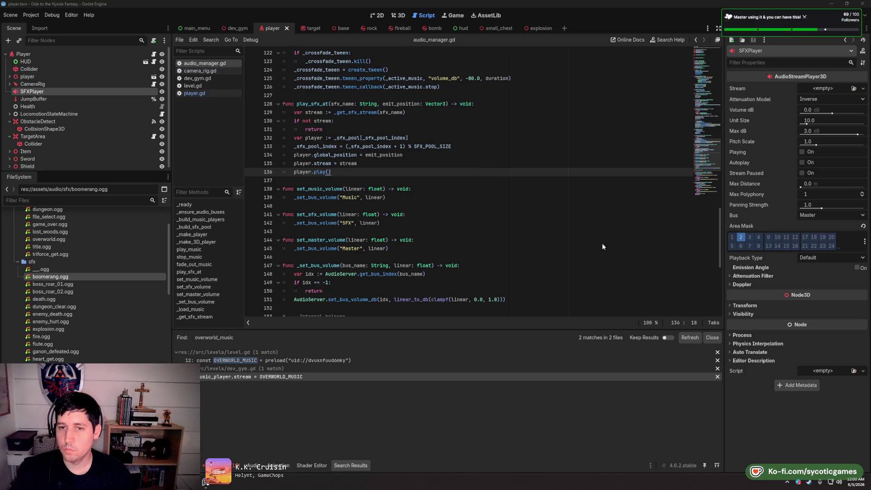
Look over set_sfx_volume, then switch the main area to the 3D view
left_click(457, 217)
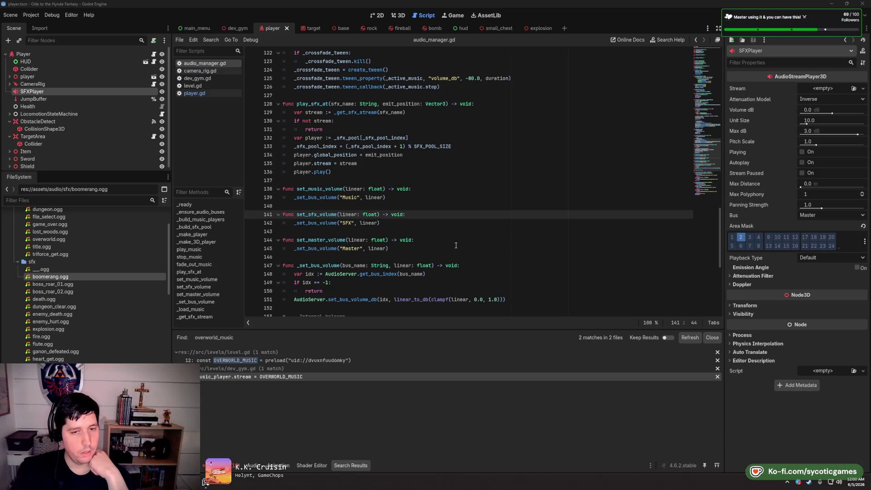
left_click(464, 232)
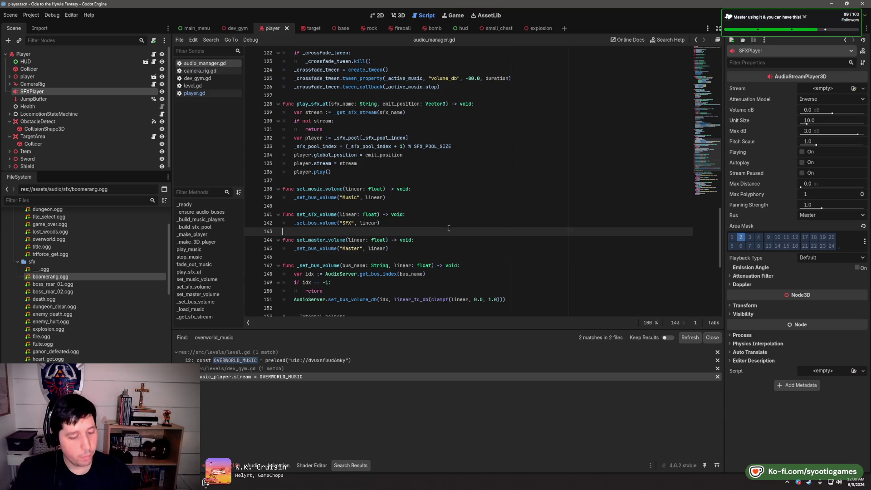
left_click(404, 17)
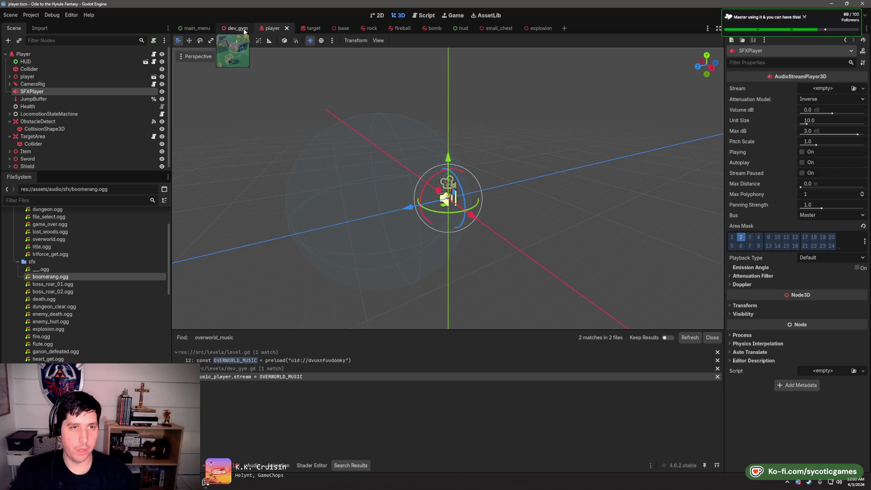
Bring up the dev_gym scene tab and orbit the viewport to inspect the level
left_click(245, 29)
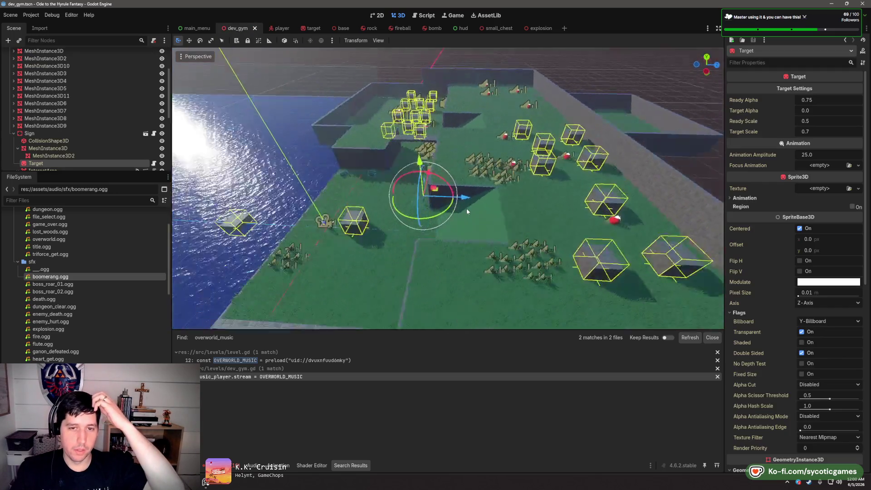
left_click_drag(467, 211, 536, 186)
scroll(535, 183, "up", 4)
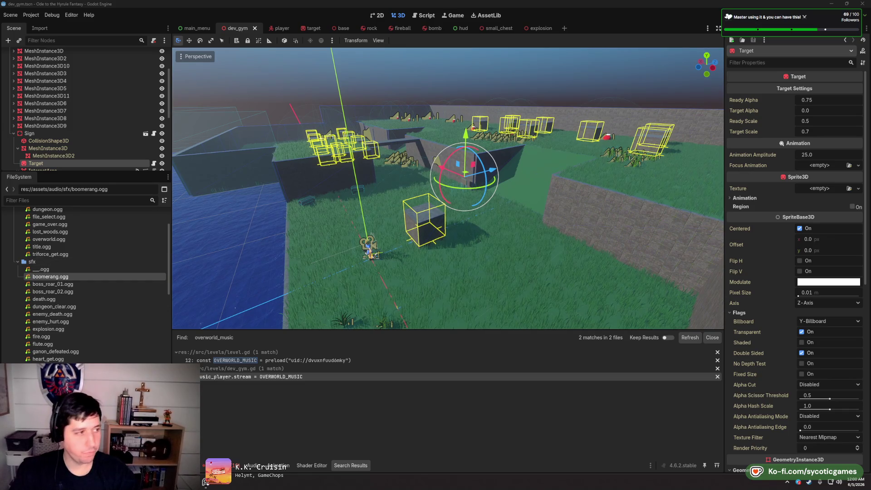
key("alt+Tab")
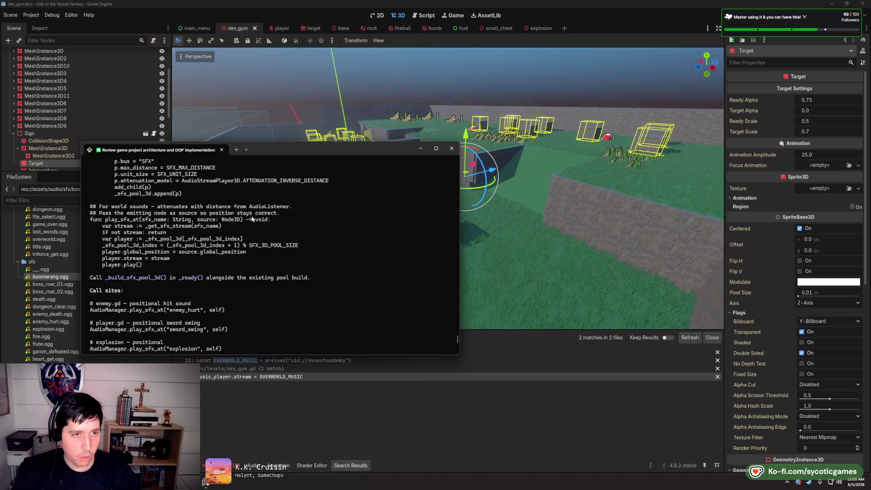
key("super+Down")
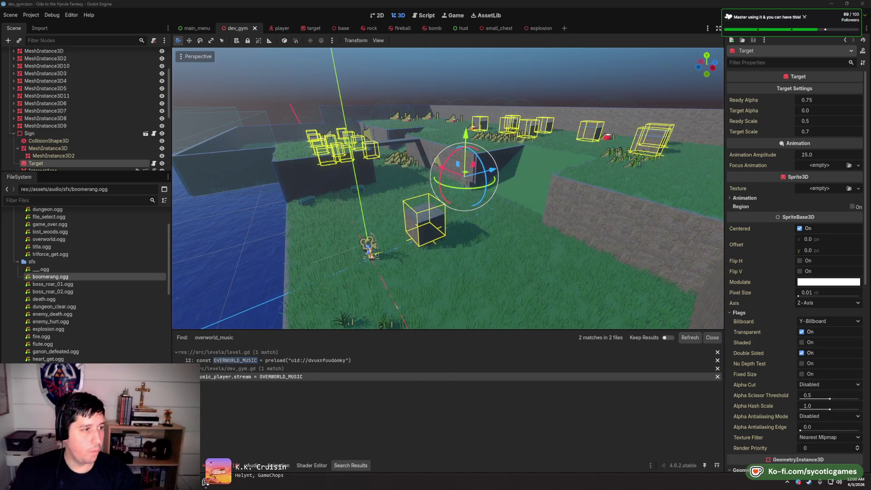
left_click(425, 15)
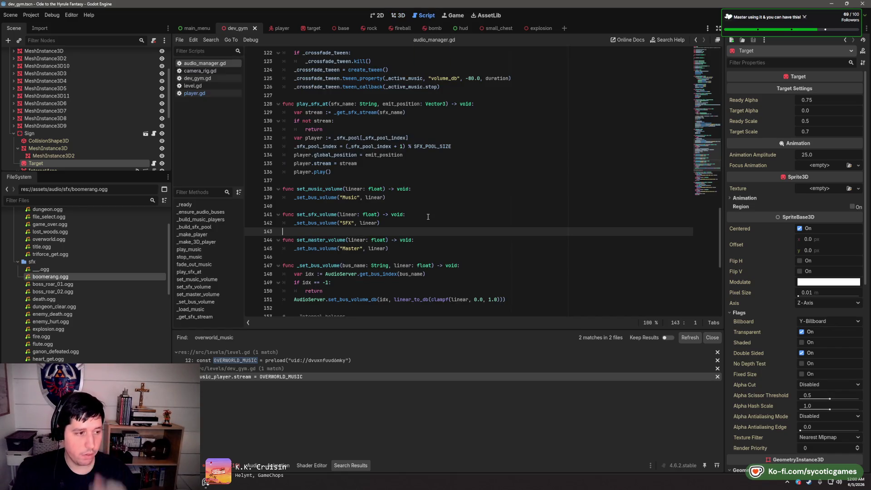
left_click(437, 181)
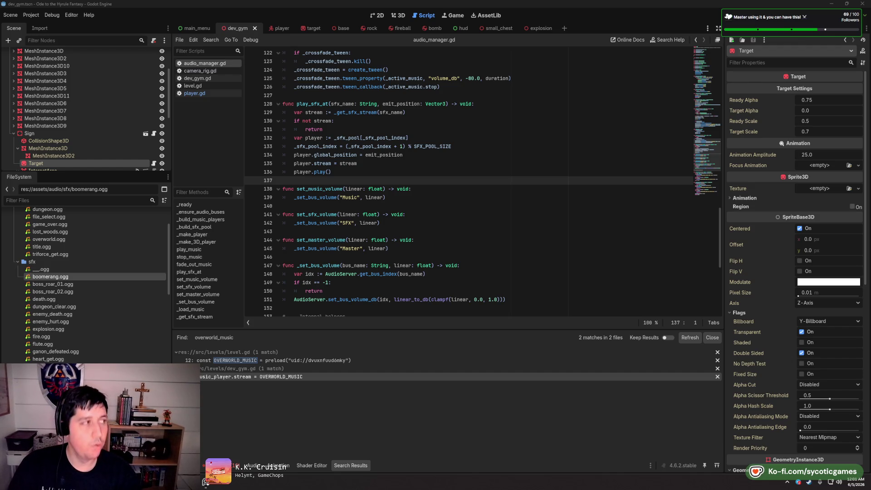
left_click(398, 16)
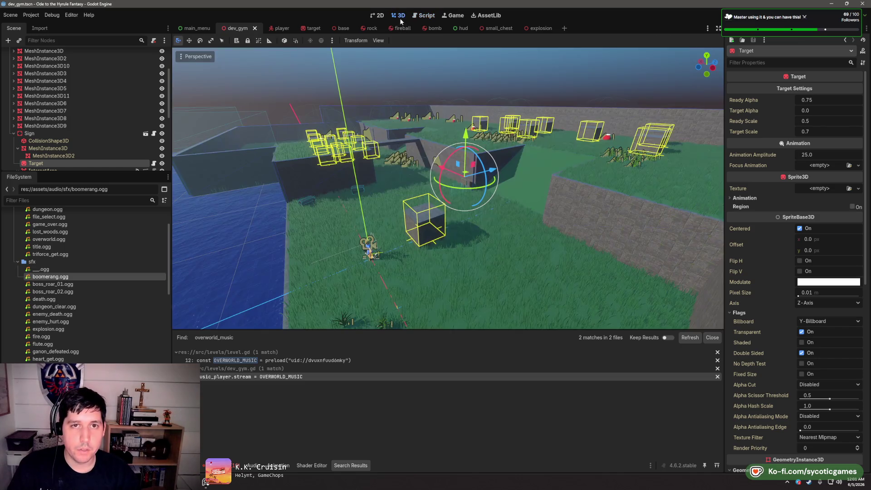
Collapse the sfx and audio folders, then open levels/forest/forest.tscn from the FileSystem dock
scroll(478, 232, "down", 5)
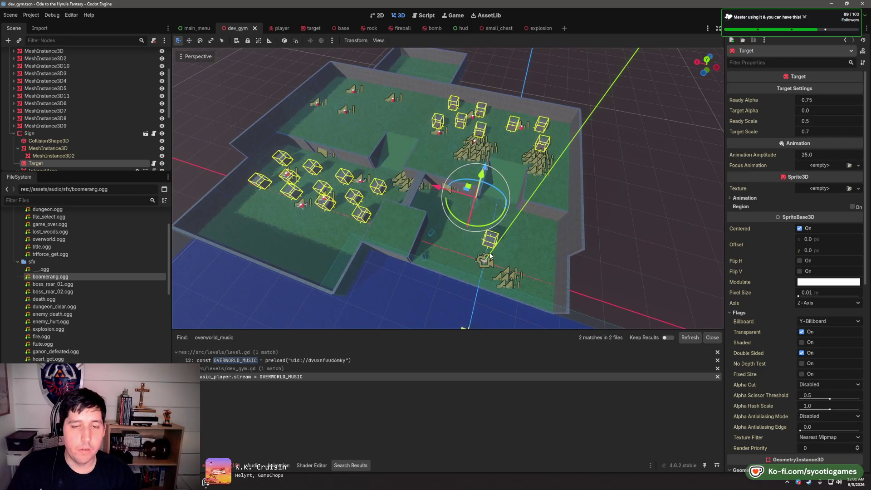
scroll(481, 247, "up", 4)
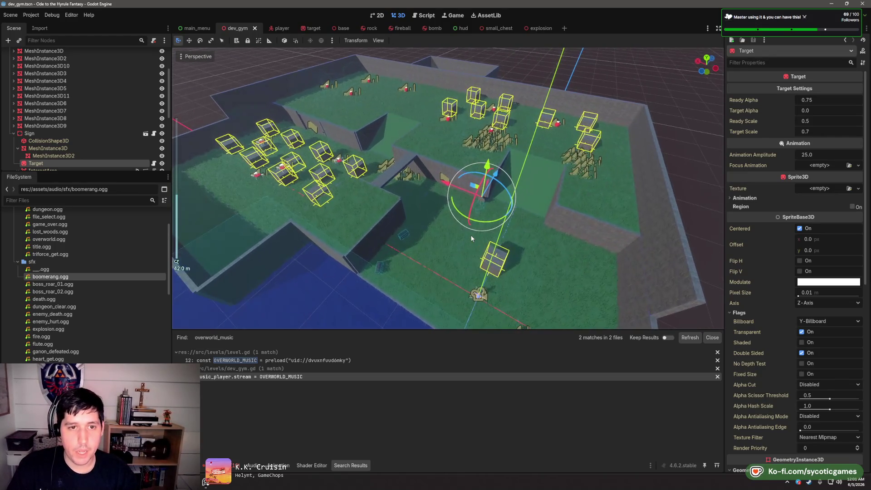
left_click(18, 262)
scroll(18, 262, "up", 5)
left_click(13, 252)
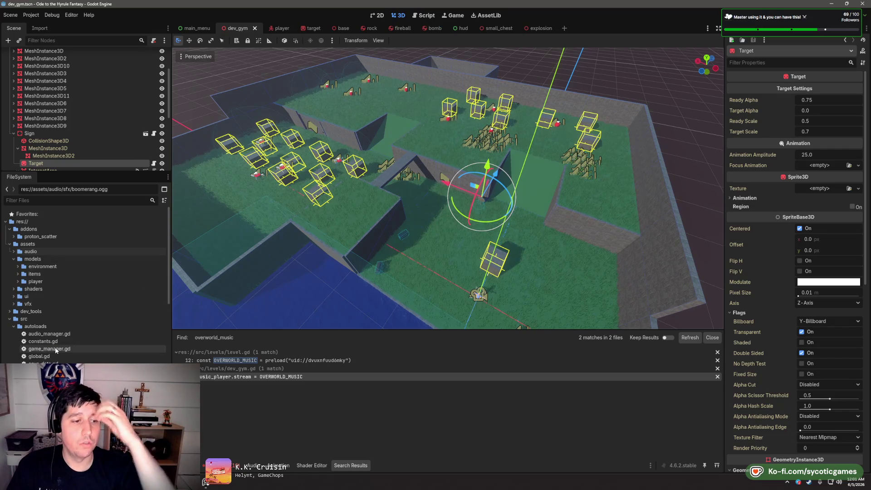
scroll(55, 349, "down", 5)
scroll(55, 349, "down", 6)
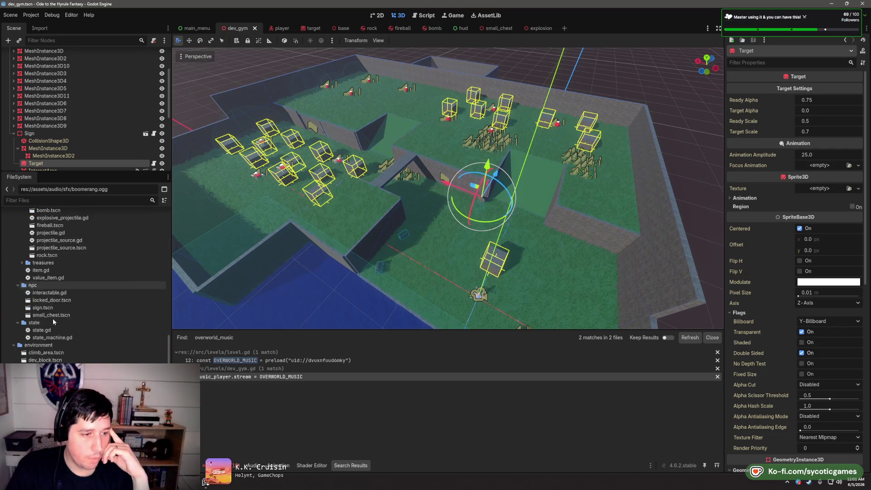
scroll(52, 350, "down", 3)
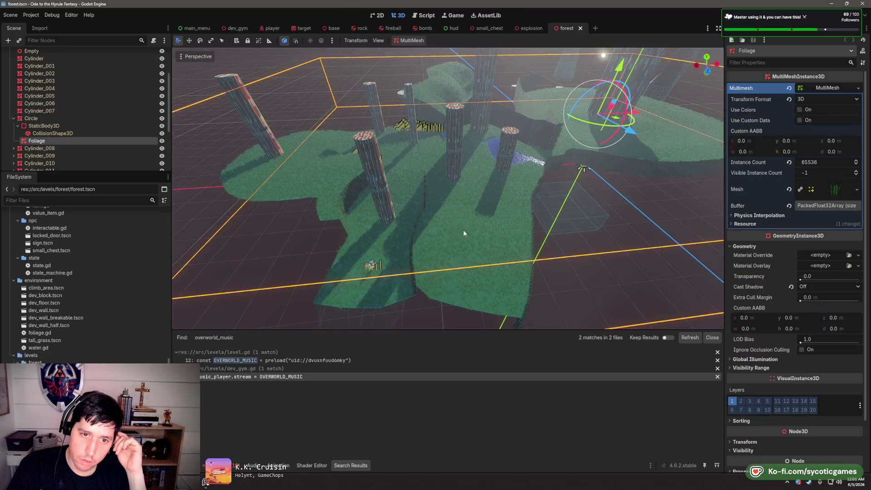
mouse_move(464, 230)
left_mouse_down()
mouse_move(482, 226)
mouse_move(475, 238)
left_mouse_up()
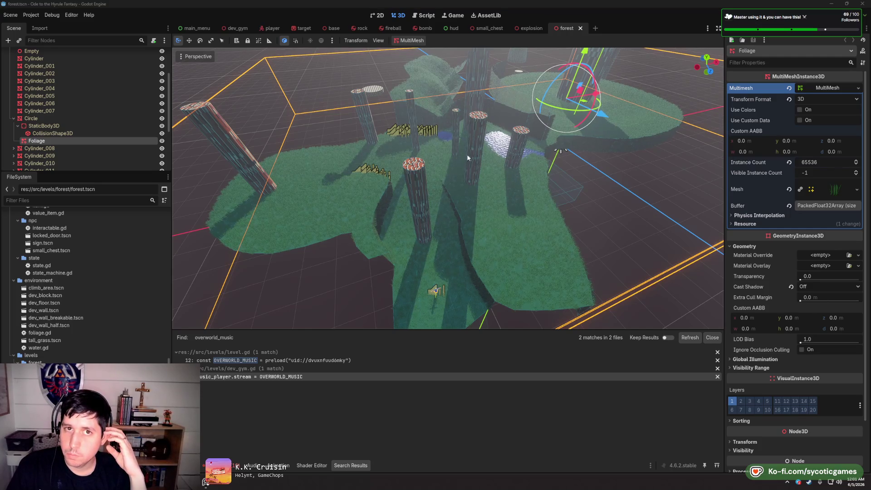
left_click(425, 18)
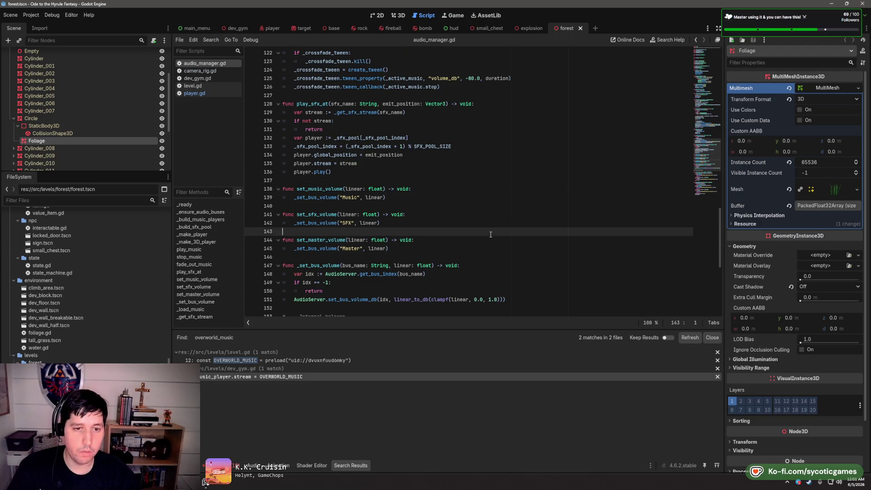
left_click(493, 209)
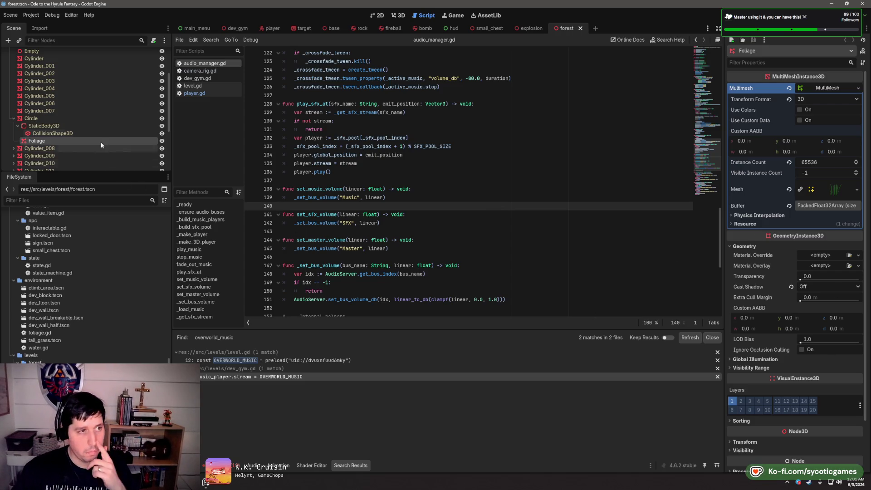
left_click(468, 230)
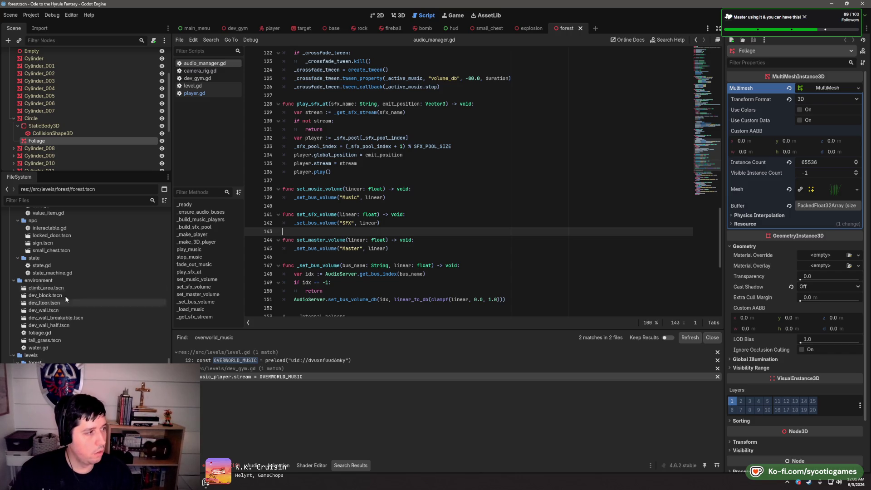
scroll(368, 236, "up", 13)
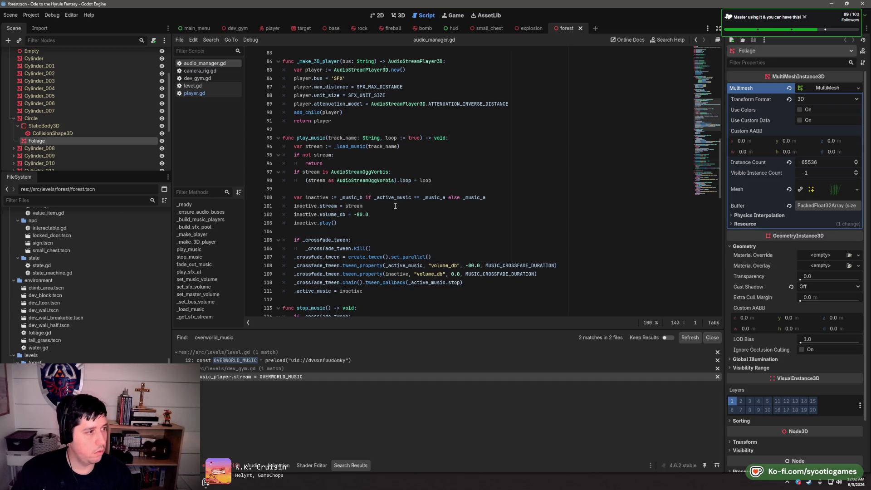
scroll(407, 207, "up", 10)
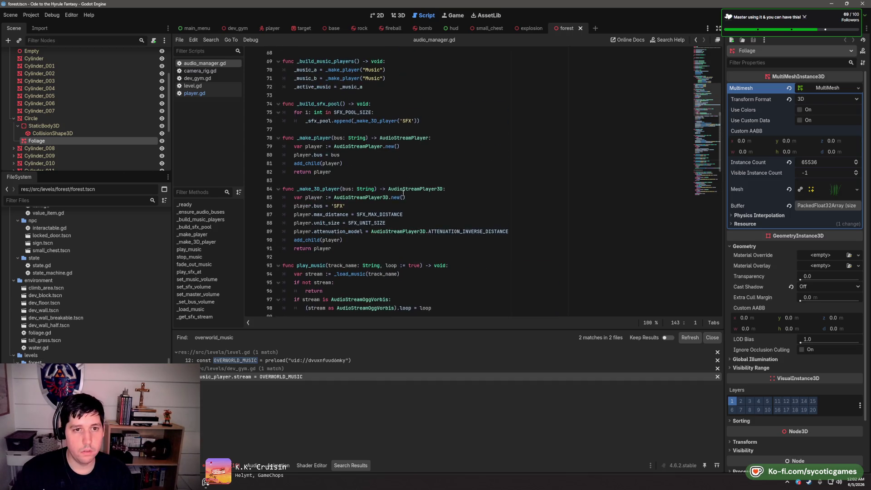
scroll(391, 167, "up", 15)
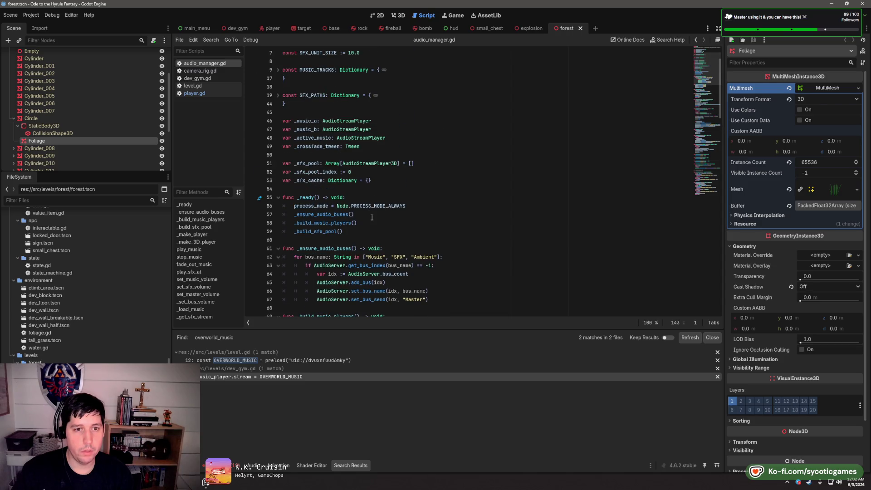
double_click(327, 231)
double_click(346, 225)
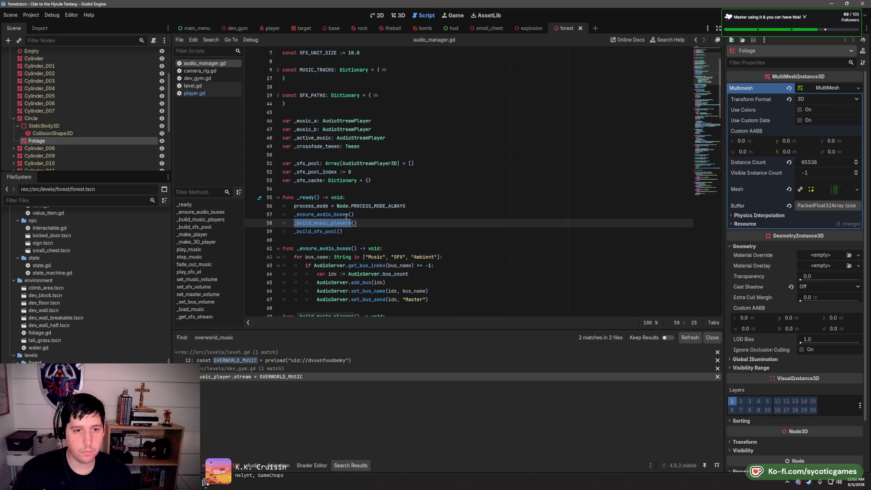
double_click(347, 214)
scroll(493, 212, "down", 2)
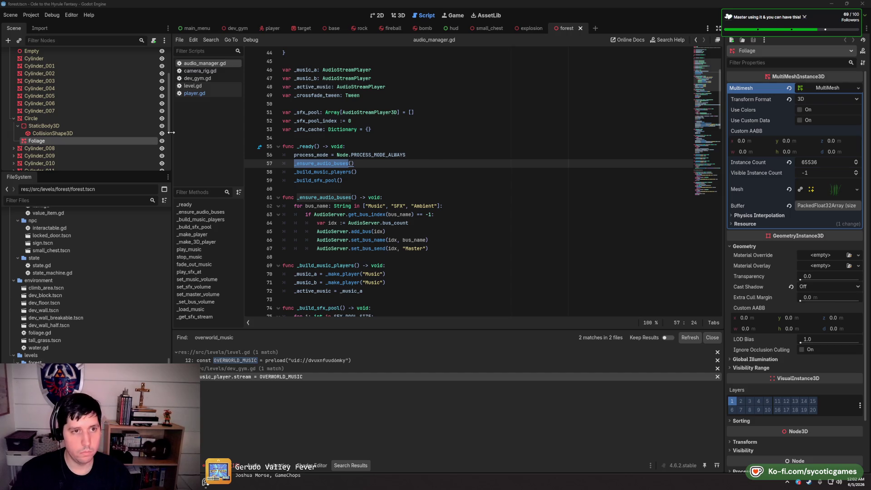
left_click(195, 93)
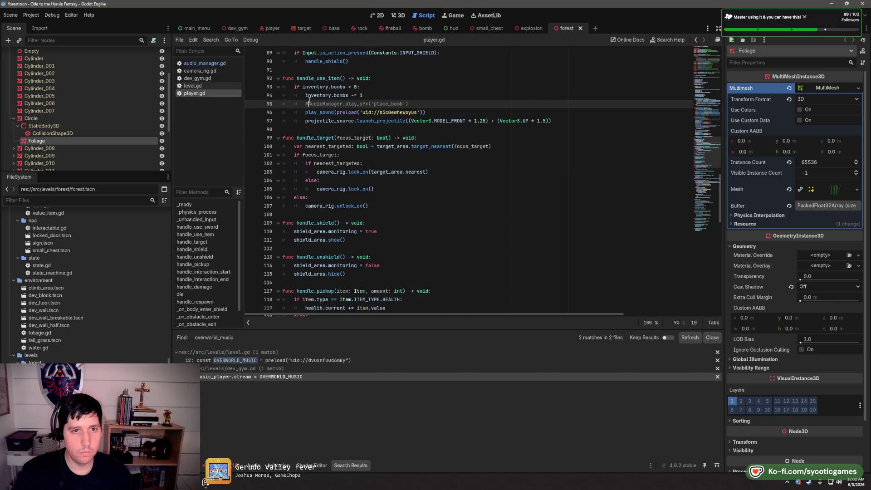
Uncomment the place_bomb AudioManager call, add an extra argument, and search player.gd for AudioManager
key("BackSpace")
left_click(482, 107)
key("Left")
type(",")
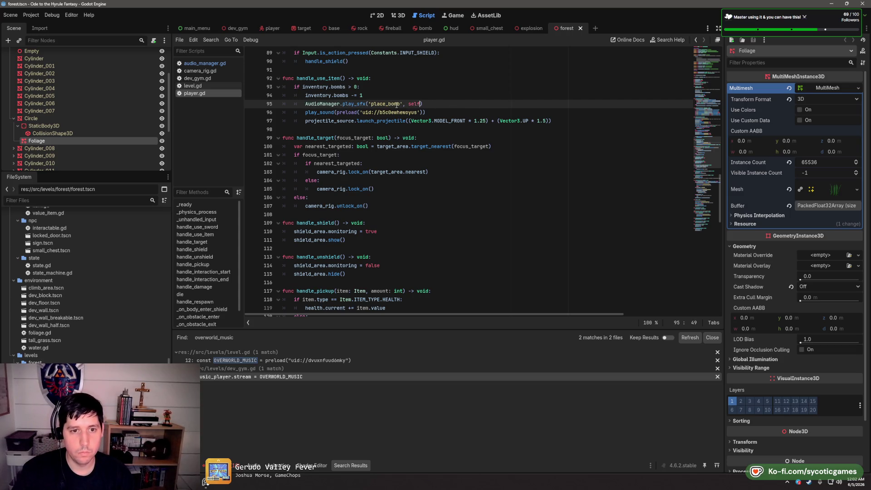
scroll(371, 109, "up", 5)
double_click(323, 232)
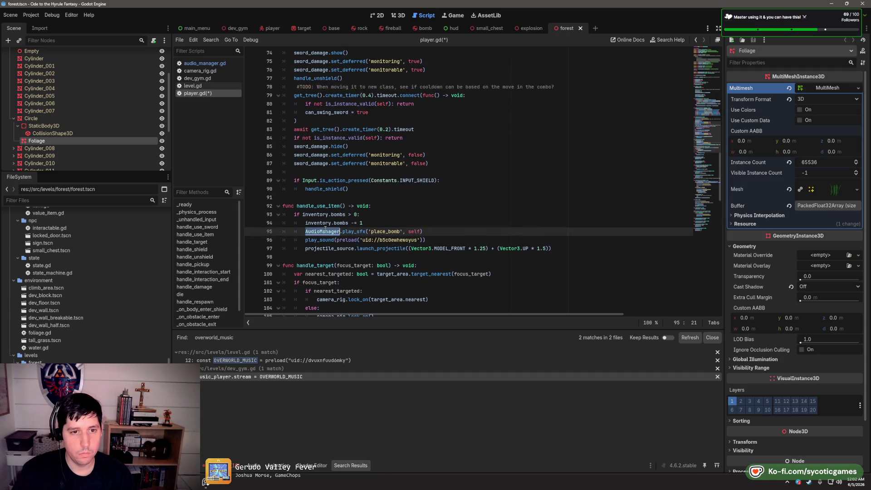
key("ctrl+f")
left_click(613, 323)
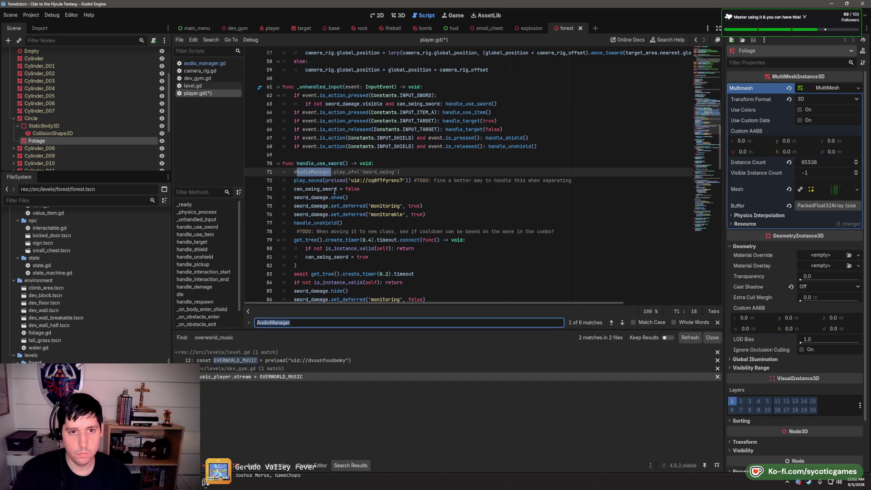
Enable the sword_swing play_sfx call with ', self' and comment out its old play_sound line
left_click(293, 171)
key("BackSpace")
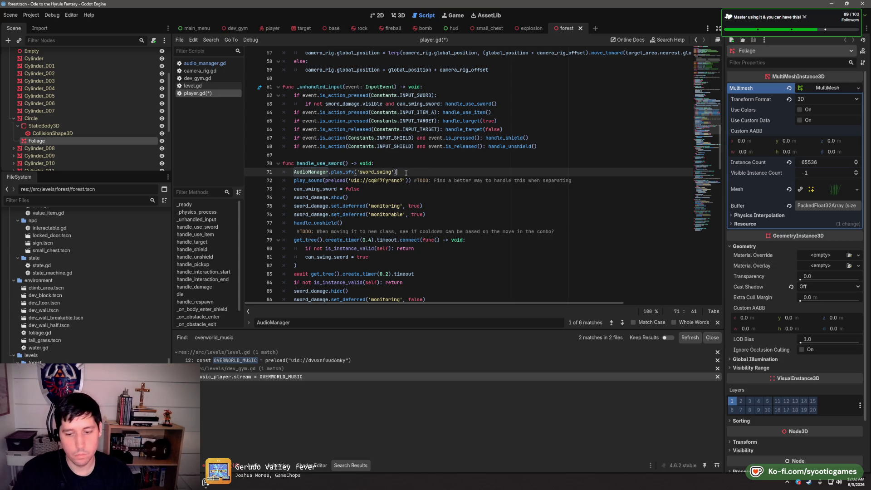
type(", self")
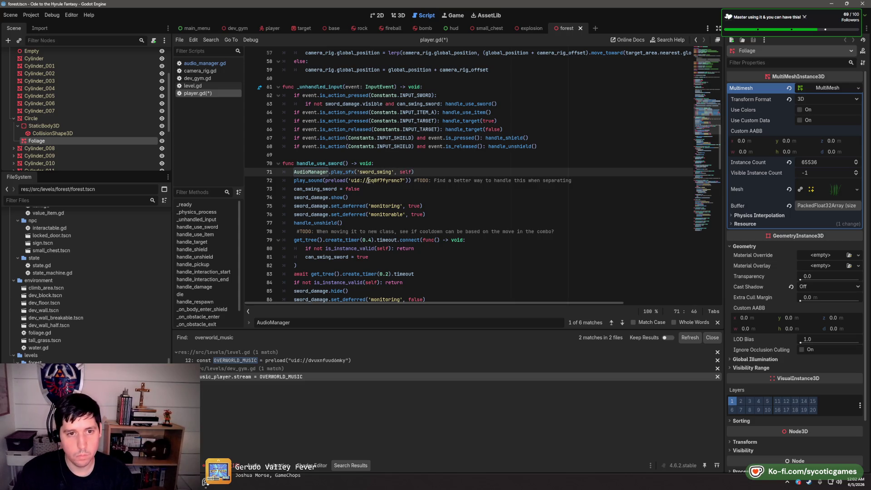
key("Down")
key("Home")
type("#")
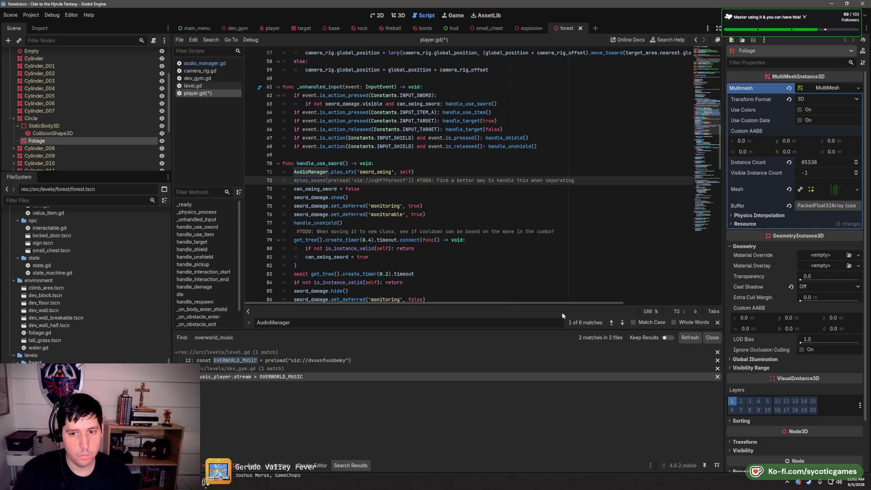
Comment out the bomb play_sound line and give the shield_block play_sfx call ', self'
left_click(622, 321)
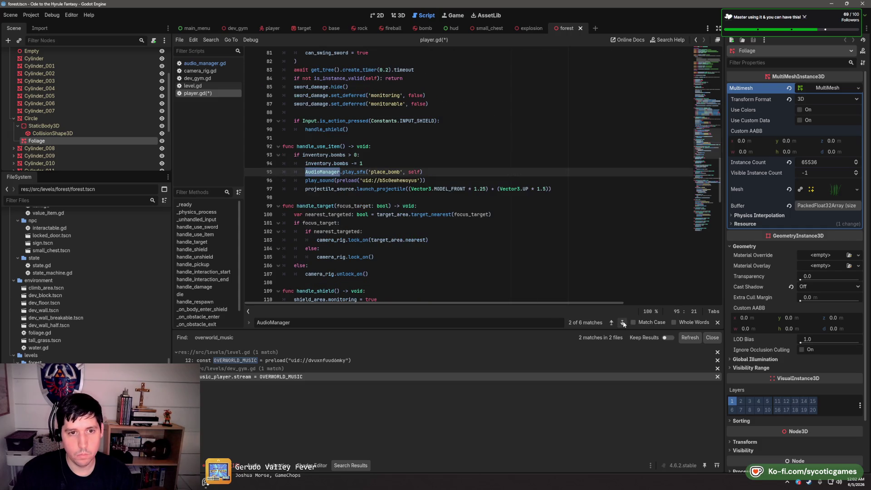
key("Down")
key("Home")
type("#")
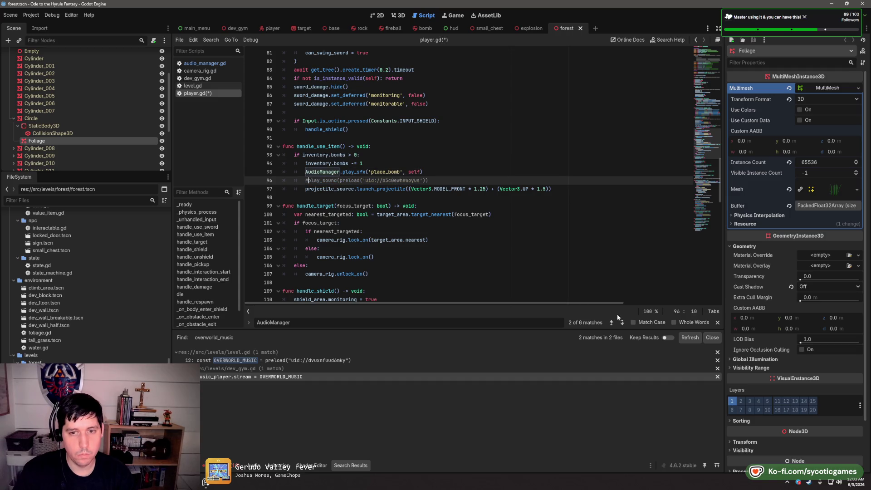
left_click(623, 322)
left_click(308, 172)
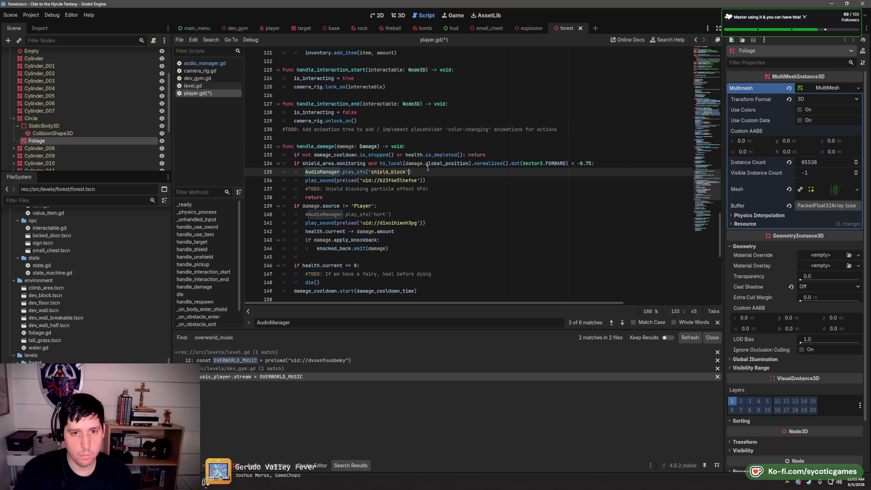
type(", self")
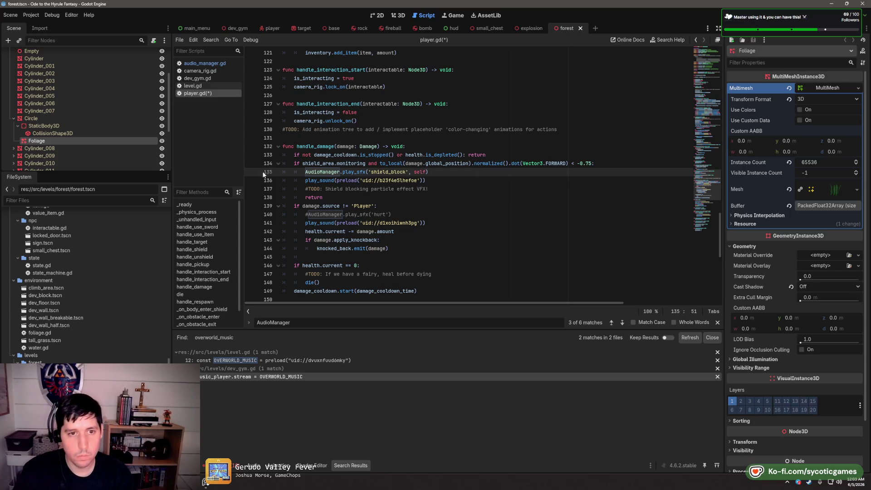
left_click(305, 180)
type("#")
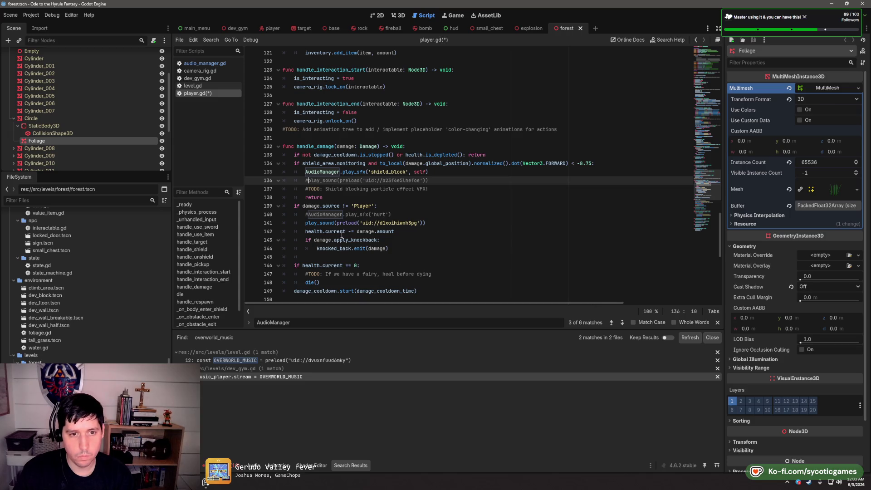
Enable play_sfx('hurt', self) and comment out the old hurt play_sound line
left_click(309, 215)
key("BackSpace")
key("Down")
type("#")
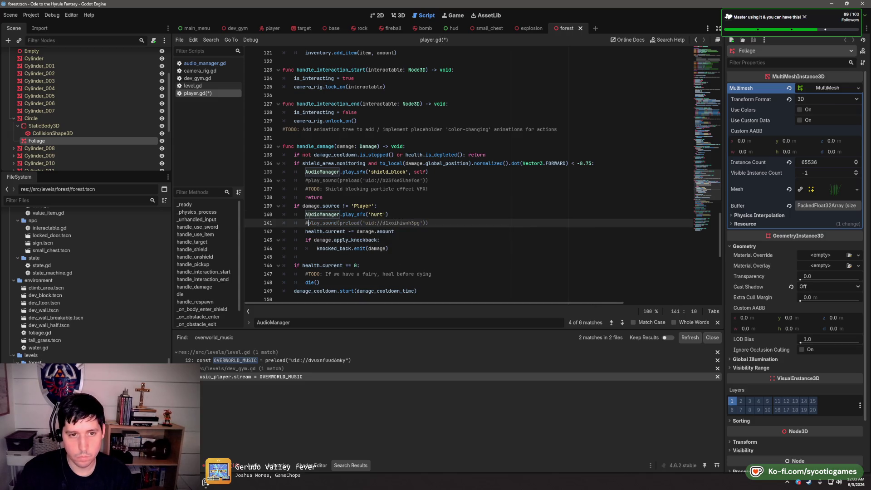
left_click(389, 215)
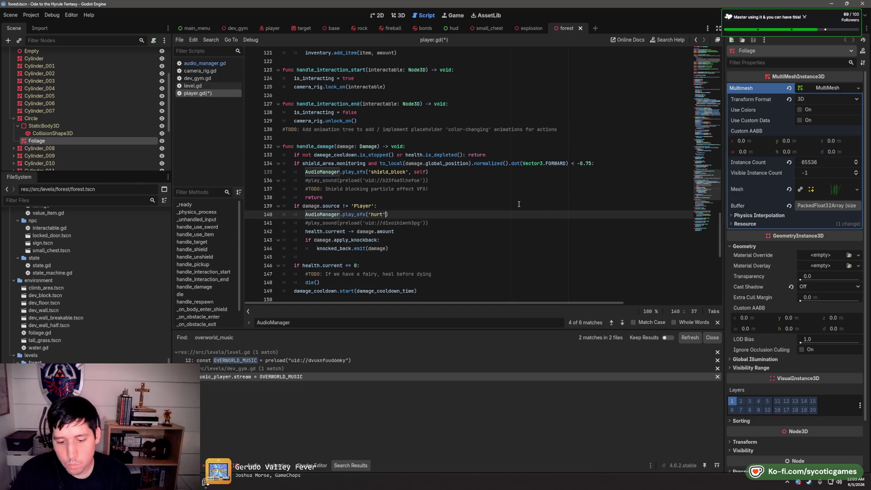
type(", self")
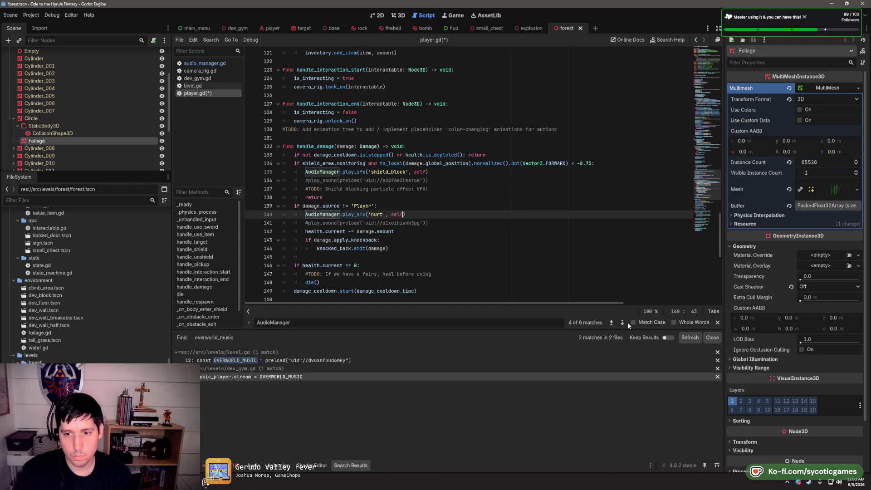
Uncomment the death AudioManager call and comment out its play_sound line
left_click(625, 322)
key("Home")
key("BackSpace")
key("Down")
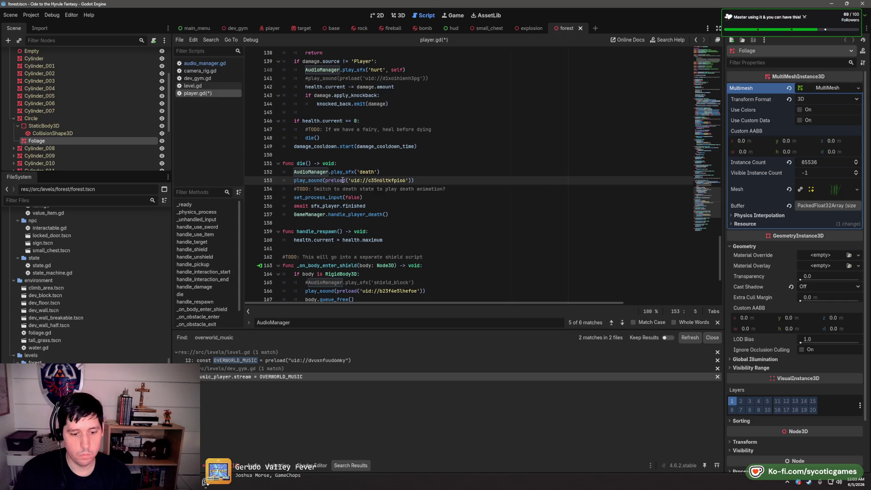
type("#")
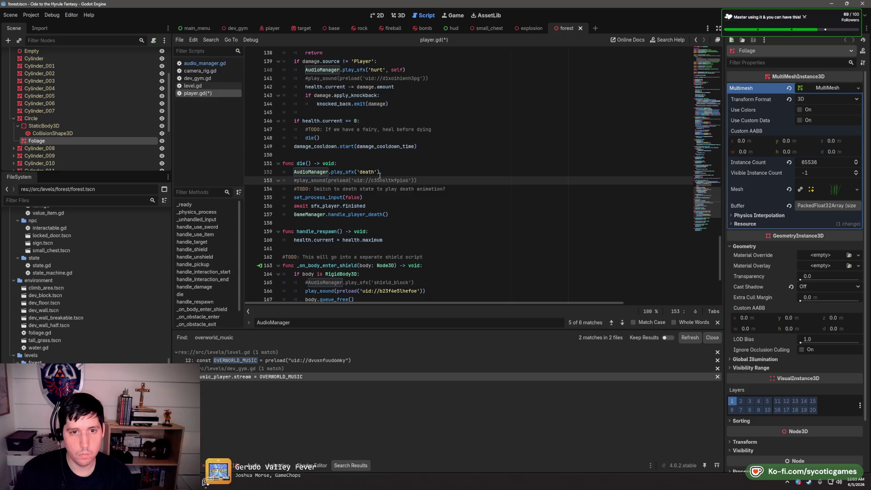
left_click(382, 171)
type(", self")
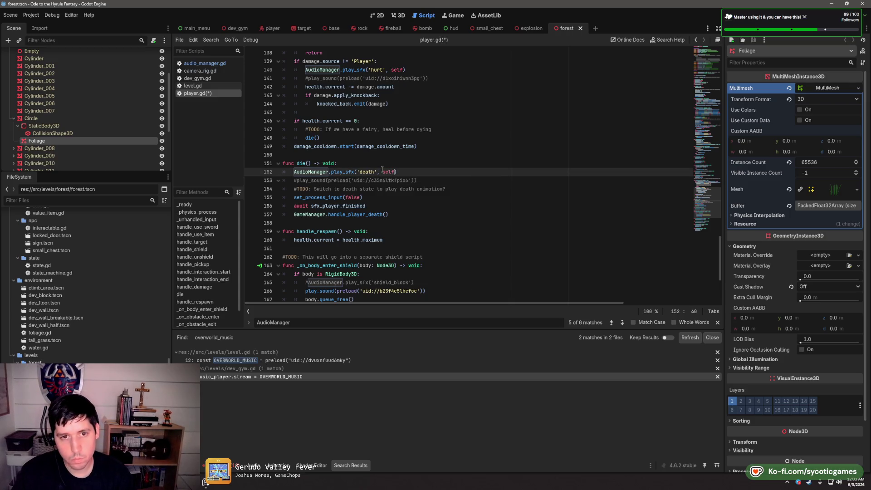
Enable play_sfx('shield_block', self) at line 165 and comment out the following play_sound line
left_click(308, 282)
key("BackSpace")
key("Down")
type("#")
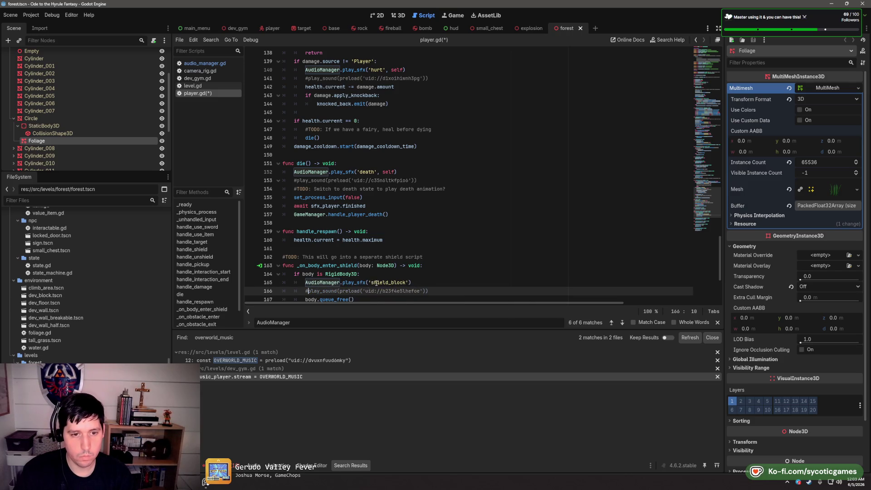
left_click(409, 282)
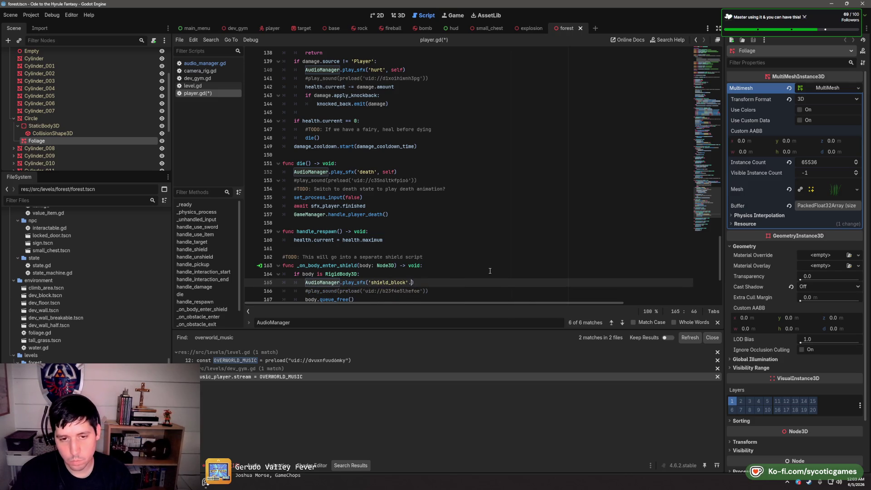
key("BackSpace")
type("elf")
Save player.gd and run the game with F5 to test the new sounds
key("ctrl+s")
key("Up")
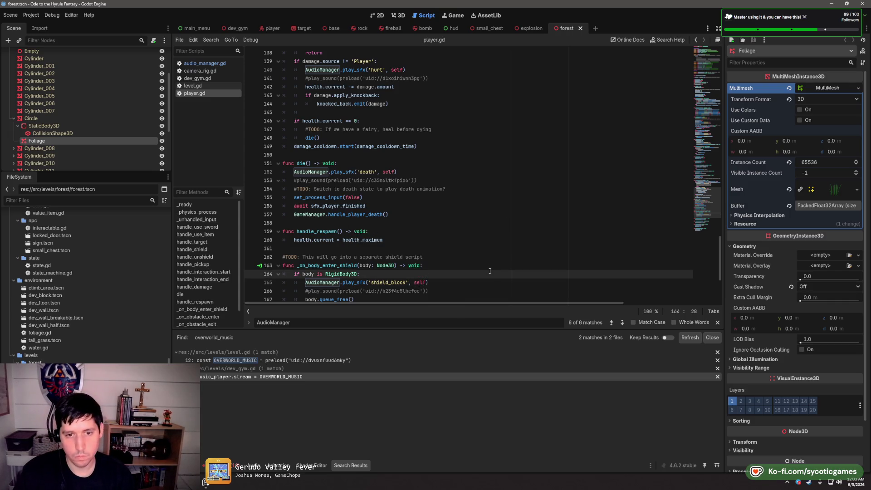
key("F5")
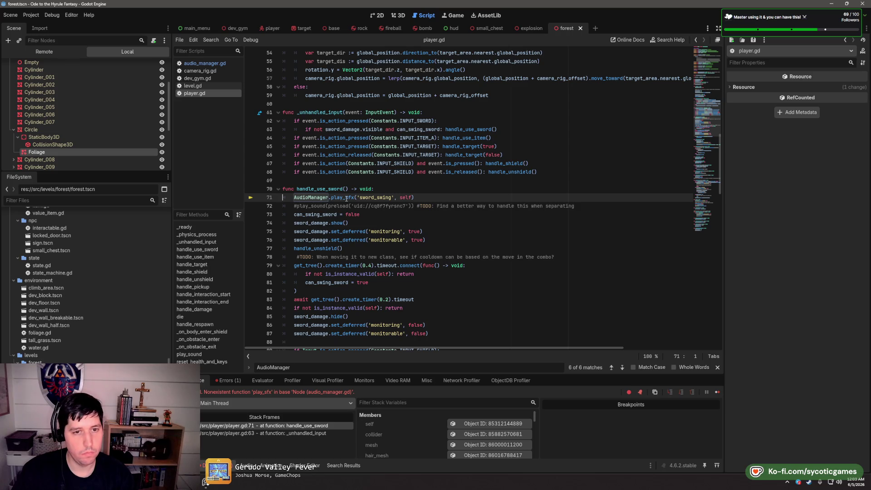
right_click(288, 200)
Check the AudioManager definition, then Replace All play_sfx with play_sfx_at in player.gd and save
left_click(338, 307)
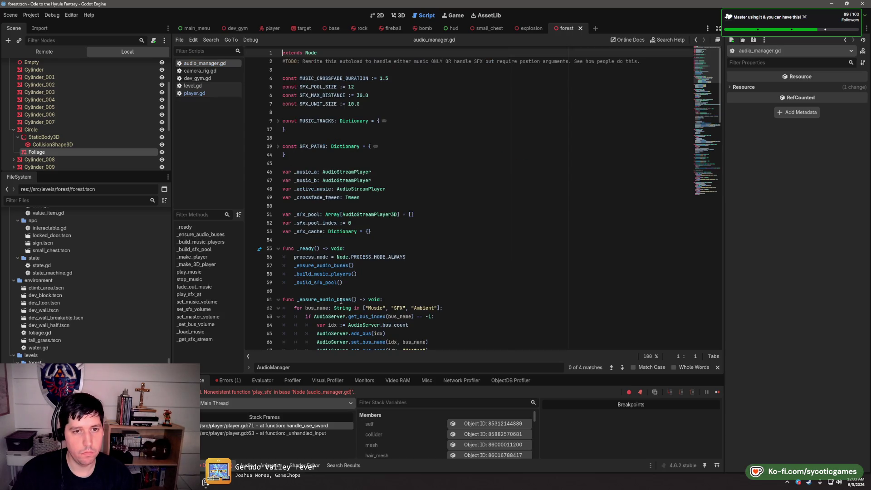
scroll(363, 262, "down", 13)
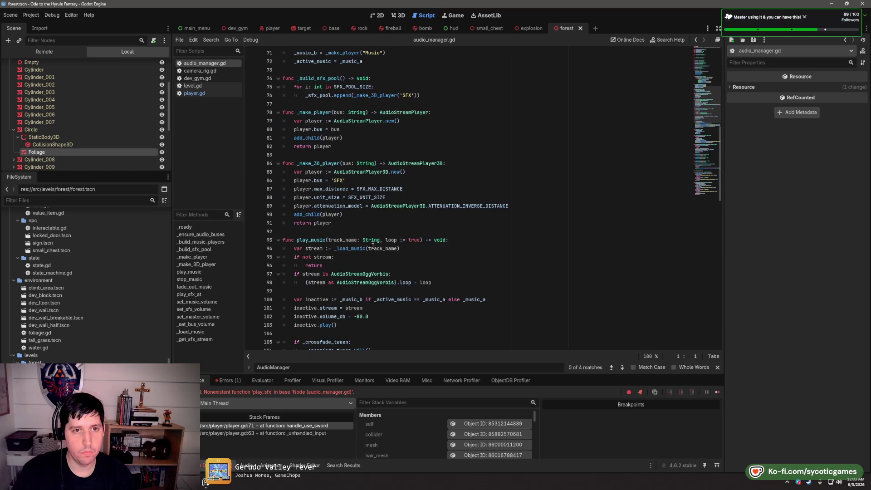
left_click(194, 93)
double_click(350, 197)
key("ctrl+f")
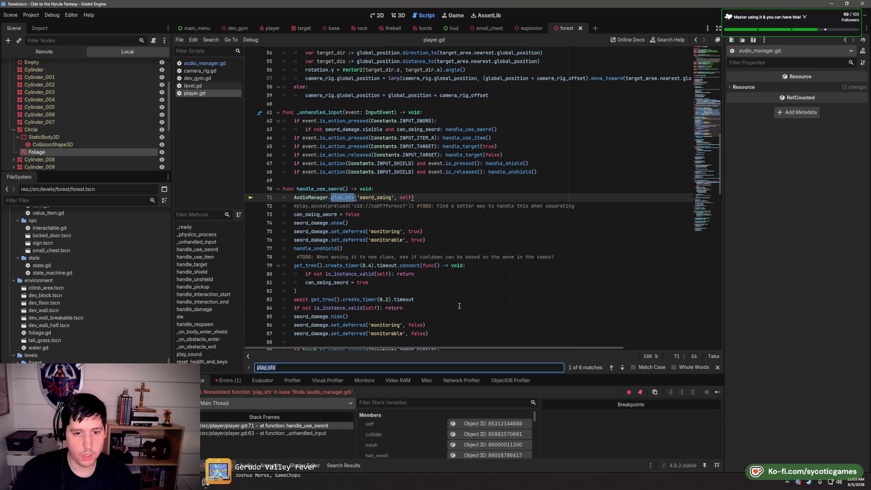
key("ctrl+r")
type("play")
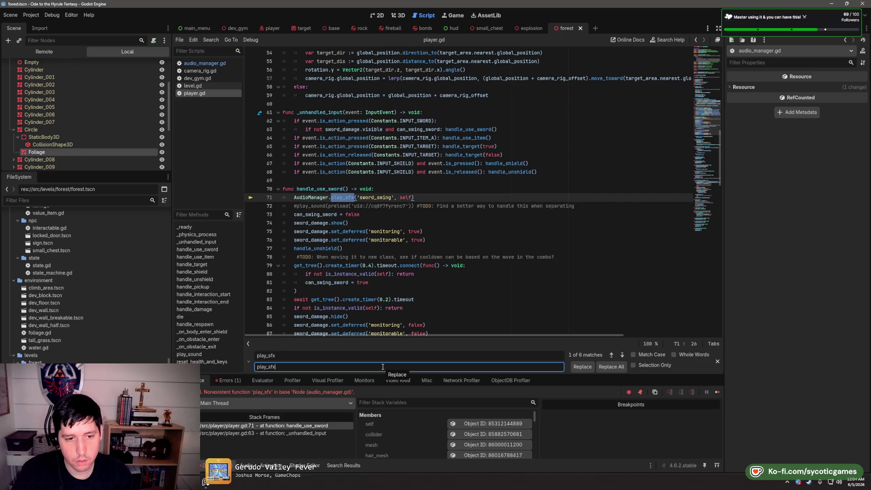
left_click(612, 366)
key("ctrl+s")
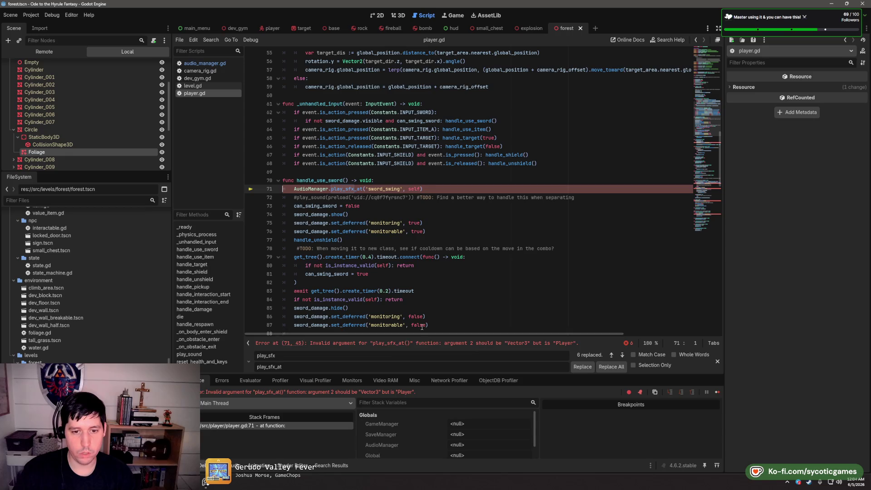
Change the self argument on line 71 to position
left_click(424, 190)
key("BackSpace")
key("BackSpace")
key("BackSpace")
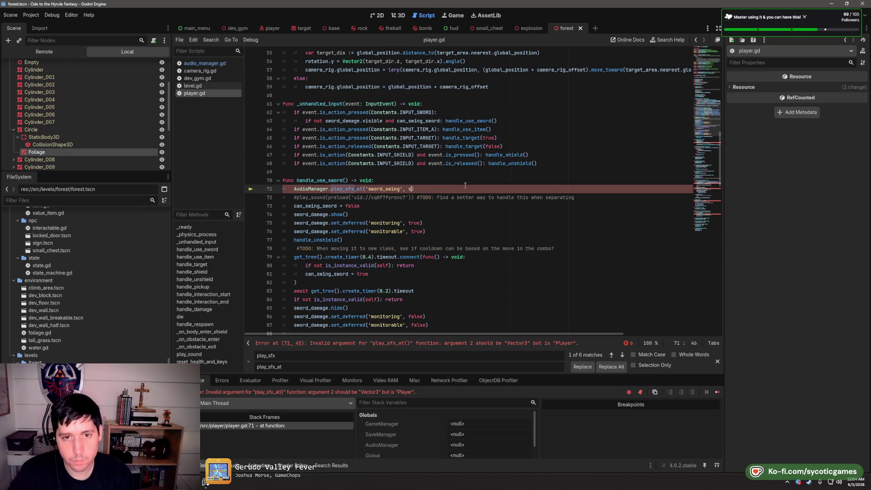
type("global_")
key("BackSpace")
key("BackSpace")
key("BackSpace")
type("position")
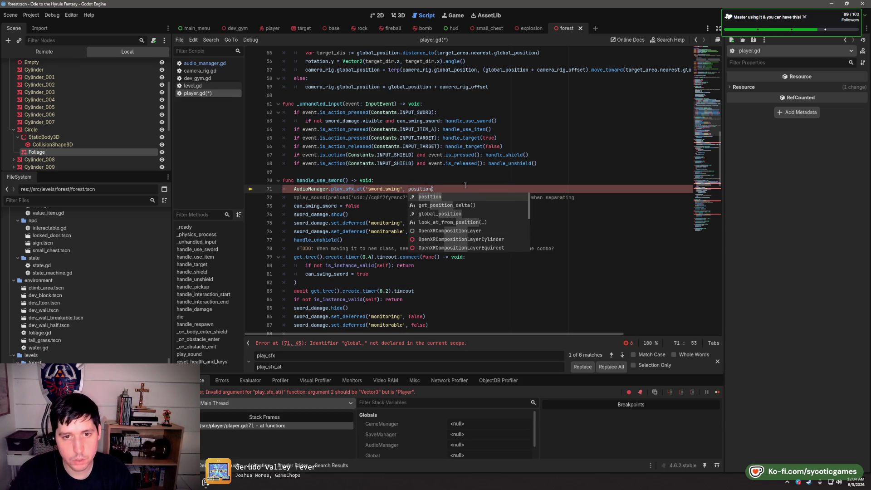
key("Escape")
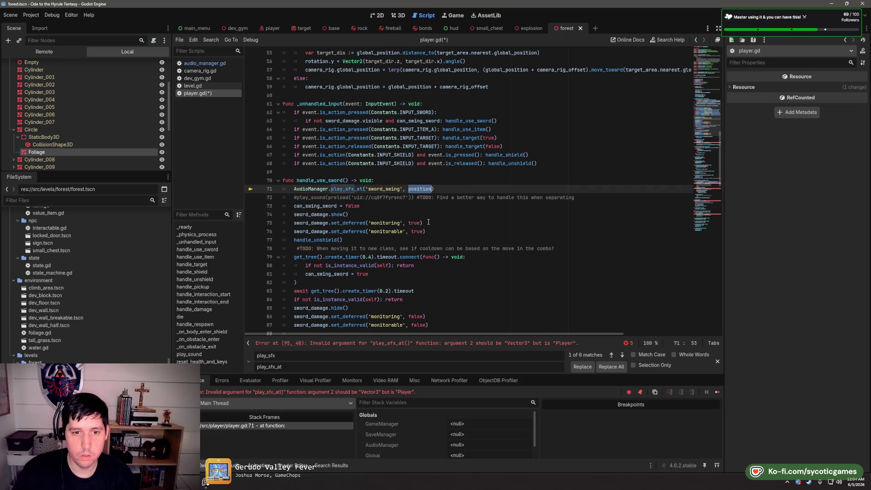
Replace self with position in the play_sfx_at calls on lines 165 and 152
left_click(613, 356)
left_click(613, 356)
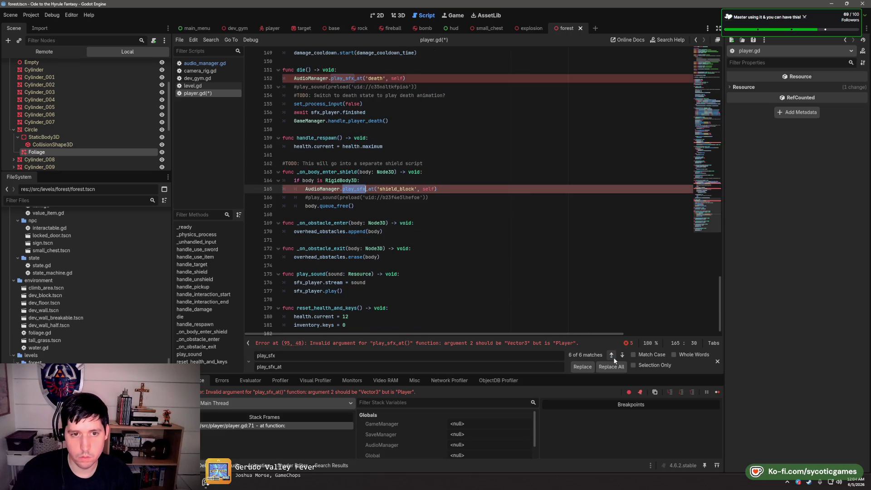
left_click(434, 186)
double_click(429, 188)
type("position")
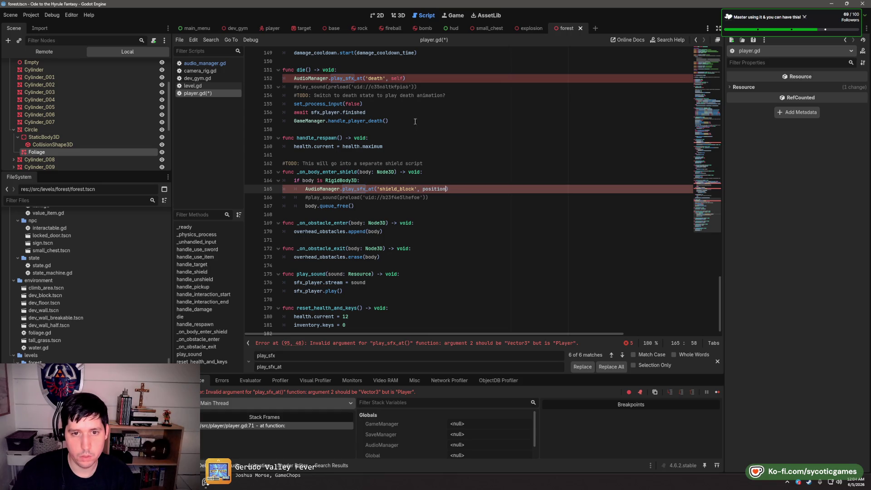
double_click(397, 78)
type("position")
Replace self with position on lines 140 and 135, then save player.gd
left_click(611, 355)
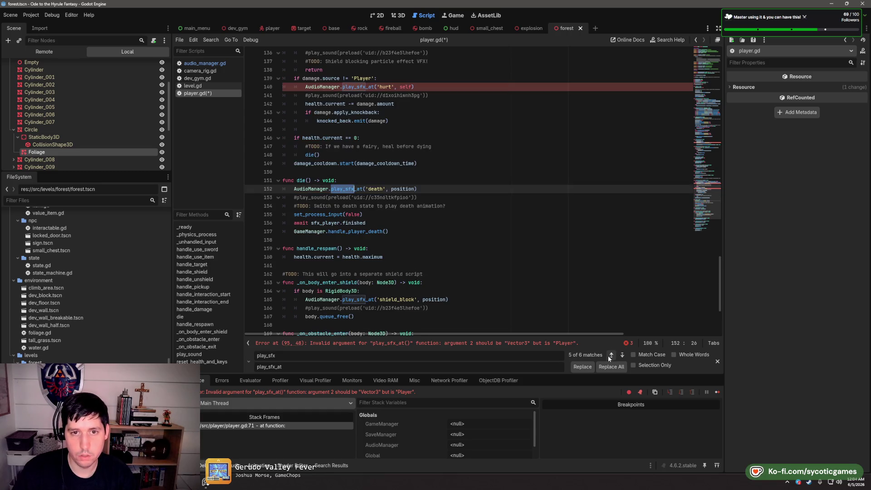
double_click(407, 87)
type("position")
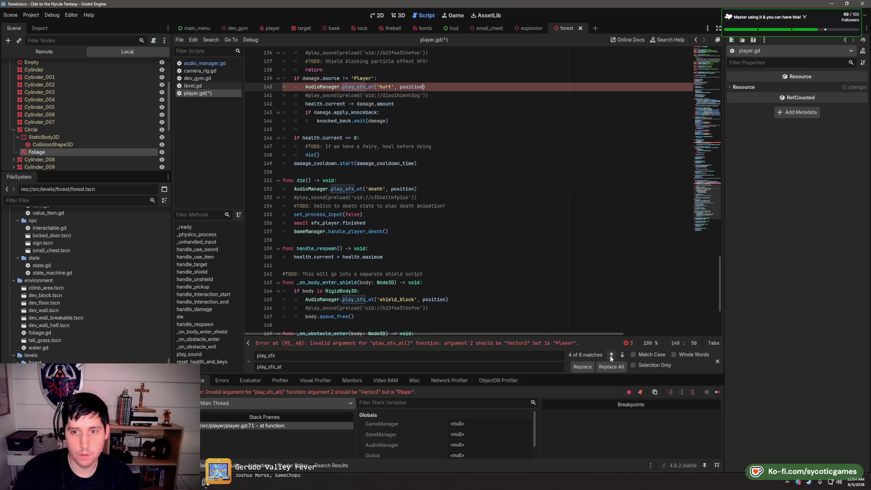
left_click(611, 355)
double_click(429, 147)
type("position")
left_click(612, 355)
key("ctrl+s")
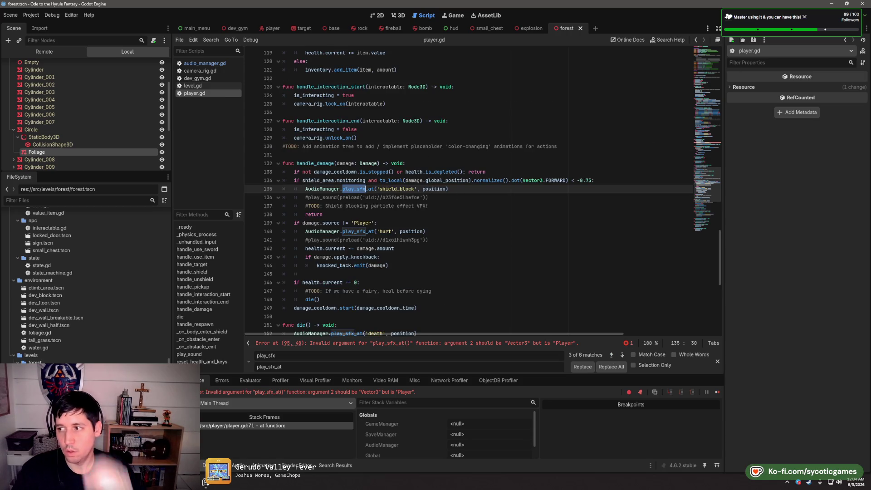
Replace self with position on line 95, review the remaining matches, and run the game
key("F5")
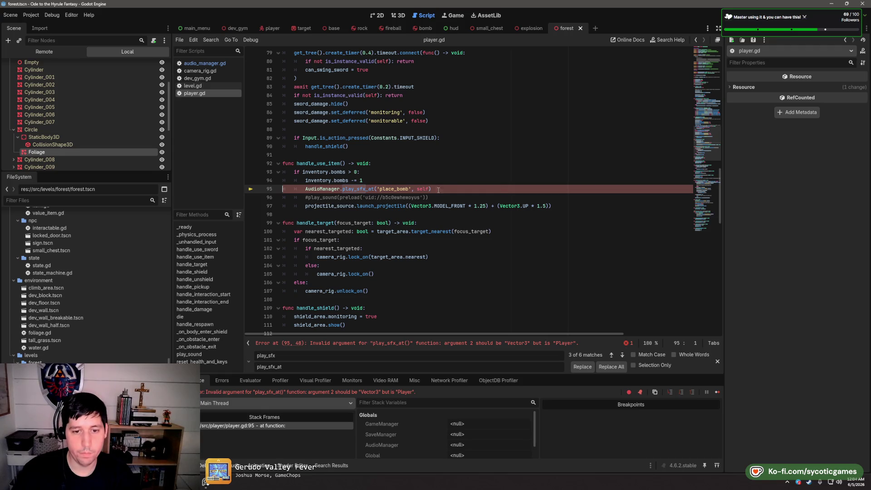
double_click(422, 189)
type("position")
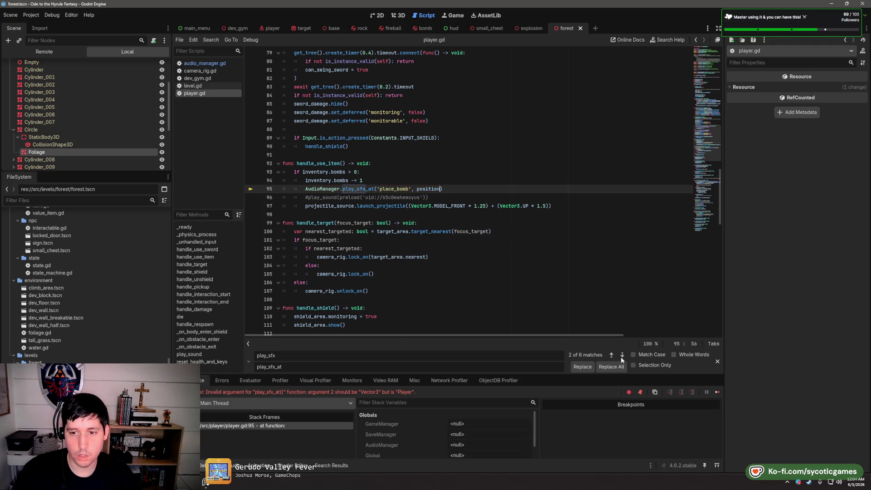
left_click(622, 356)
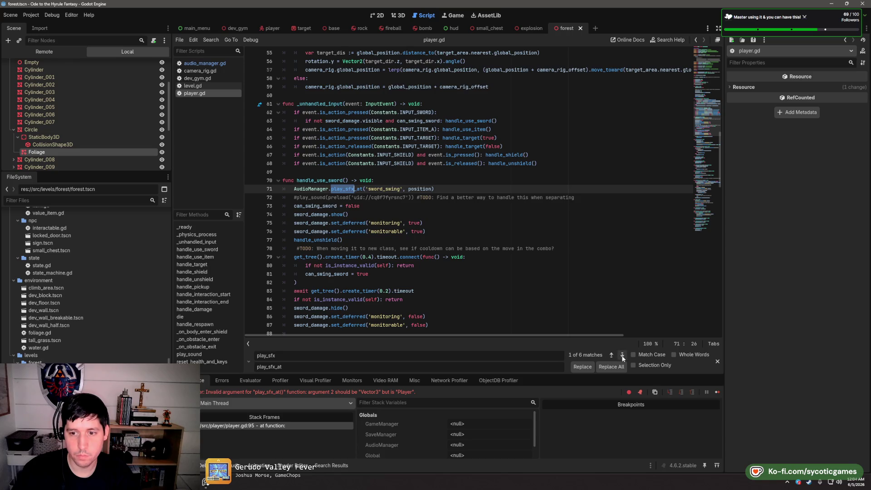
left_click(622, 356)
left_click(622, 356)
left_click(622, 355)
left_click(623, 356)
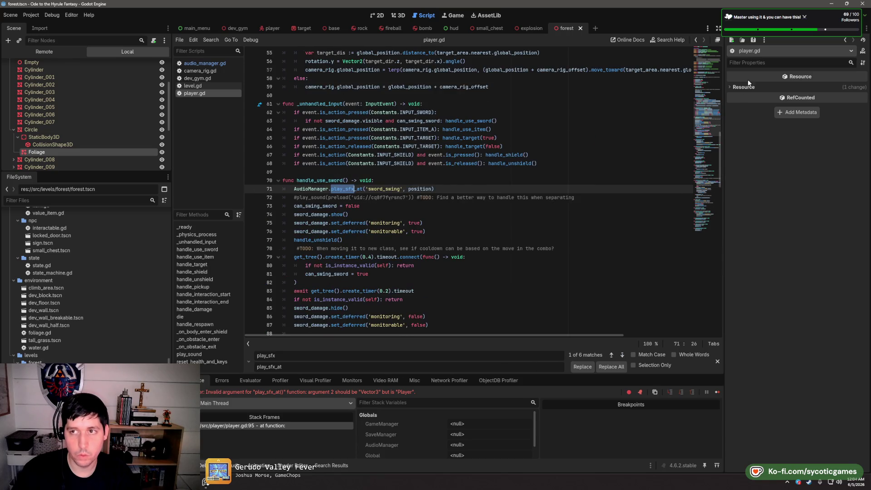
key("F5")
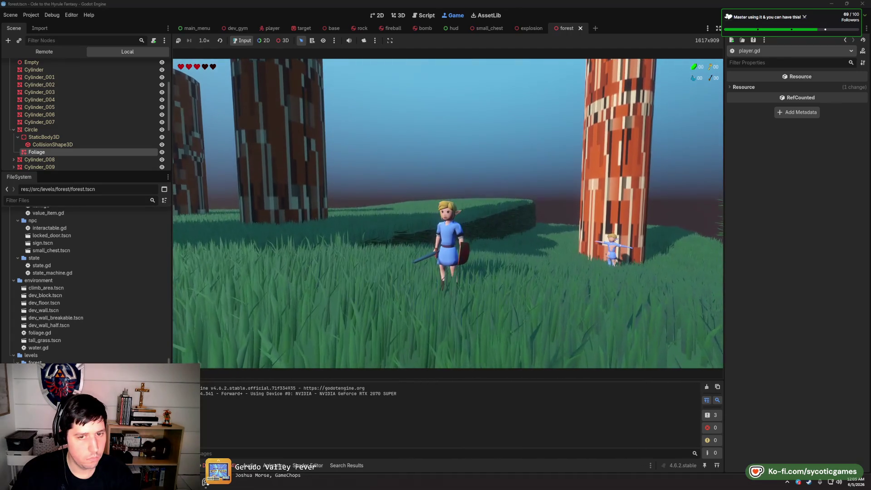
Stop the forest level test run and switch to the dev_gym scene tab
key("Escape")
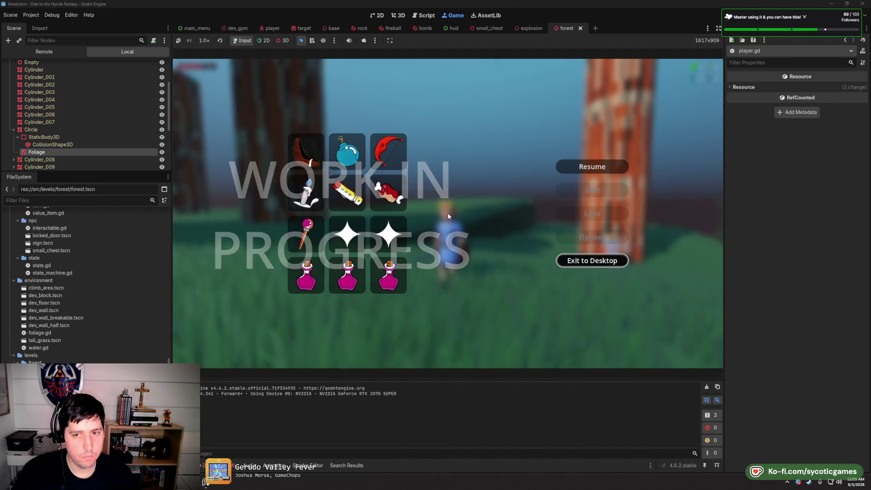
key("F8")
left_click(228, 29)
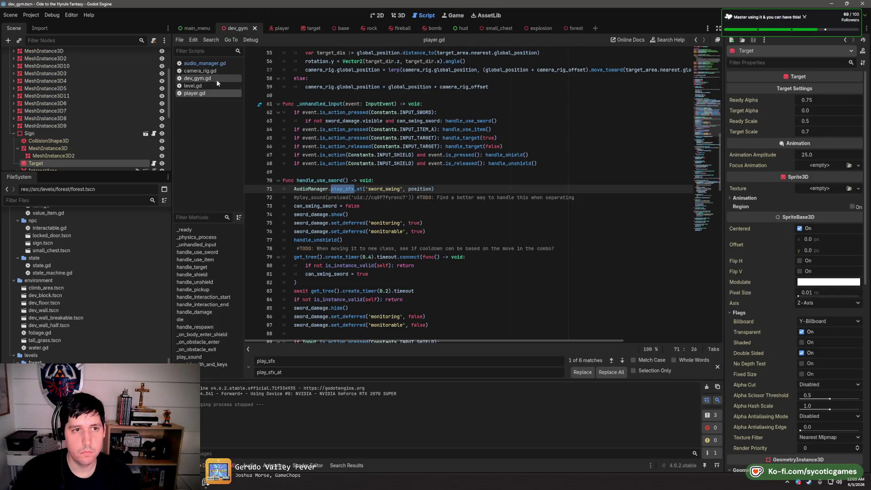
Add print('Readying audio manager') at the top of _ready() in audio_manager.gd and save
left_click(430, 175)
left_click(216, 65)
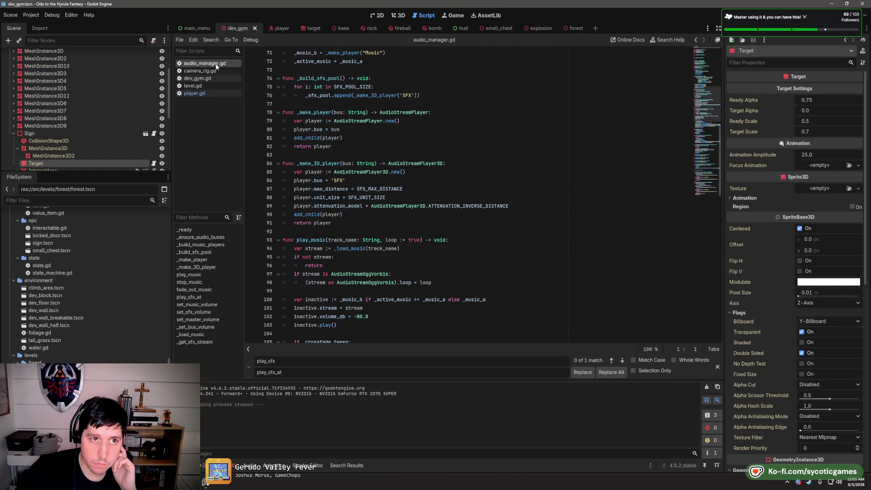
scroll(364, 145, "up", 7)
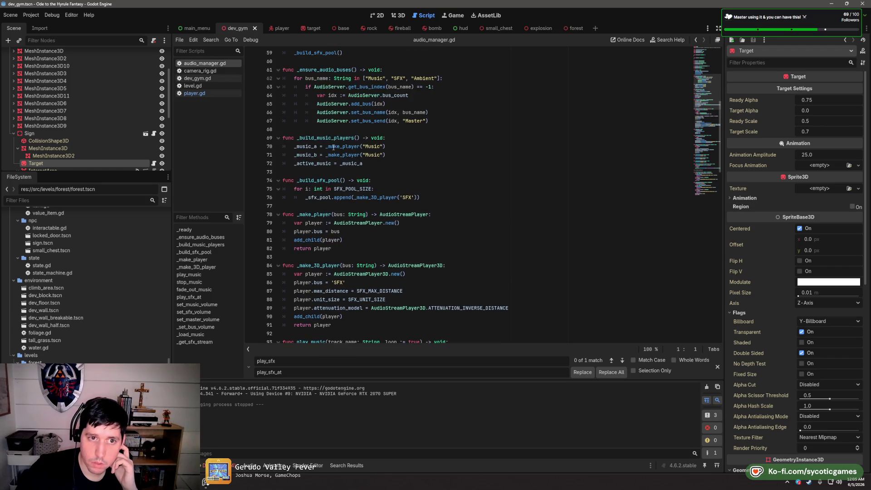
scroll(364, 146, "up", 1)
left_click(387, 120)
key("Return")
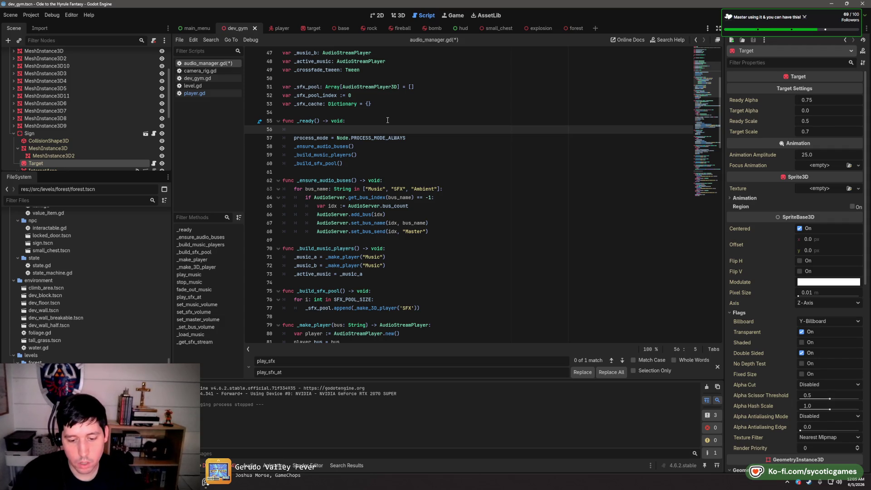
type("print('Readying audi")
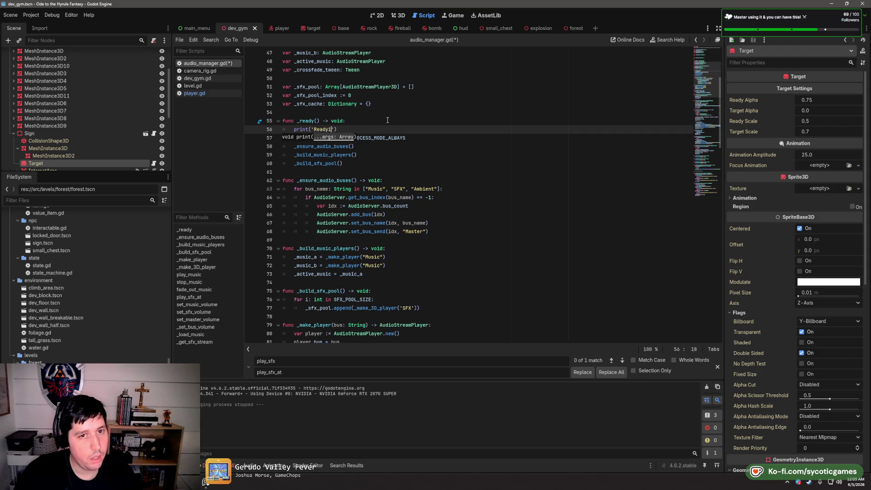
type("o manager")
key("ctrl+s")
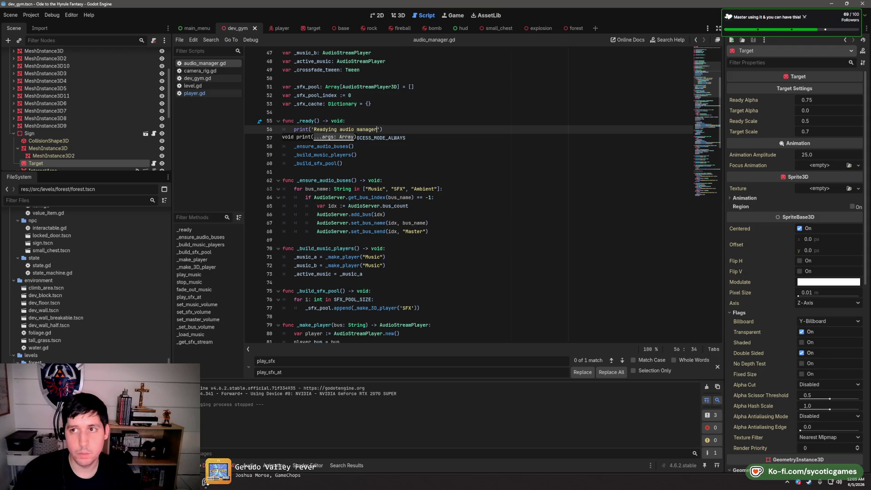
Run the dev_gym scene, walk the player briefly, then stop the game
key("F6")
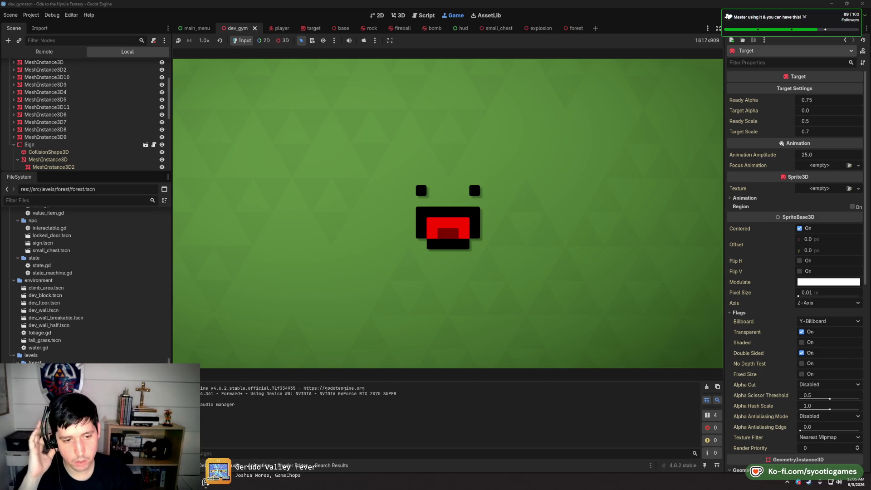
key("w")
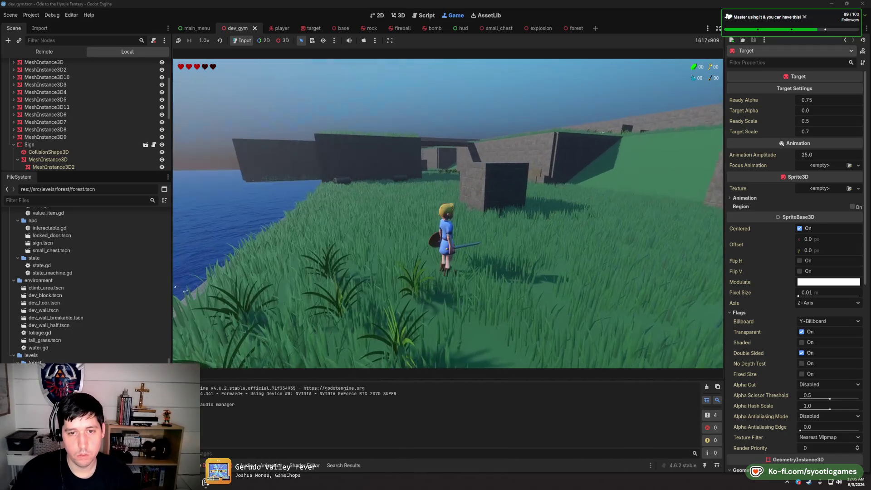
key("Escape")
key("F8")
left_click(405, 175)
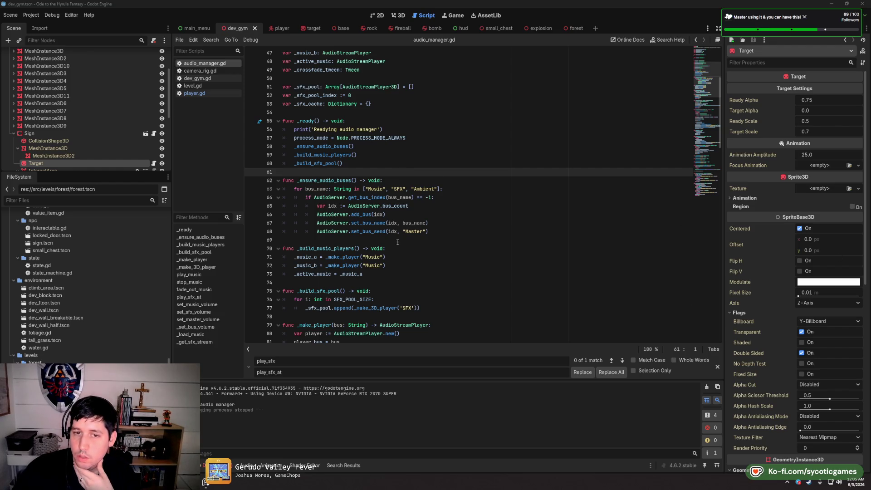
Open level.gd and comment out the music_player line 37 with a '#'
left_click(459, 170)
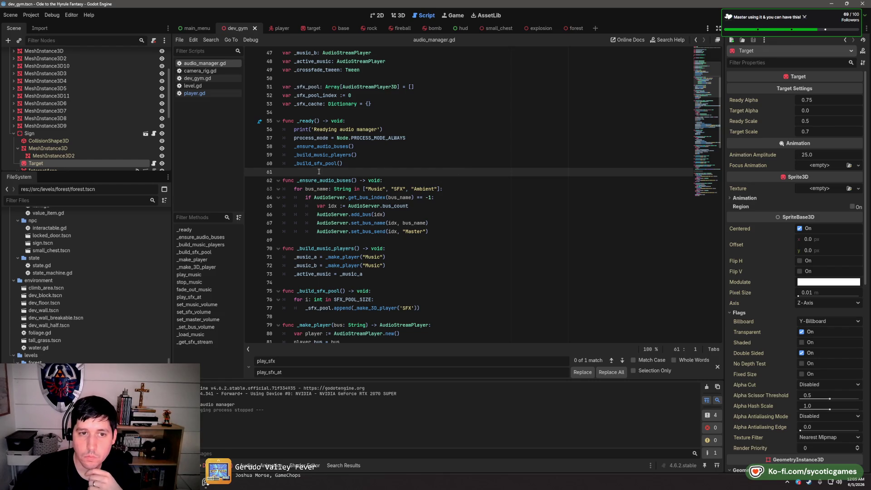
scroll(343, 258, "down", 5)
scroll(343, 258, "down", 12)
scroll(376, 251, "up", 4)
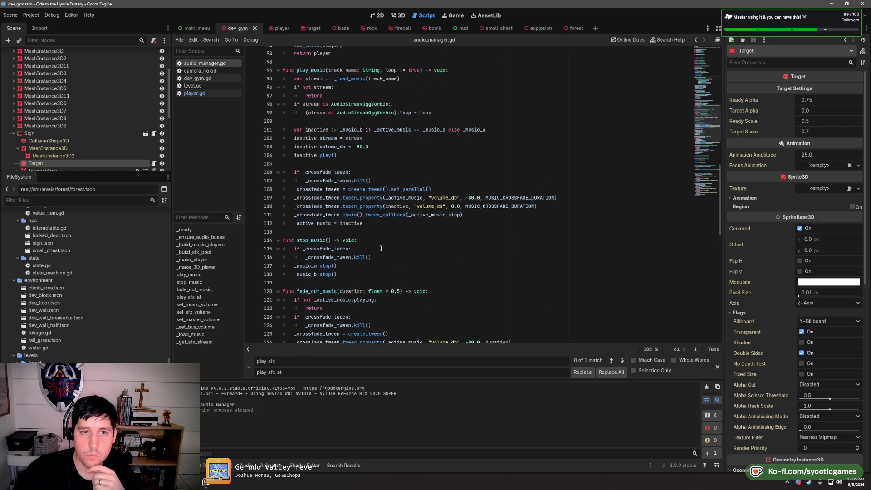
left_click(193, 86)
scroll(320, 205, "down", 6)
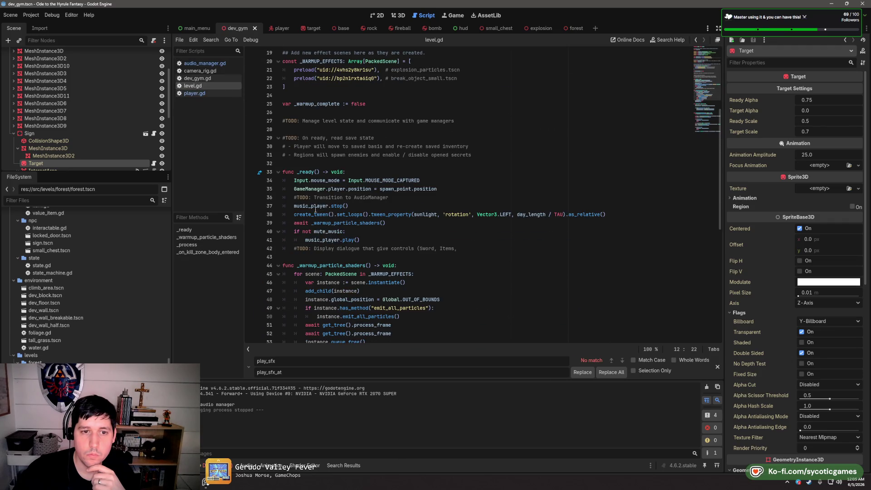
double_click(301, 205)
left_click(294, 207)
type("#")
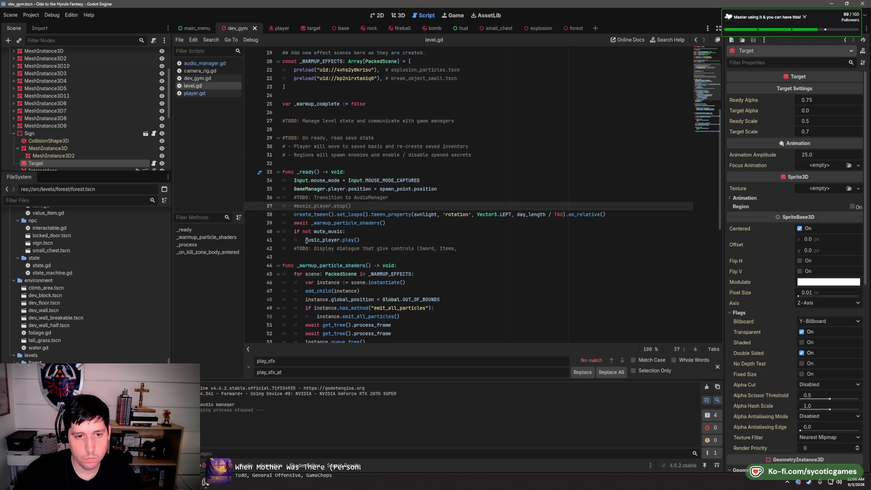
Add AudioManager.play_music('overworld') on a new line after line 41
left_click(368, 237)
key("ctrl+shift+Return")
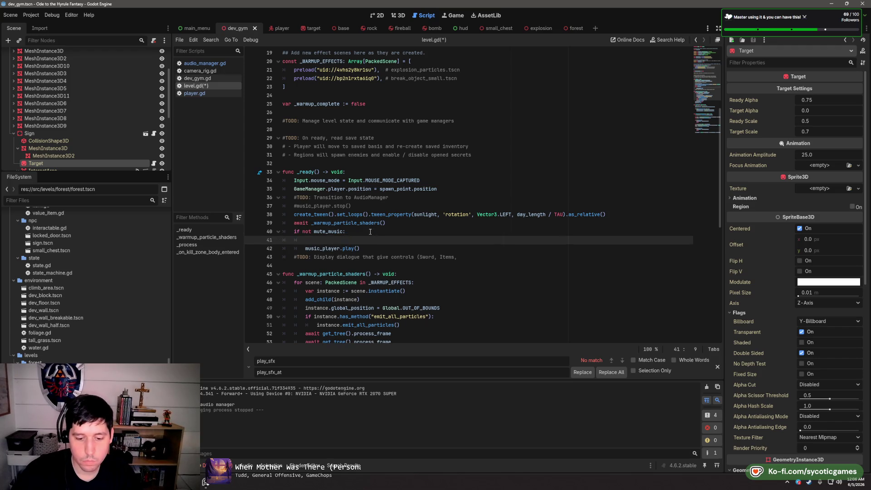
type("AudioManager.")
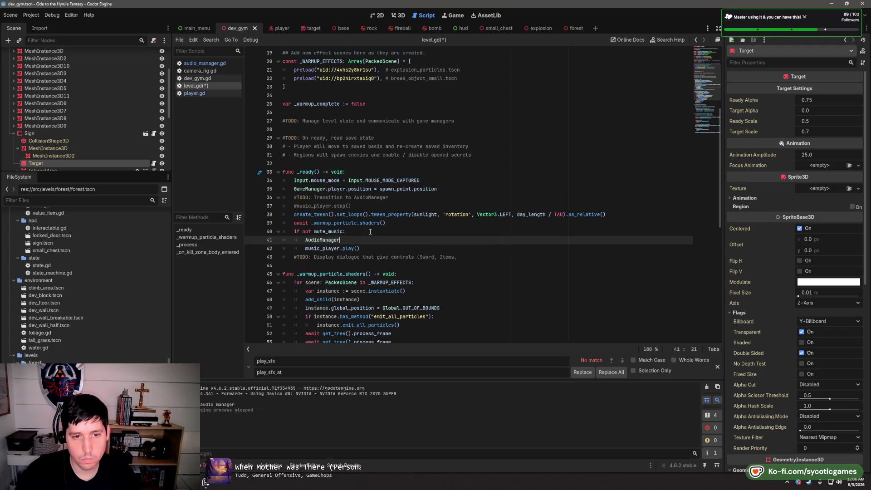
type("play")
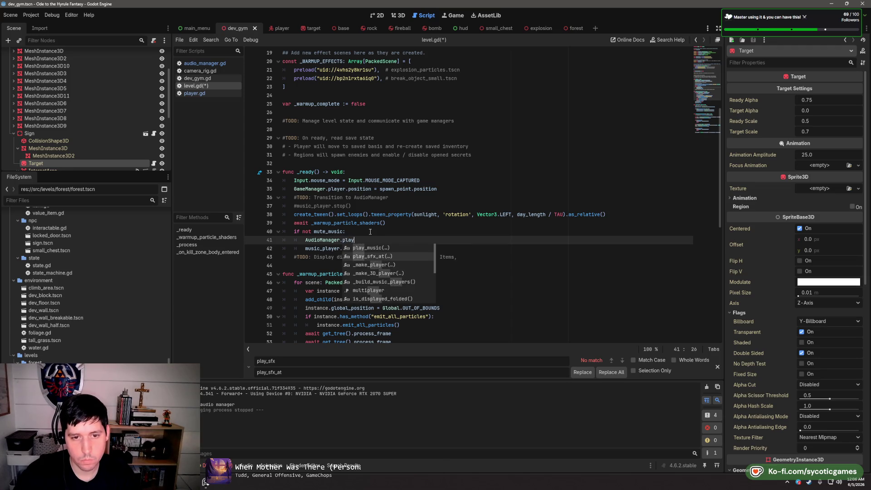
key("Return")
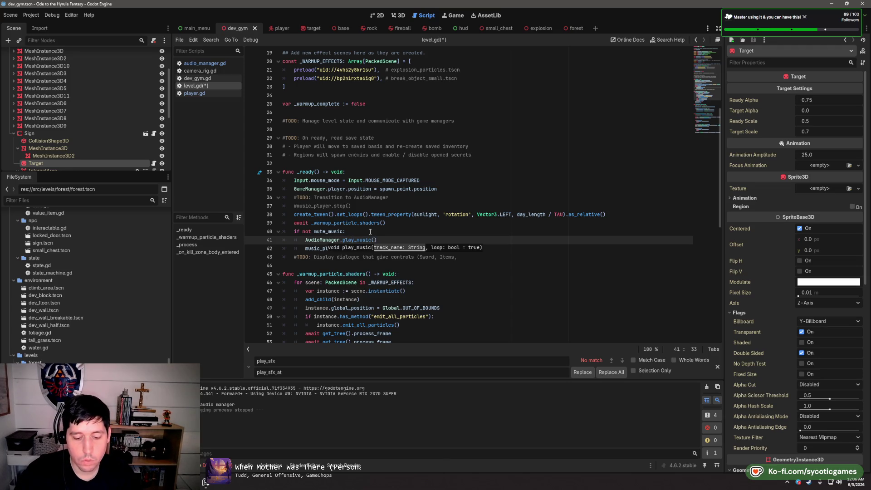
type("'")
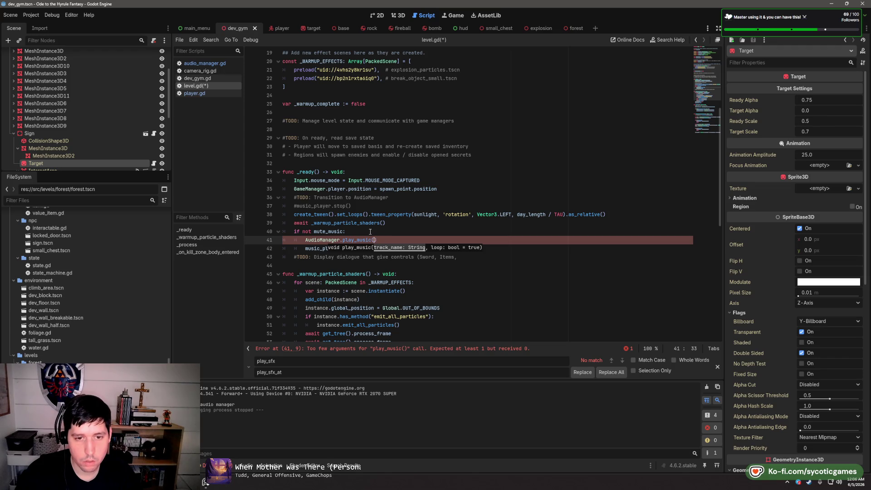
type("'overworld'")
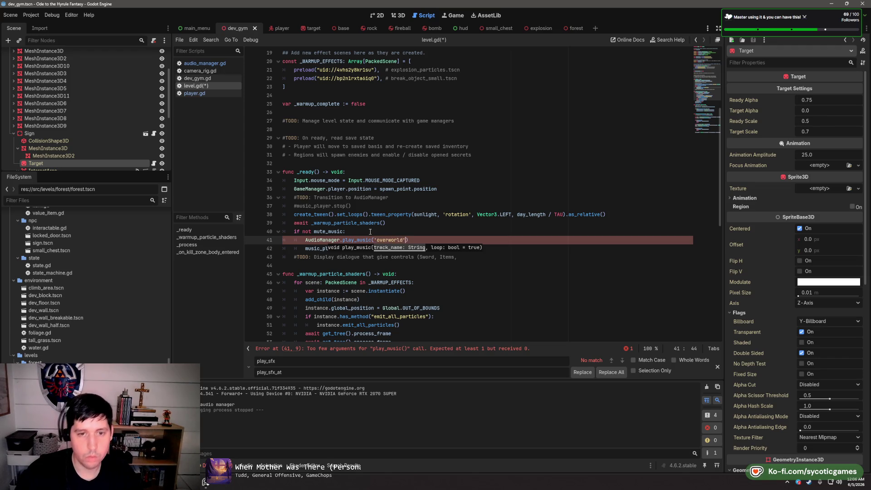
Check the music track names in audio_manager.gd and return to level.gd
left_click(206, 65)
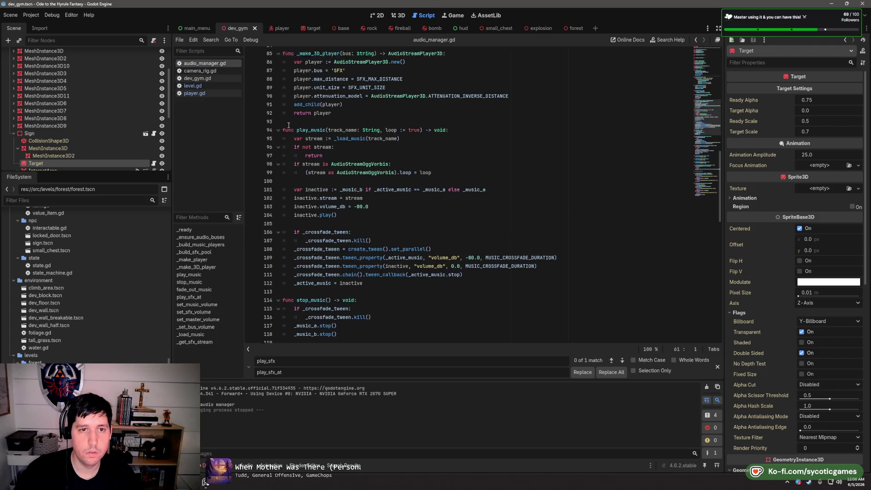
scroll(288, 126, "up", 20)
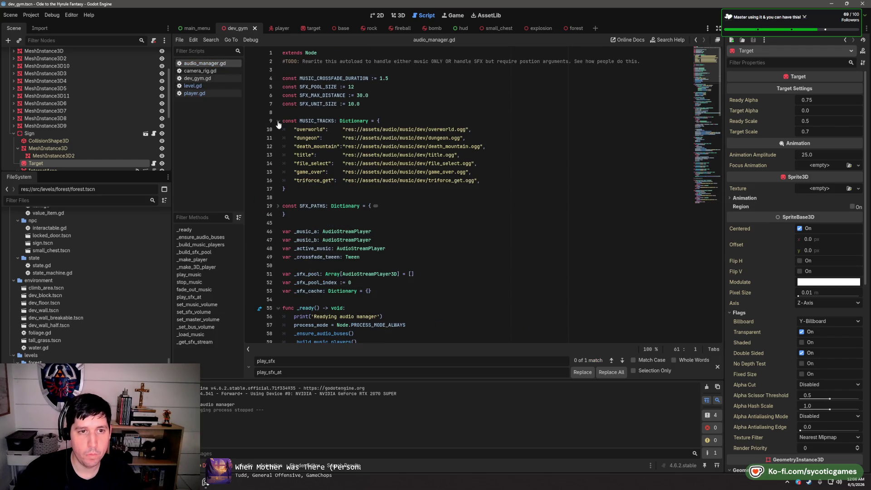
left_click(207, 86)
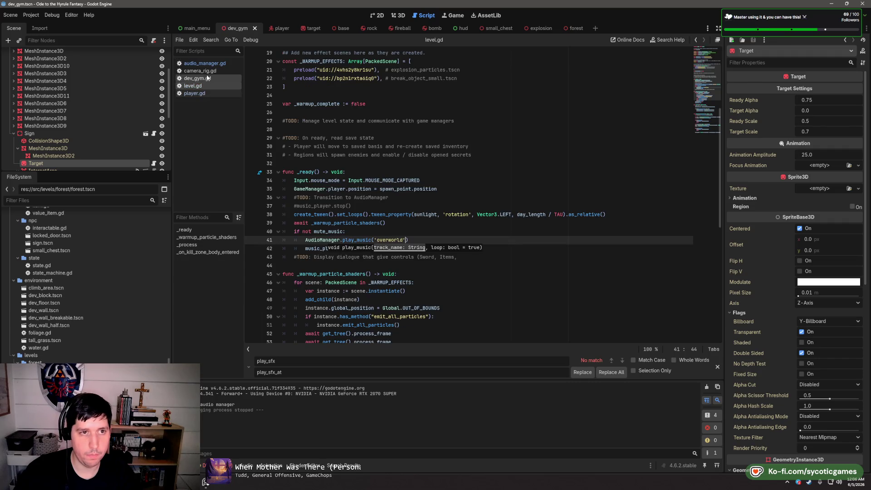
left_click(454, 163)
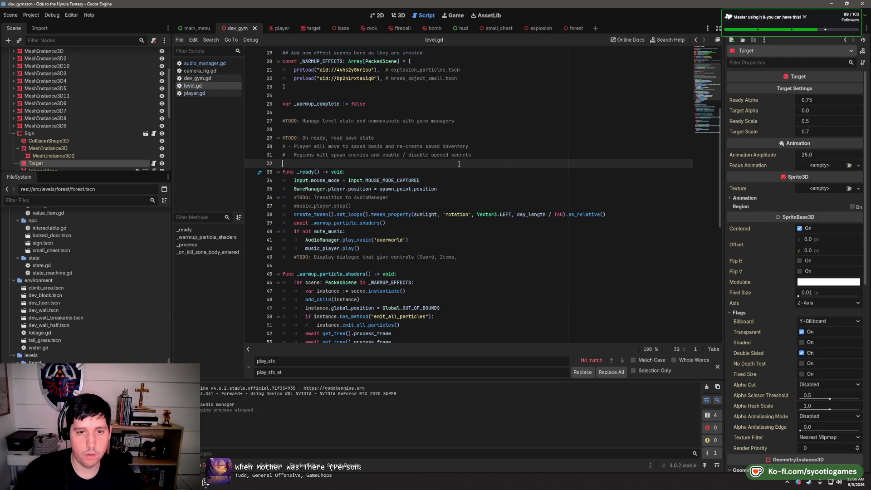
scroll(335, 200, "down", 2)
scroll(335, 200, "up", 8)
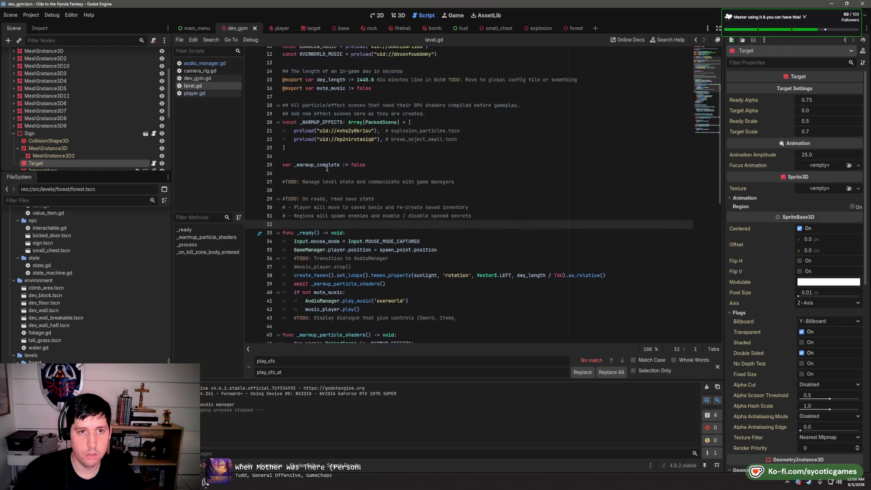
Comment out the old music_player.play() call with Ctrl+K and run the scene with F6
double_click(333, 104)
scroll(438, 258, "down", 16)
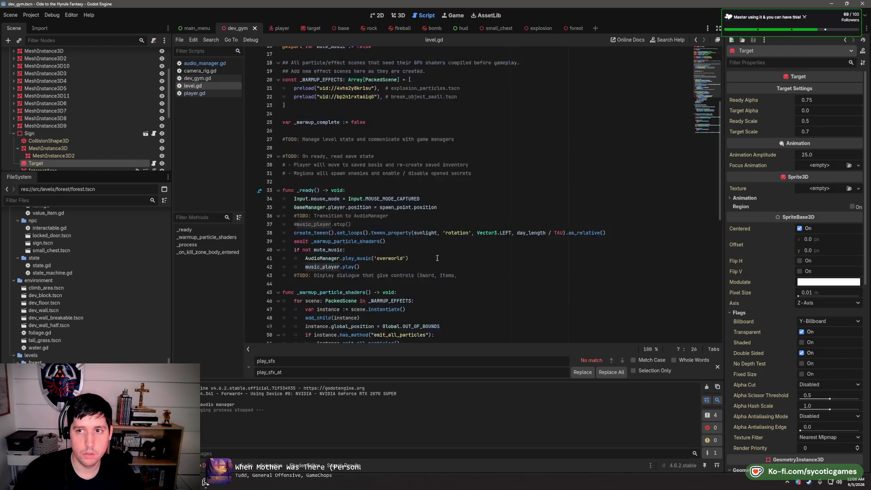
scroll(438, 258, "up", 5)
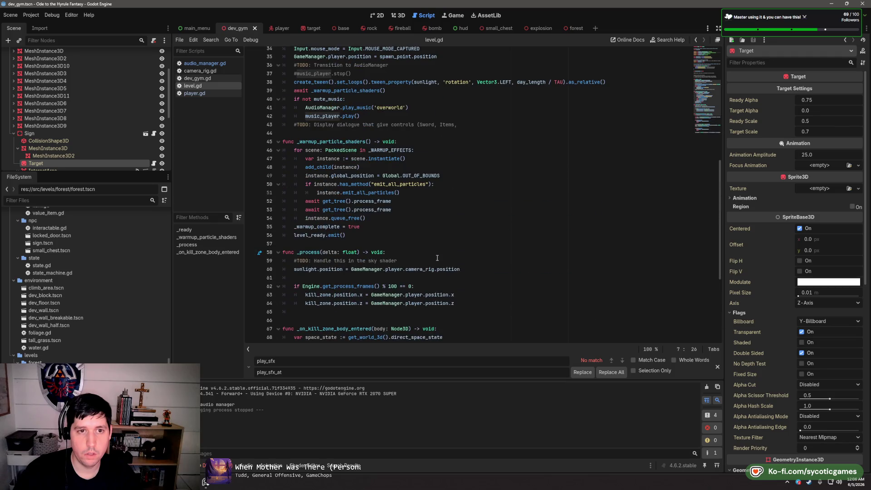
scroll(367, 157, "up", 3)
left_click(363, 193)
key("ctrl+k")
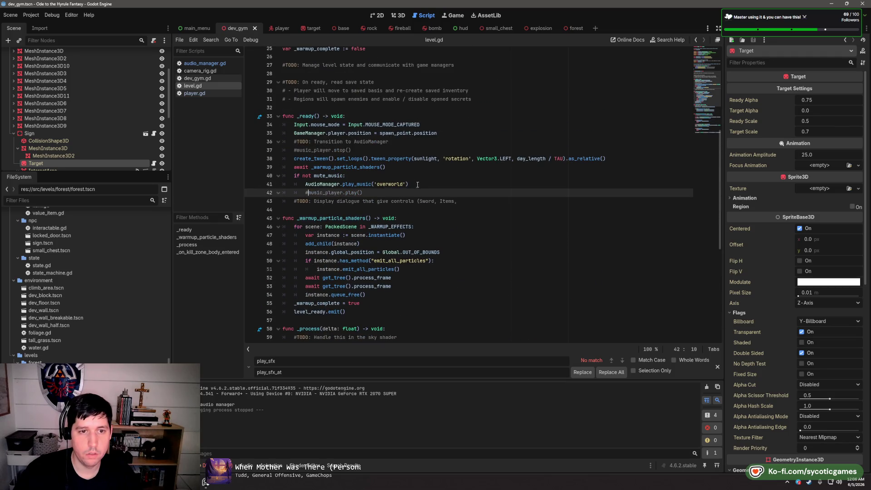
left_click(449, 173)
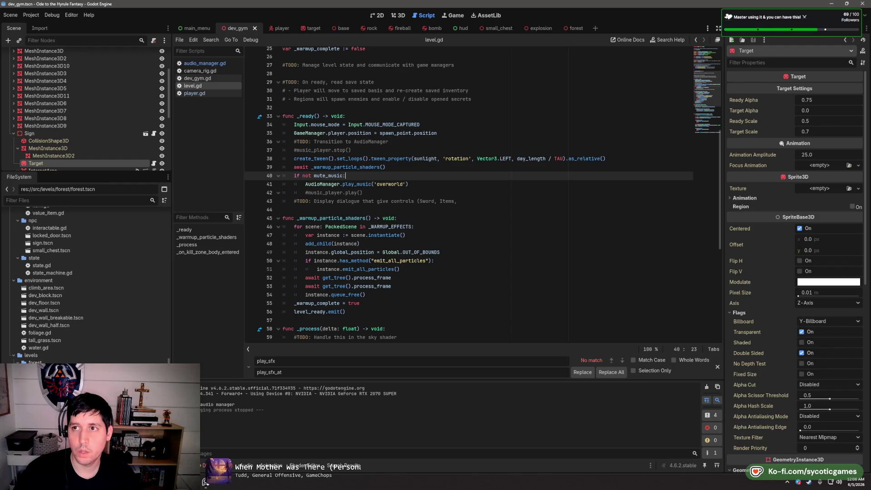
key("F6")
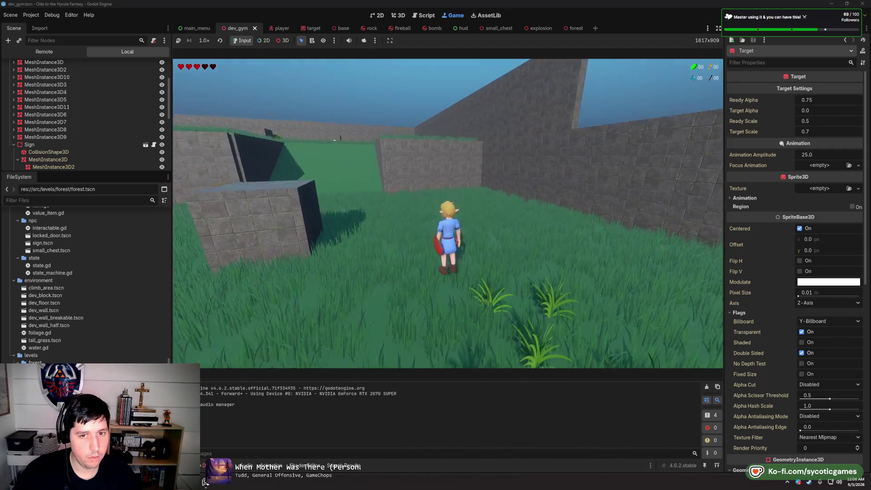
Stop the game, comment out the AudioManager.play_music('overworld') line, and relaunch with F5
key("Escape")
key("F8")
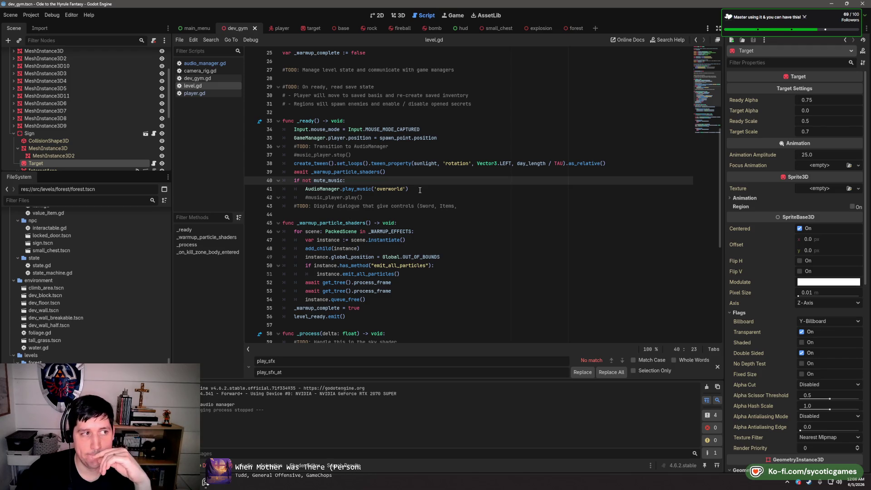
left_click(306, 189)
key("ctrl+k")
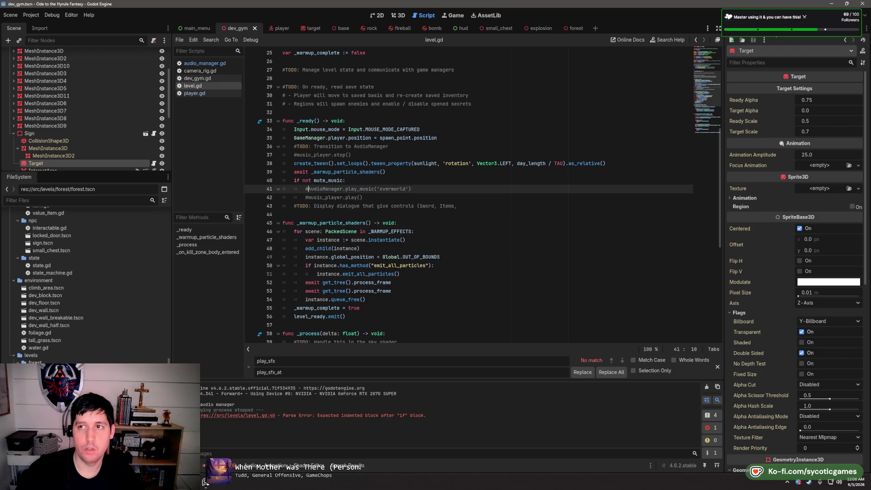
key("F5")
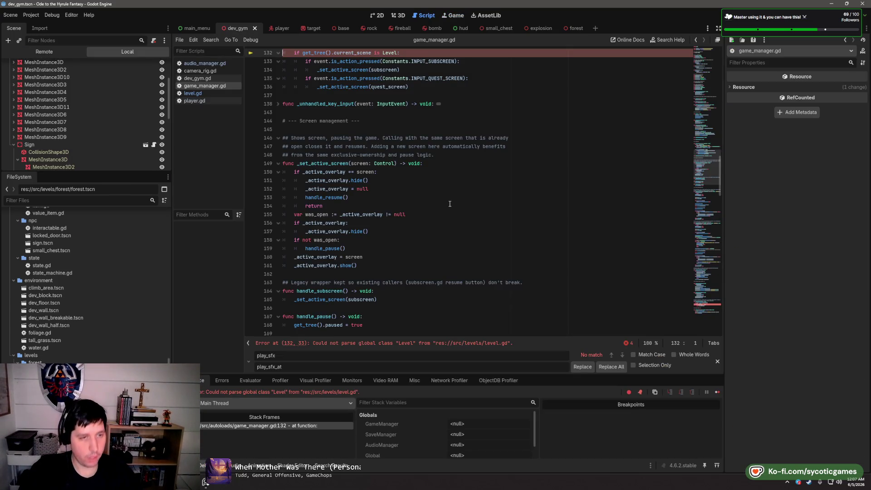
Flip through camera_rig.gd and game_manager.gd in the scripts list, then open dev_gym.gd
scroll(467, 169, "up", 2)
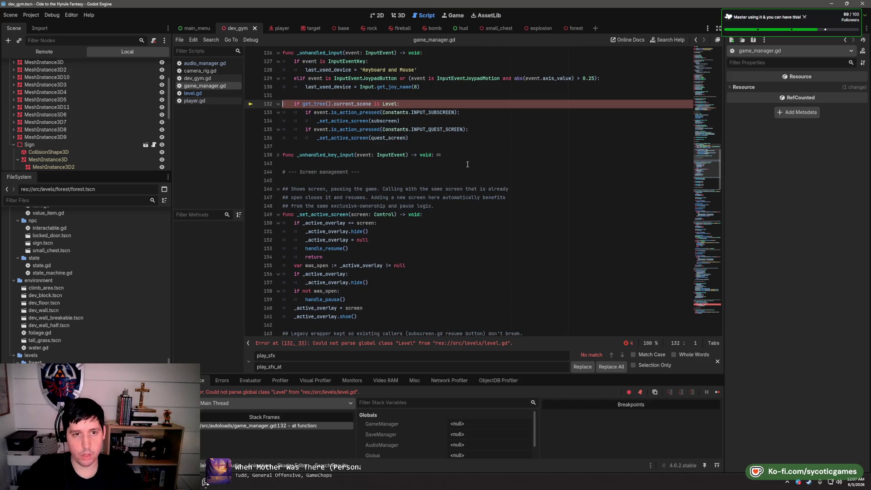
scroll(467, 164, "up", 3)
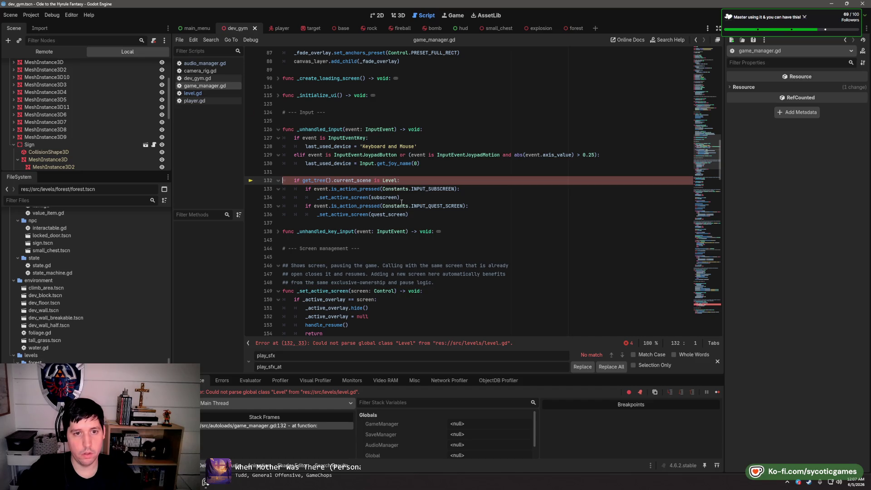
left_click(195, 71)
left_click(204, 63)
left_click(197, 78)
left_click(204, 86)
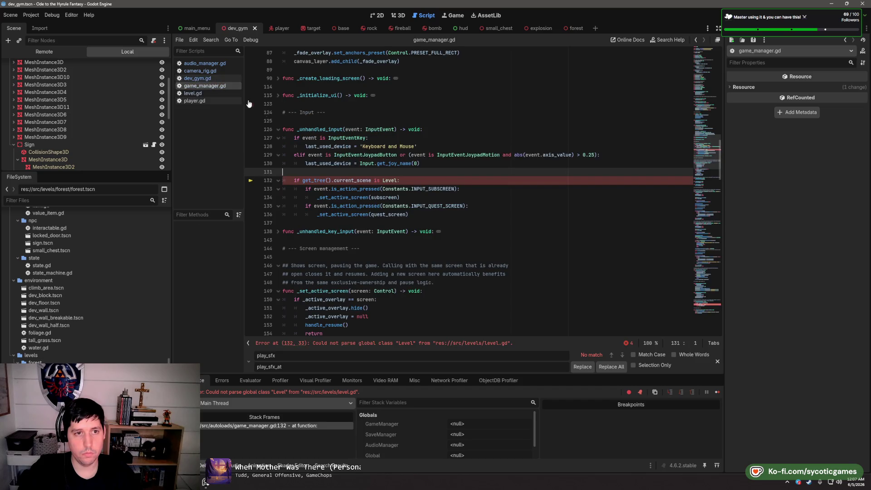
left_click(198, 78)
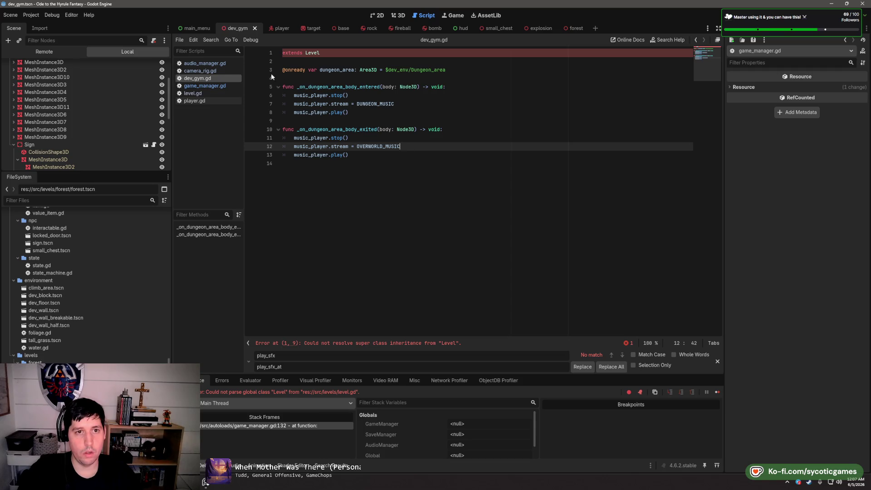
Glance at camera_rig.gd, return to dev_gym.gd, and add then undo an empty line after line 5
left_click(199, 71)
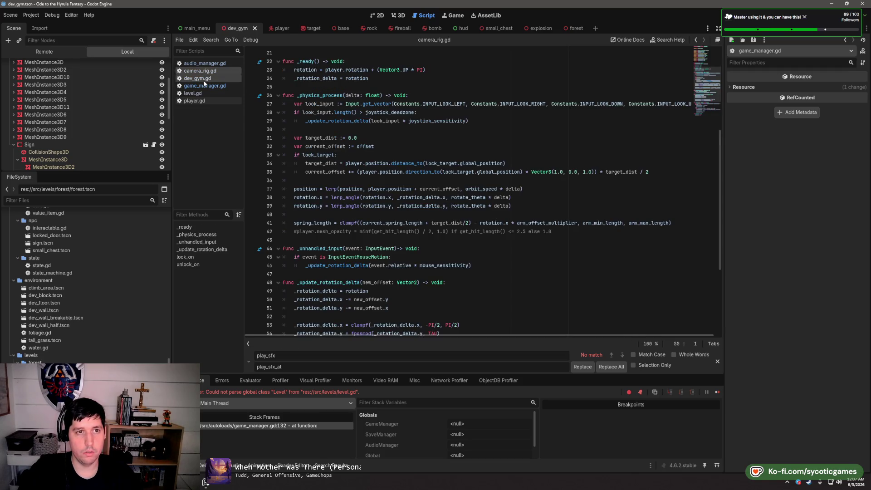
left_click(203, 80)
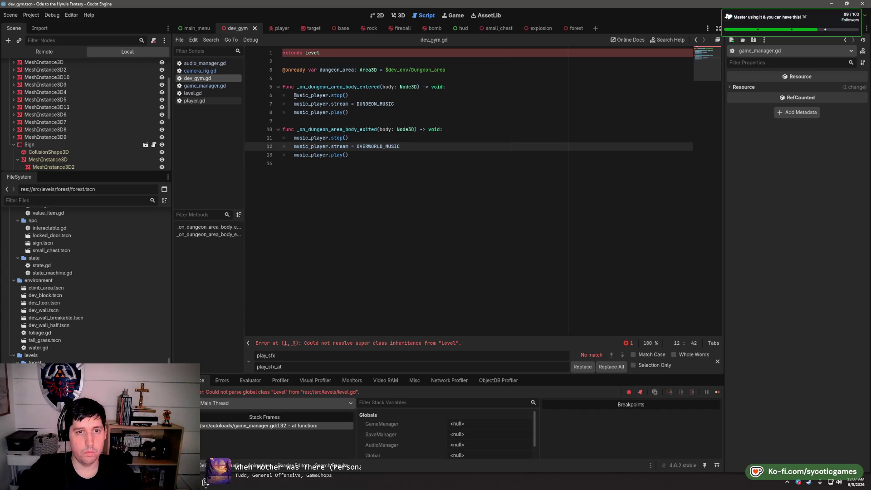
left_click(476, 90)
key("Return")
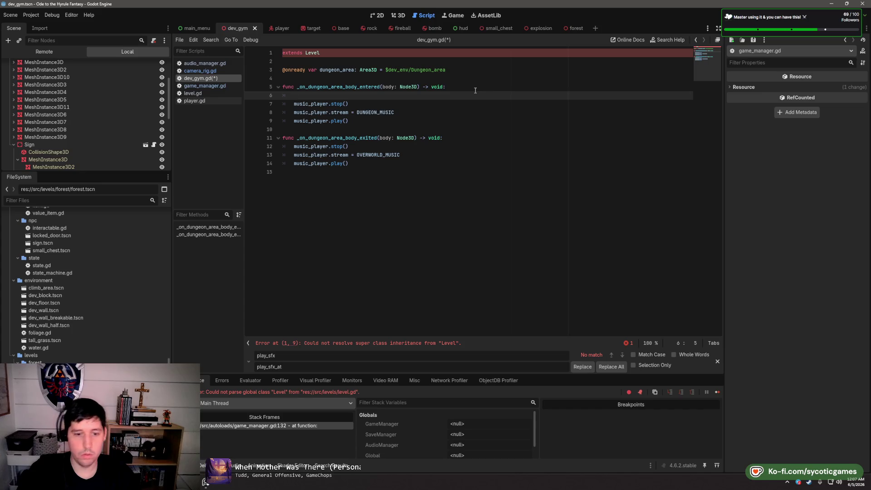
key("ctrl+z")
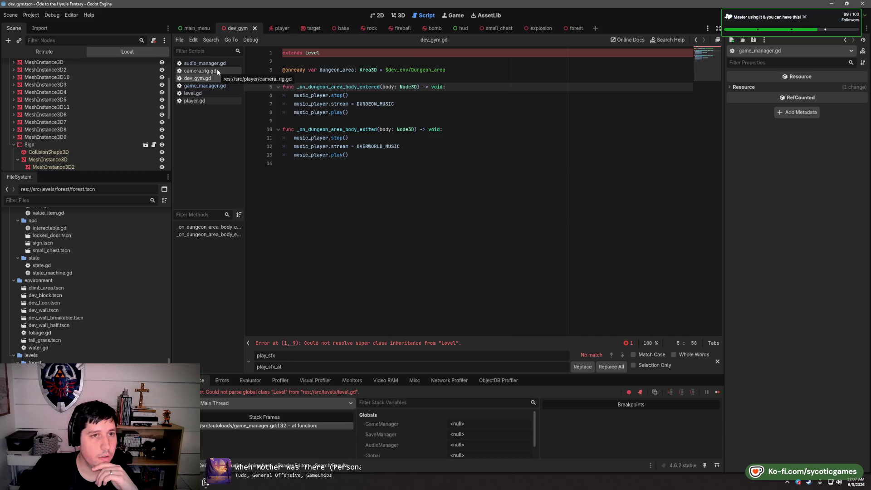
Open audio_manager.gd and scroll through the play_music function
left_click(205, 64)
scroll(496, 219, "down", 3)
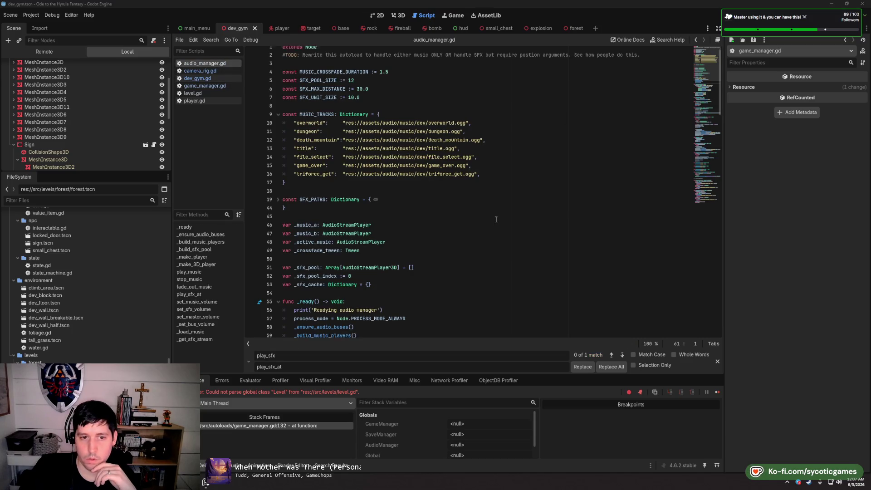
scroll(496, 219, "down", 15)
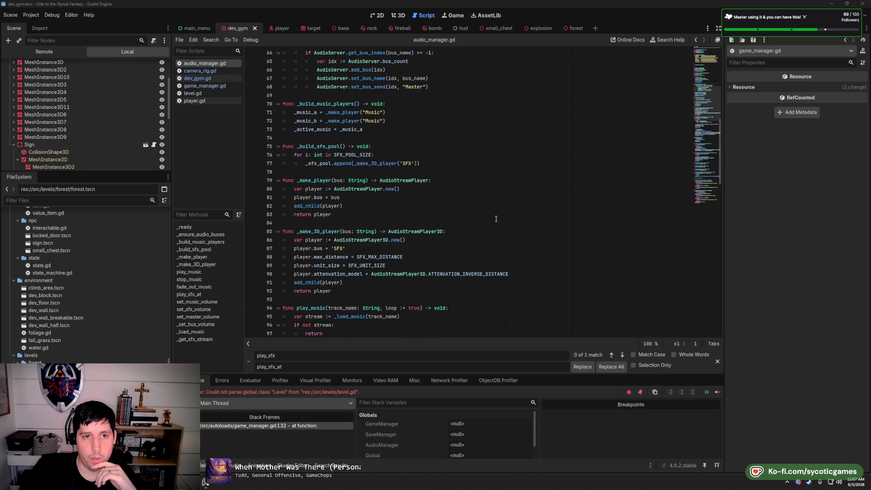
scroll(496, 219, "down", 9)
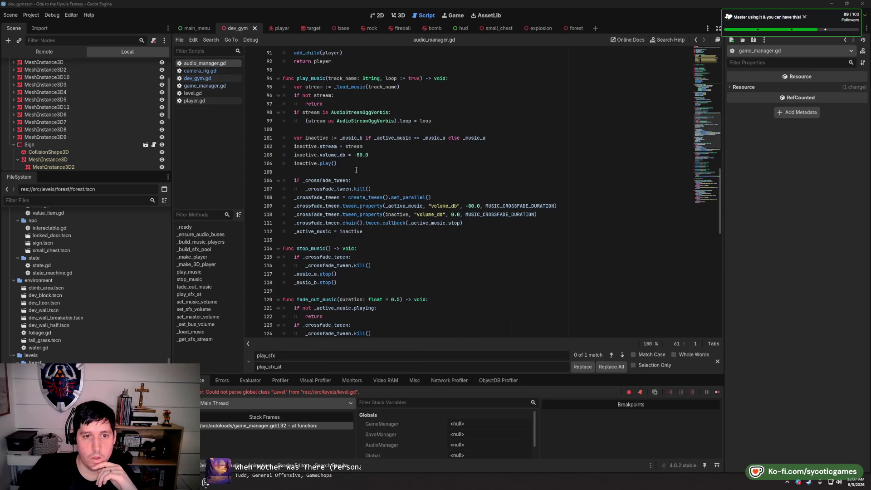
double_click(313, 78)
scroll(359, 183, "down", 4)
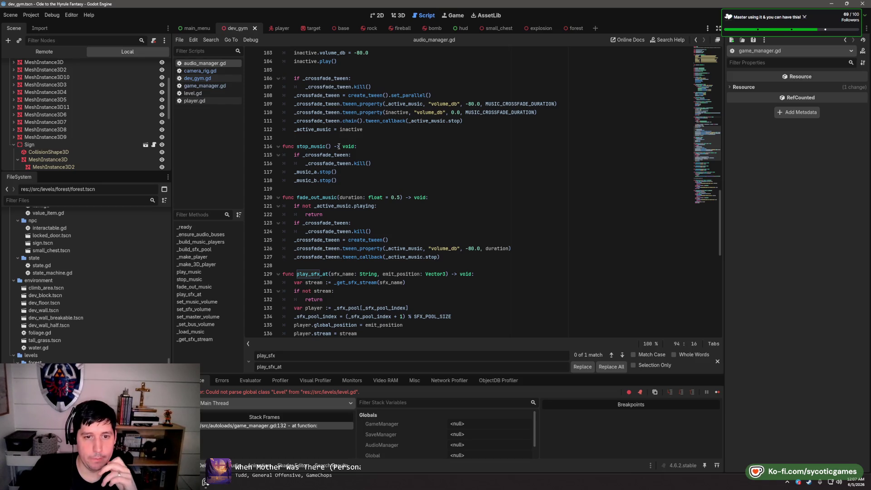
scroll(338, 146, "down", 4)
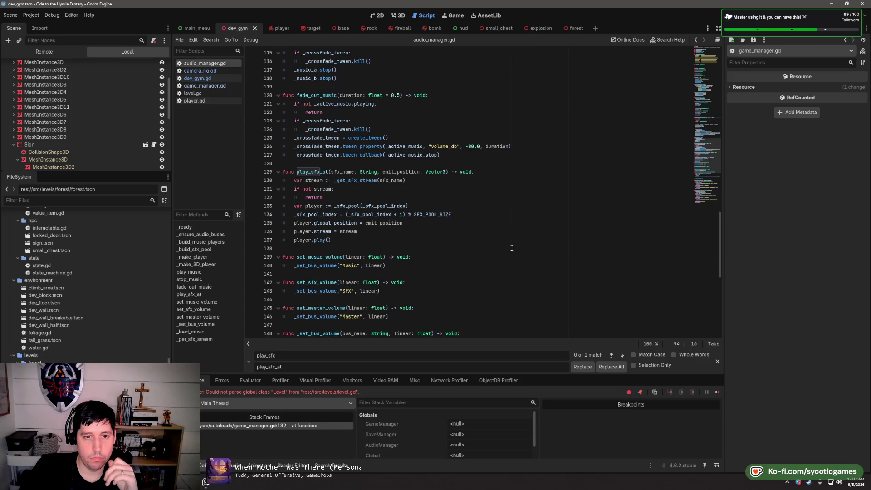
scroll(516, 250, "down", 4)
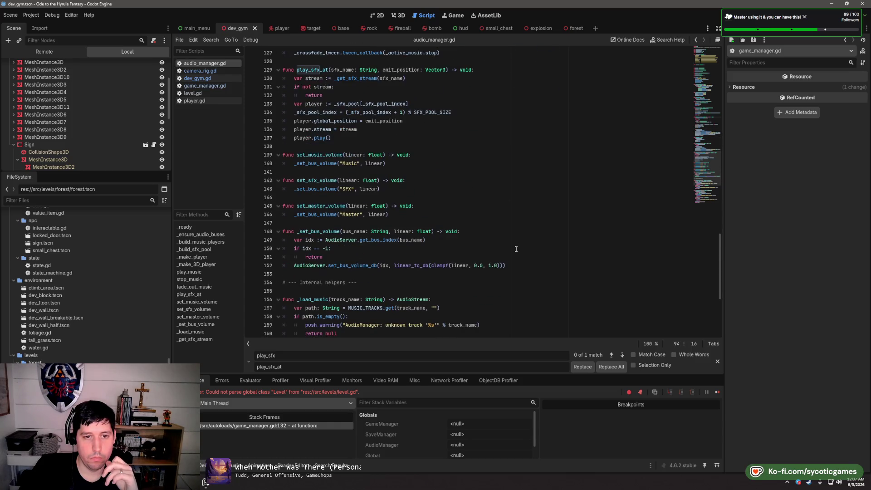
scroll(516, 250, "down", 6)
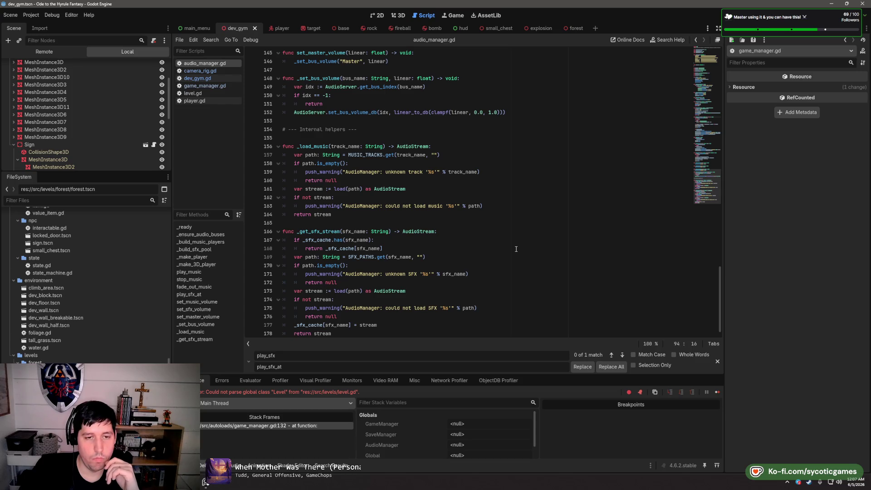
scroll(516, 249, "down", 1)
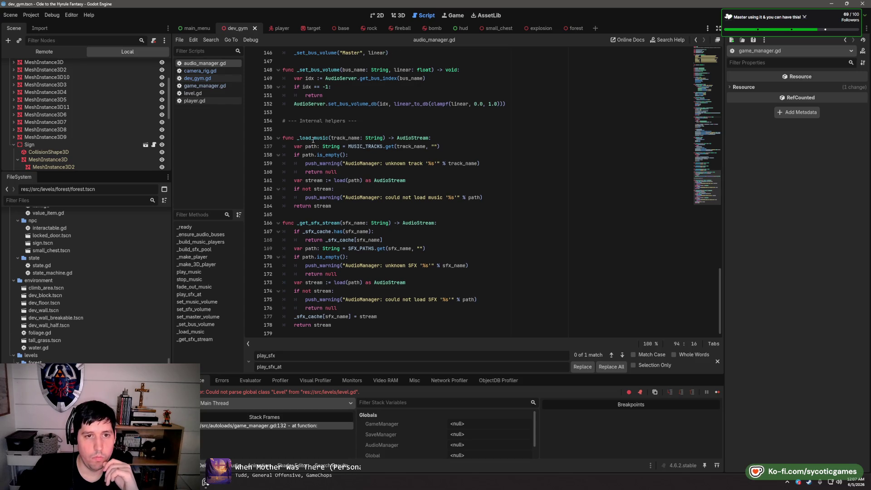
Delete the '# --- Internal helpers ---' comment and its blank line, then review the music functions
left_click_drag(313, 132, 312, 113)
key("BackSpace")
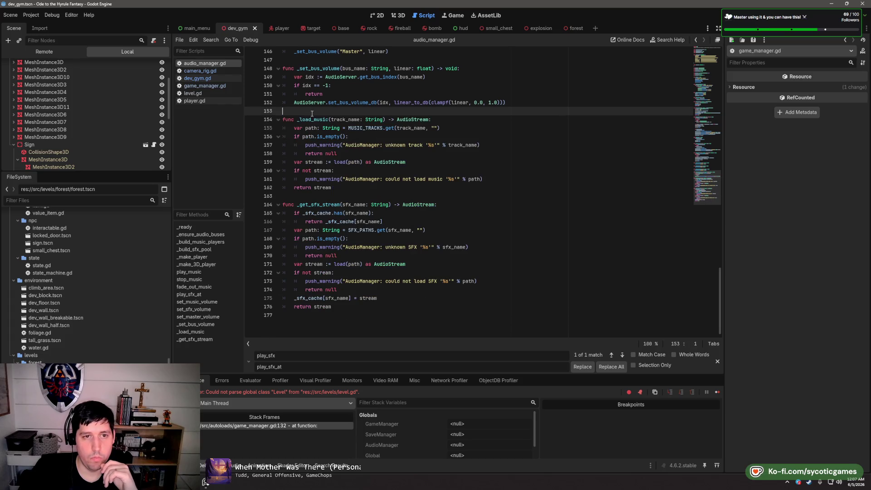
scroll(380, 201, "up", 13)
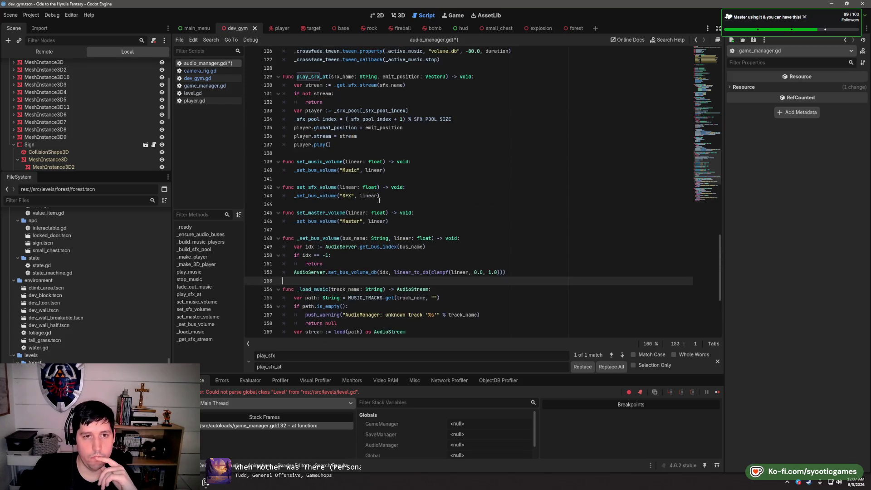
scroll(379, 201, "up", 2)
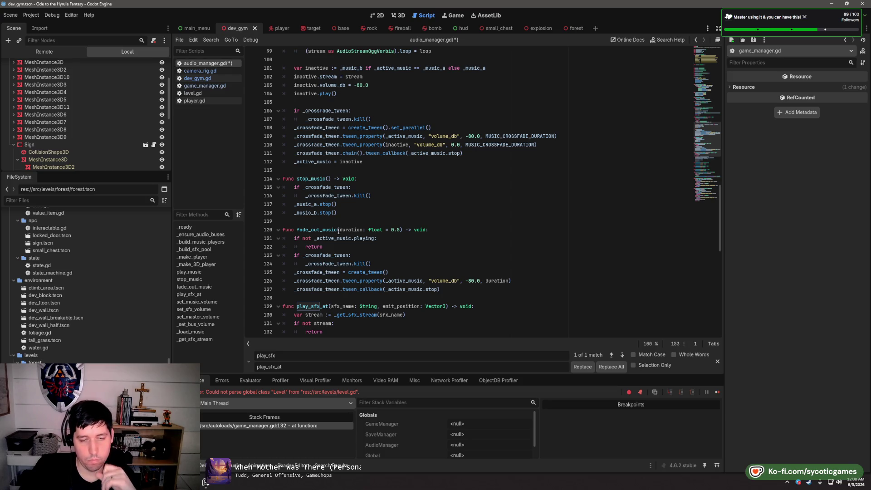
scroll(440, 223, "down", 1)
scroll(440, 223, "down", 1)
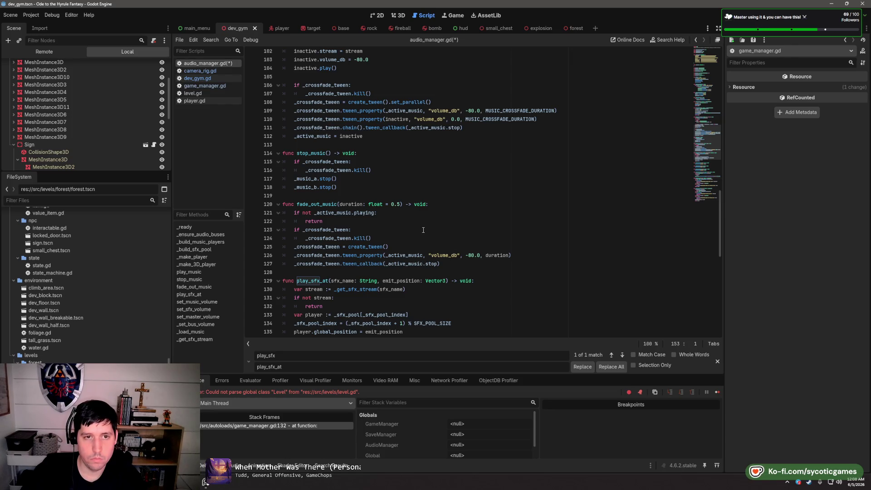
scroll(424, 230, "up", 5)
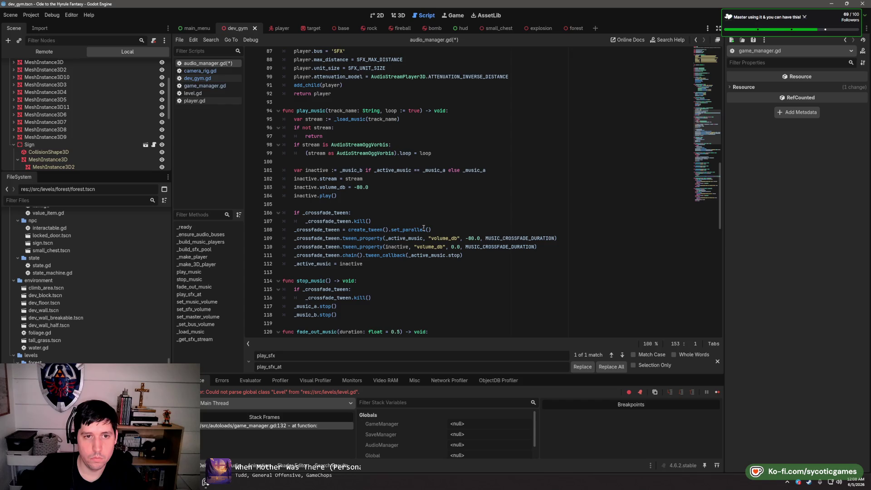
In dev_gym.gd's dungeon enter handler, add an AudioManager.fade_out_music() call and save
left_click(203, 86)
left_click(200, 79)
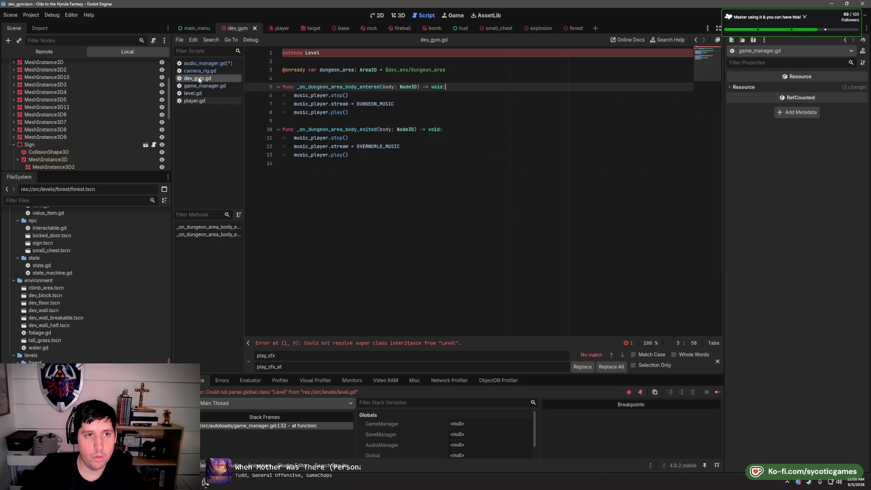
key("Return")
type("AudioManage")
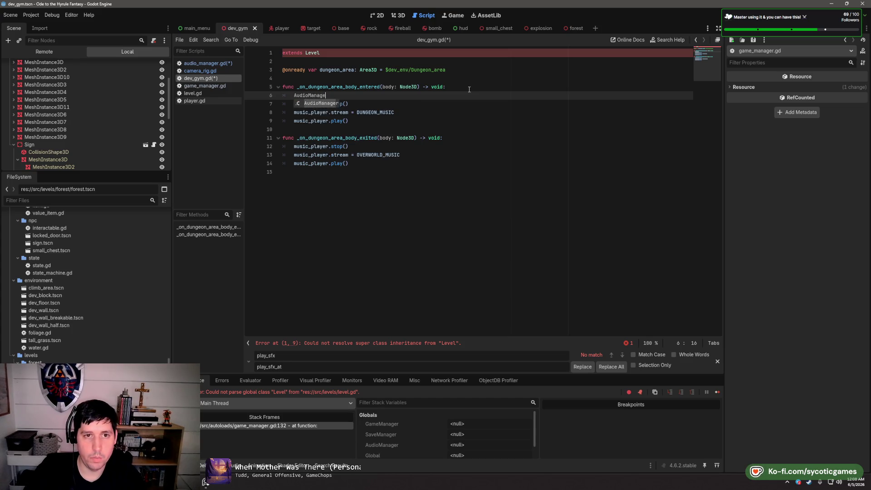
key("Return")
type(".st")
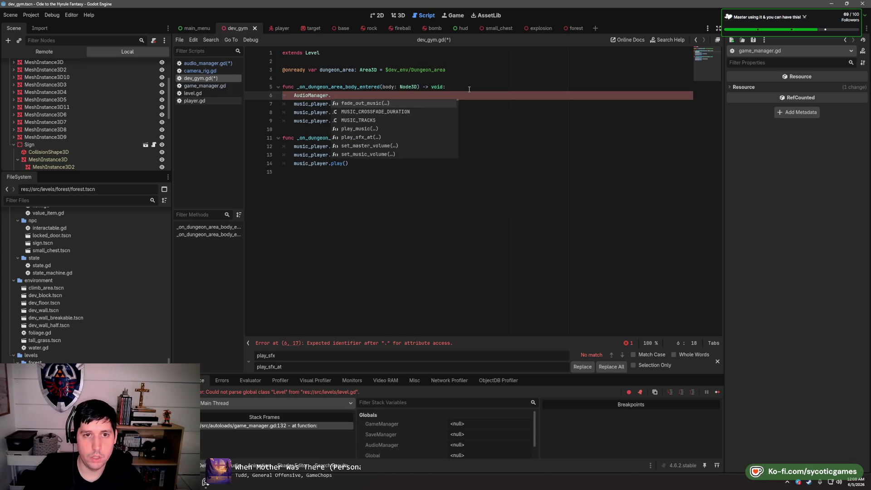
key("BackSpace")
key("BackSpace")
type("fade_out_music(")
key("Return")
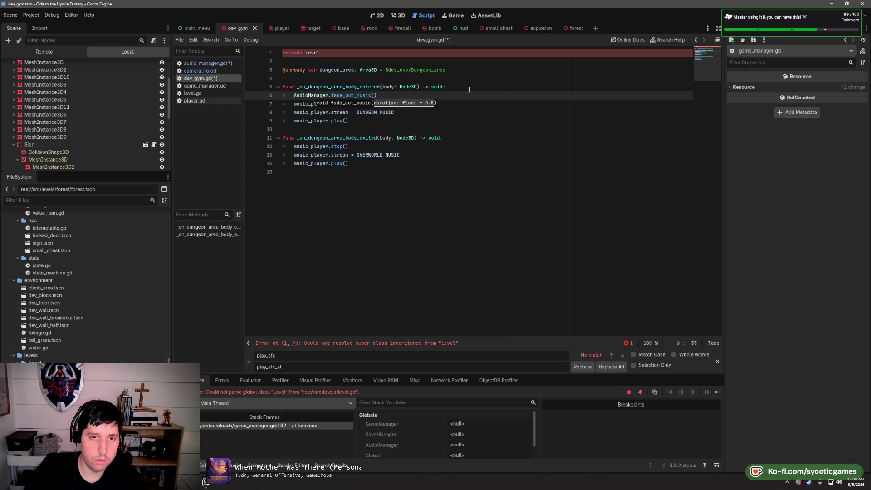
key("Right")
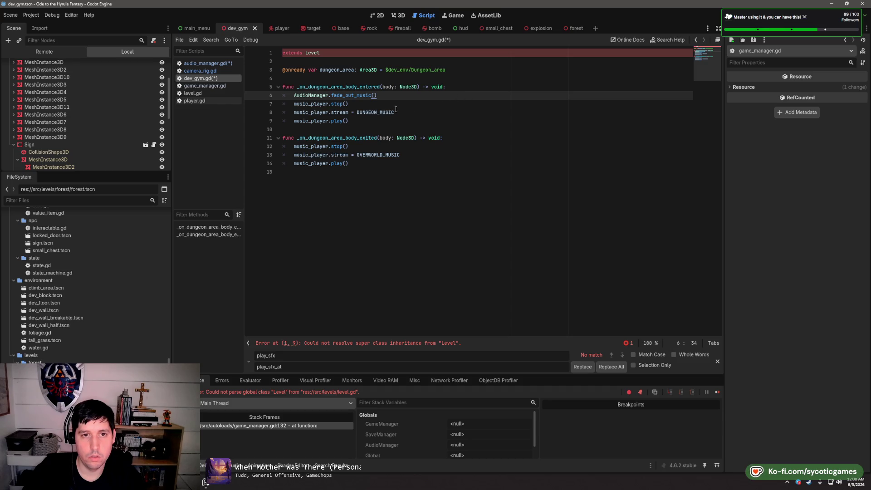
left_click_drag(395, 110, 406, 99)
key("ctrl+s")
Add AudioManager.play_music('dungeon') below the fade call and delete the enter handler's old music_player lines
left_click(399, 95)
key("Return")
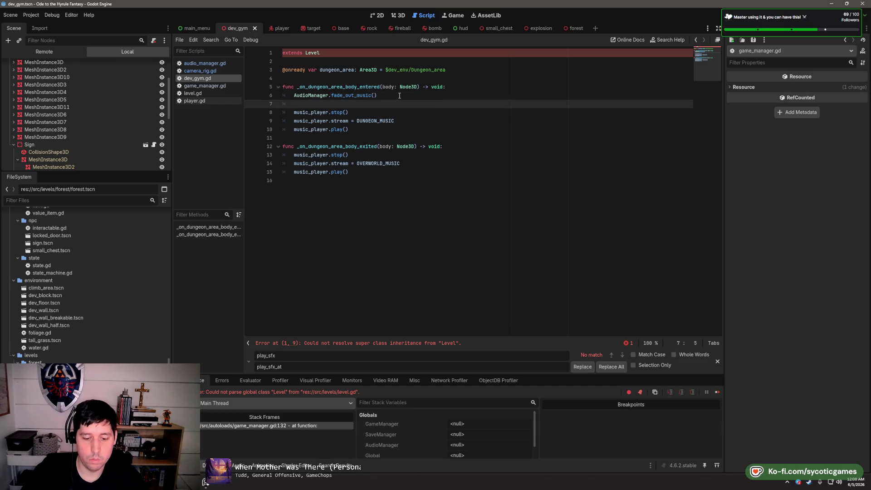
type("AudioManager.")
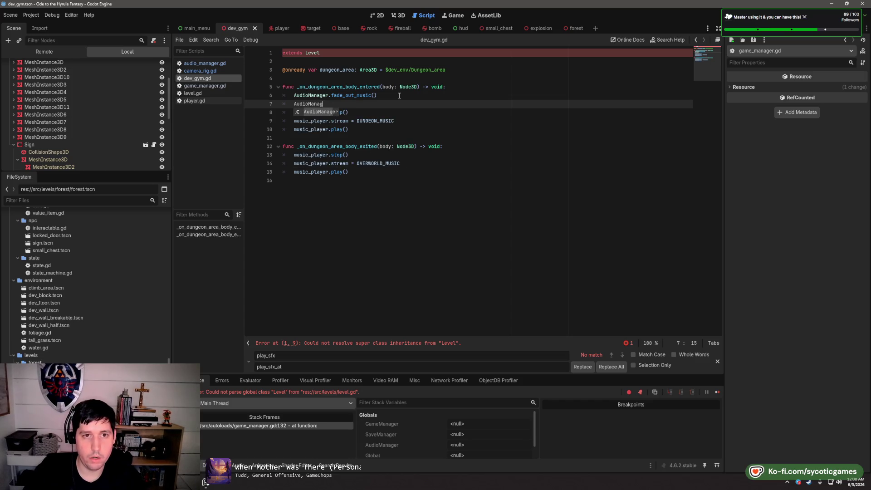
type("pl")
key("Return")
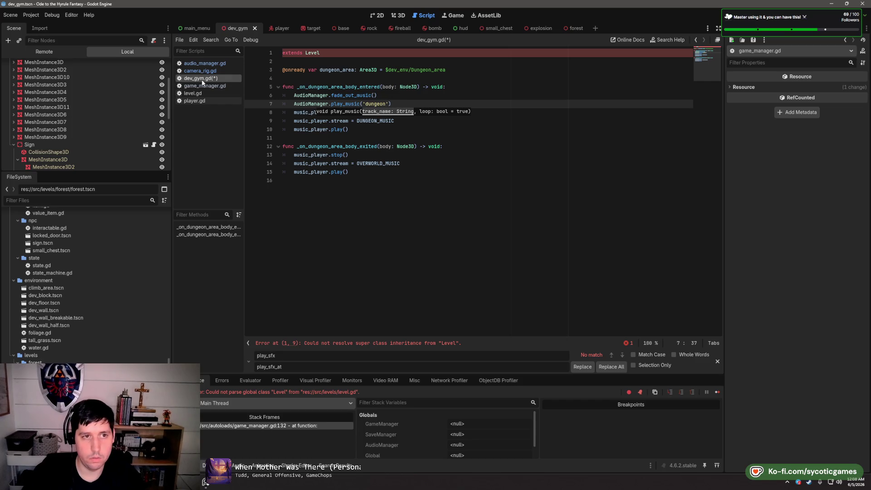
left_click(204, 63)
scroll(326, 146, "up", 3)
scroll(327, 145, "up", 15)
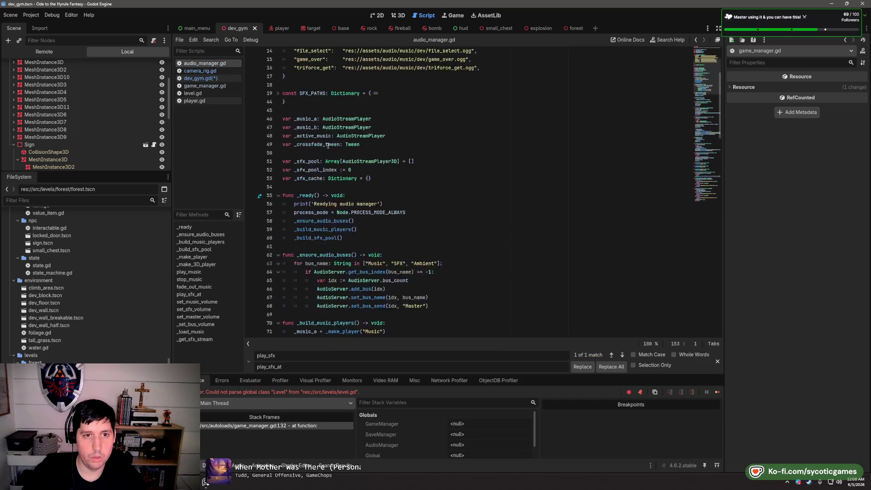
left_click(206, 72)
left_click(215, 78)
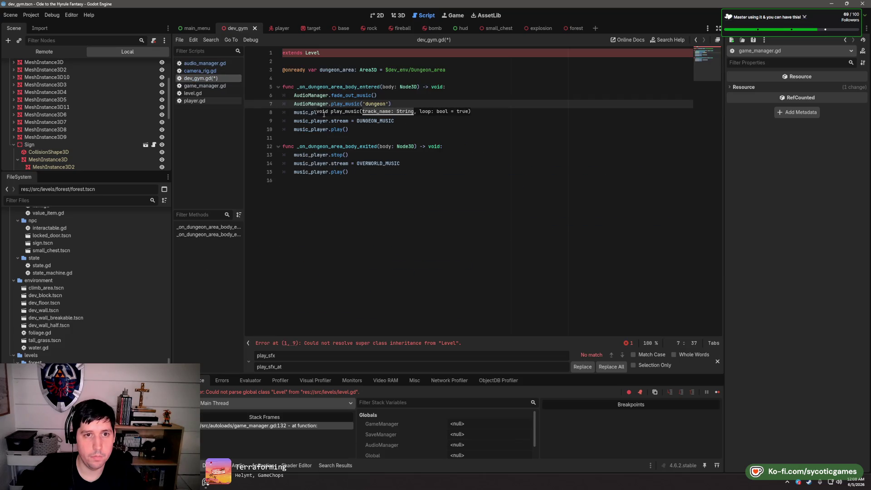
key("End")
mouse_move(407, 129)
left_mouse_down()
mouse_move(393, 104)
mouse_move(474, 86)
left_mouse_up()
key("ctrl+c")
key("BackSpace")
Give the exit handler fade_out_music and play_music('overworld') calls, remove its music_player lines, save, and run
left_click(472, 121)
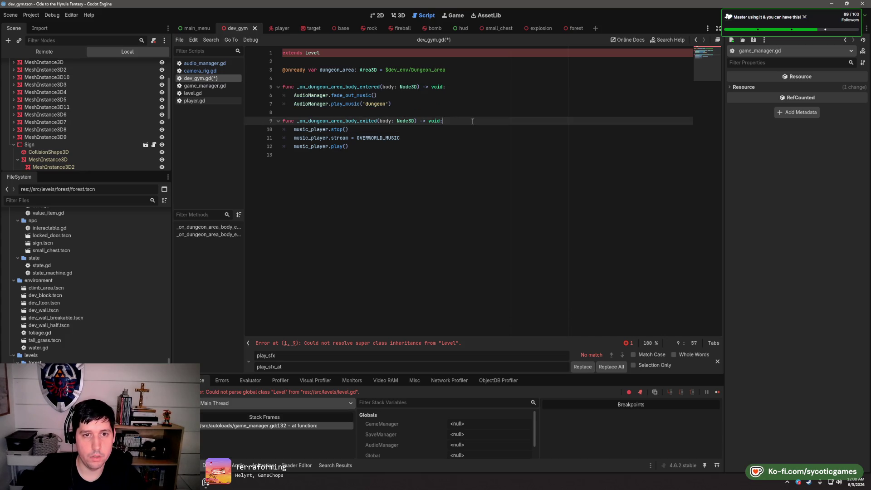
key("ctrl+v")
double_click(380, 138)
type("overw")
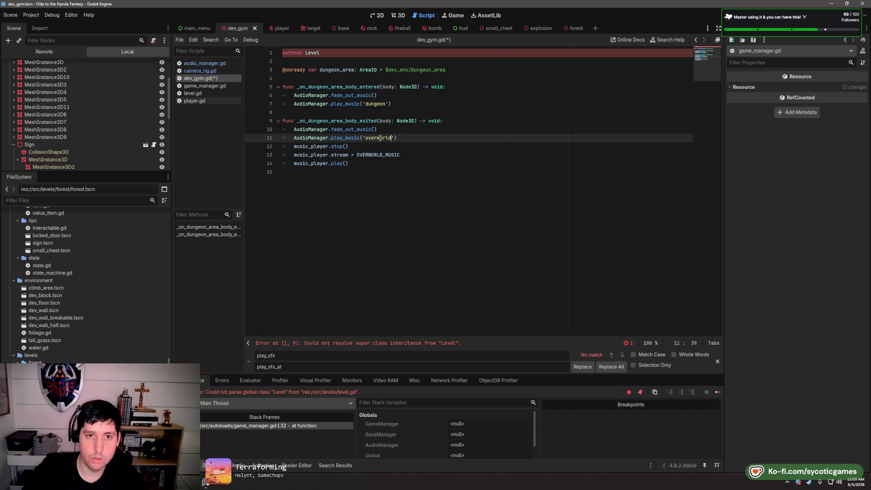
left_click_drag(372, 163, 423, 138)
key("BackSpace")
key("ctrl+s")
key("F6")
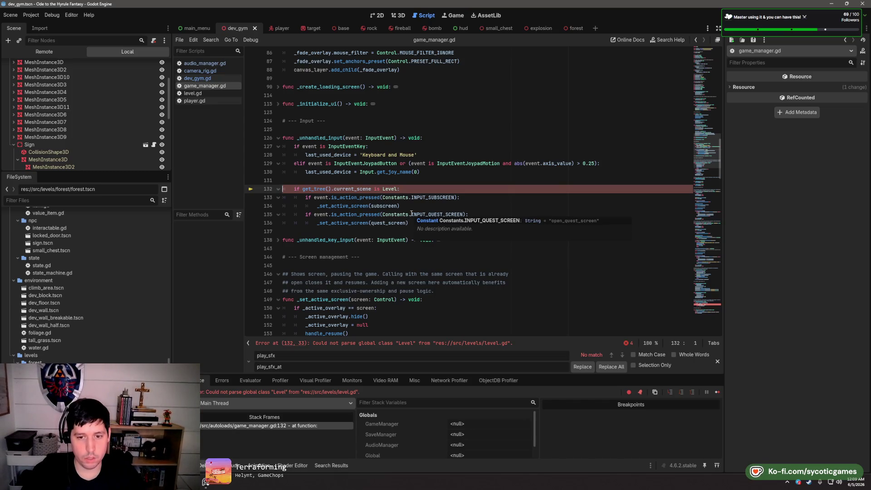
Add 'pass' under level.gd's 'if not mute_music:' check, save, and run the game again
left_click(200, 93)
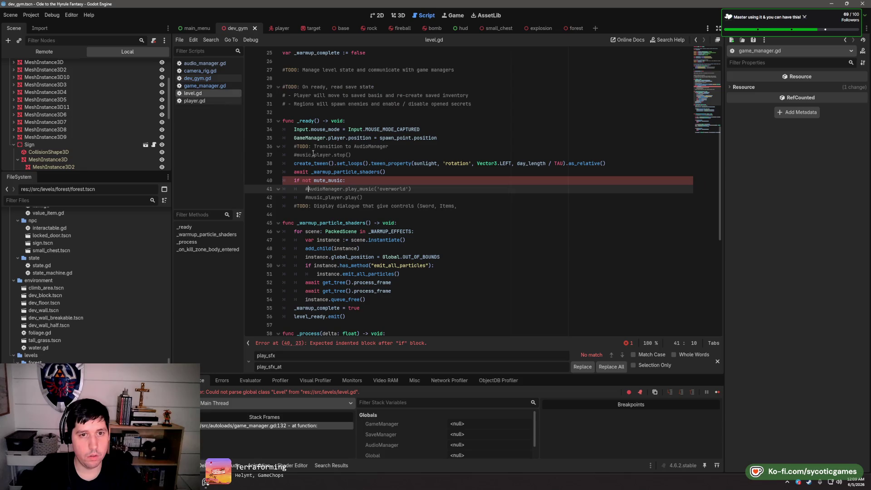
left_click(200, 87)
left_click(200, 94)
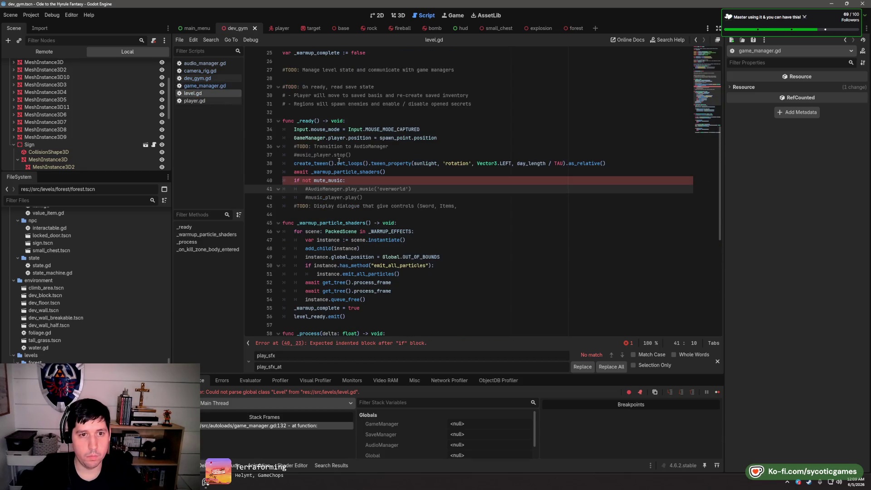
left_click(413, 182)
key("Return")
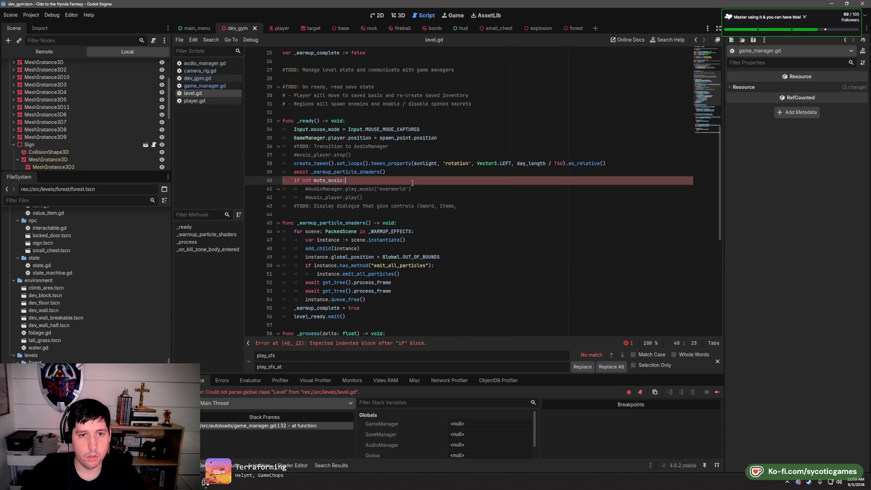
type("pass")
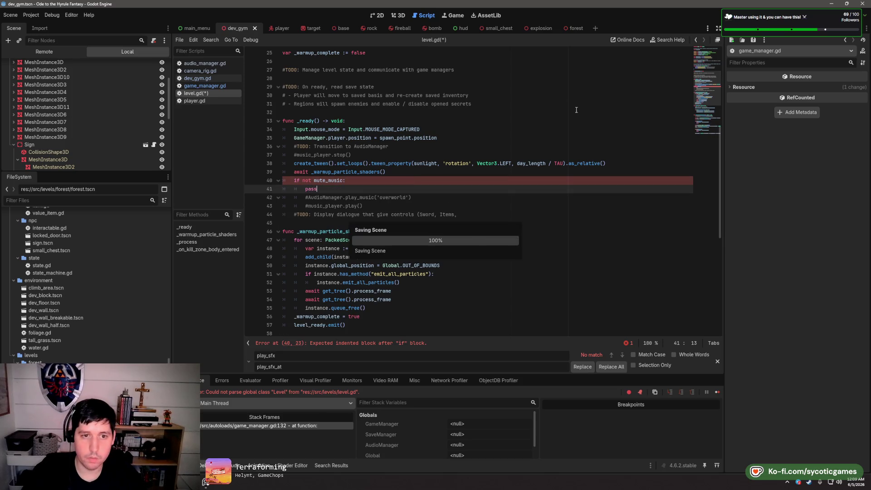
key("ctrl+s")
key("F6")
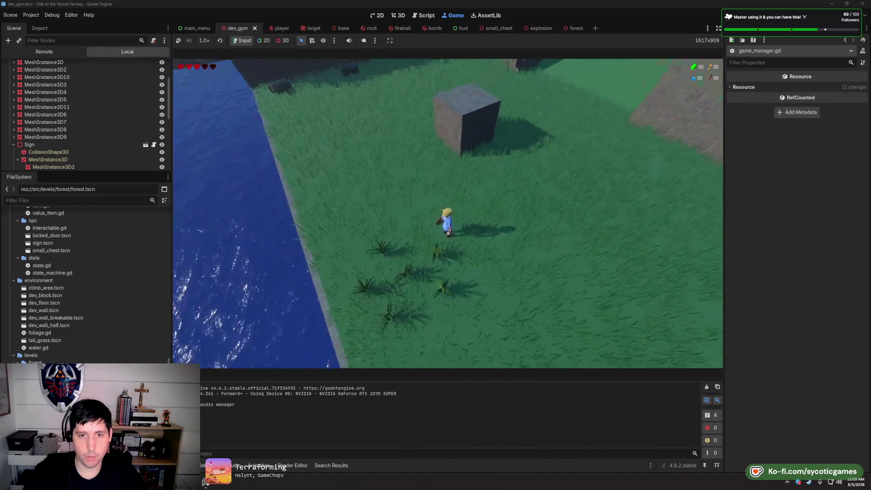
key("Escape")
Quit the game, revert the Develop node's Mute Music and Day Length (1440.0) to defaults, and save the scene
left_click(590, 261)
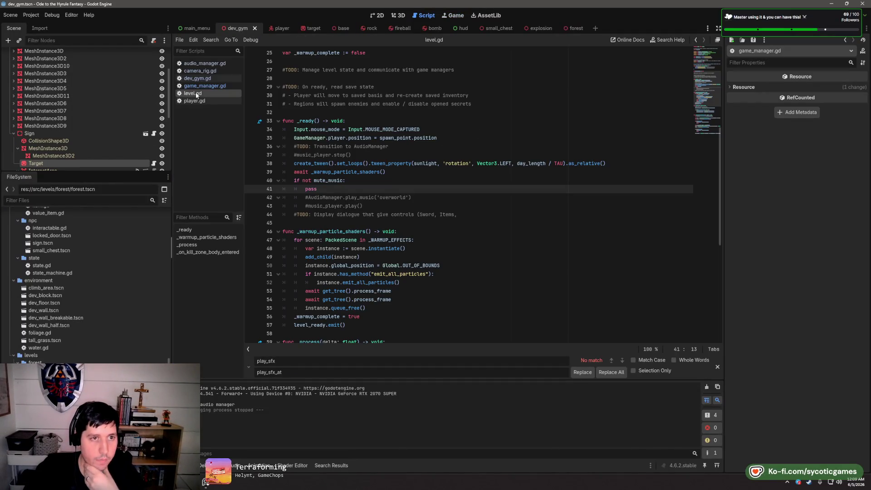
scroll(111, 146, "up", 3)
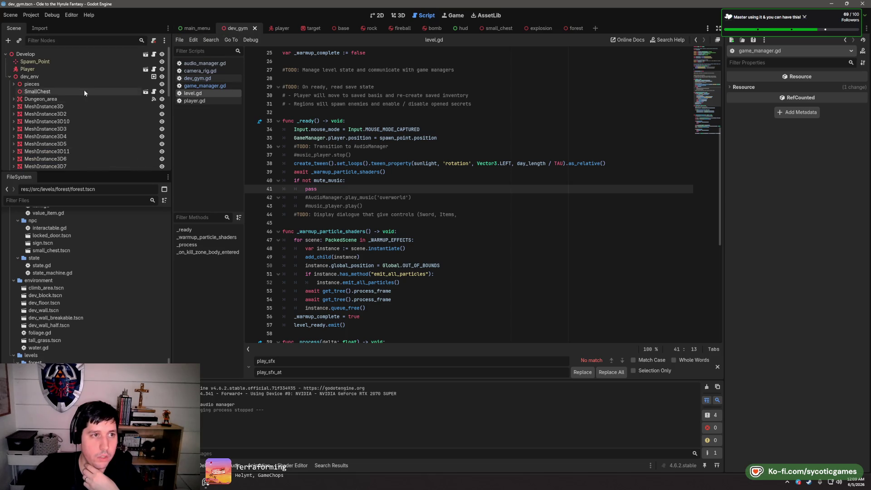
scroll(43, 58, "up", 1)
left_click(28, 54)
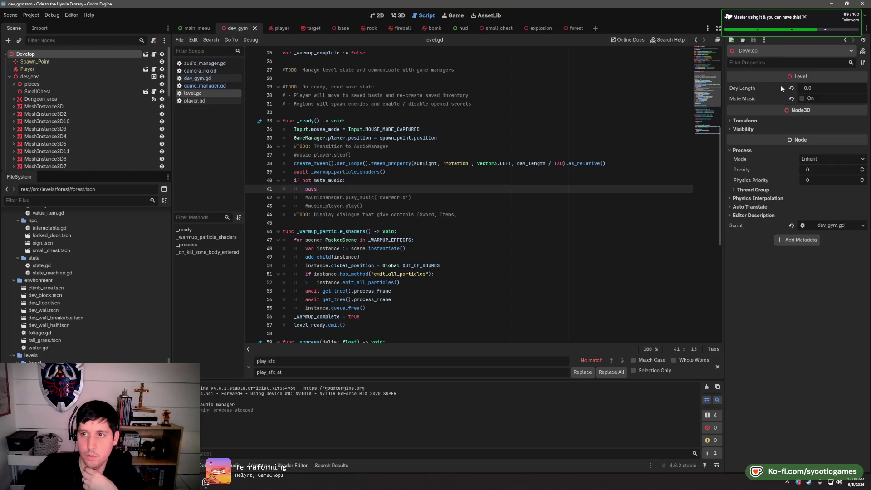
left_click(793, 99)
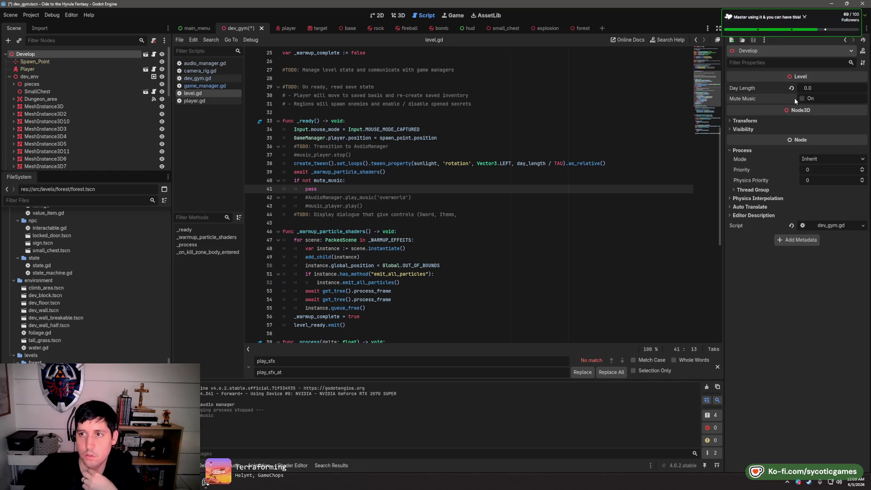
left_click(791, 88)
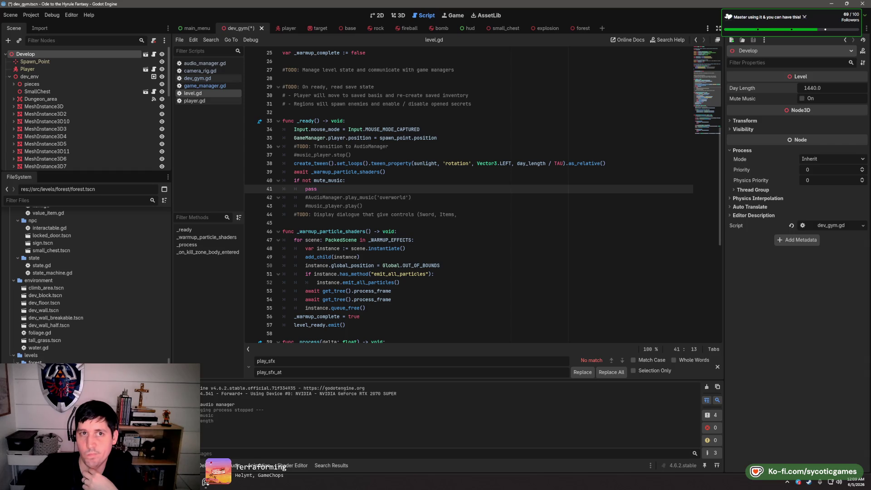
key("ctrl+s")
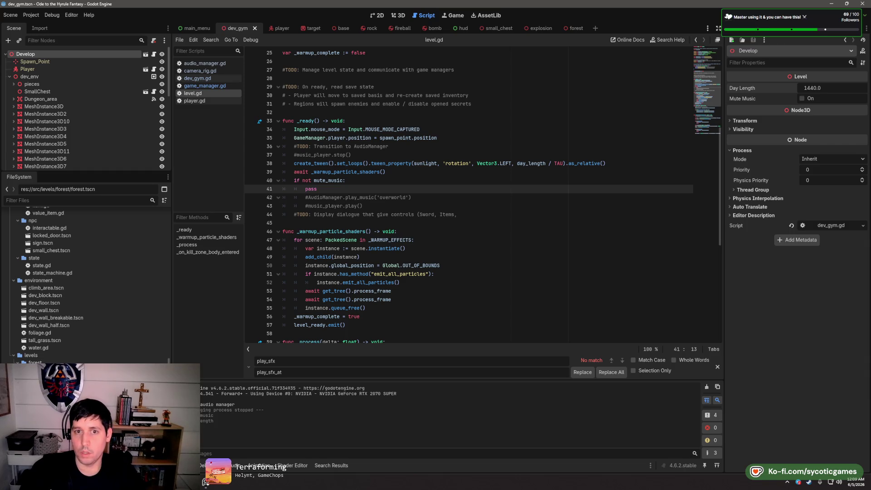
Test-run the project from dev_gym.gd, stop it, and return to level.gd
left_click(362, 205)
scroll(448, 258, "down", 7)
scroll(448, 258, "up", 15)
left_click(200, 79)
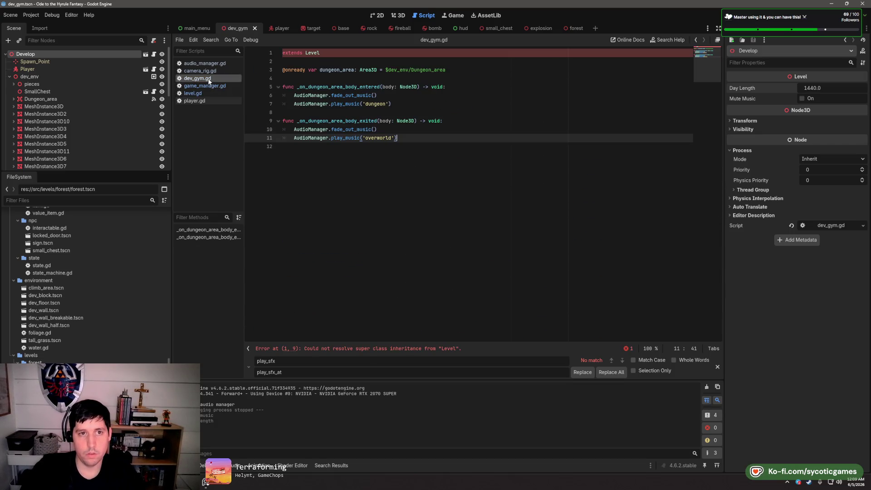
left_click(344, 112)
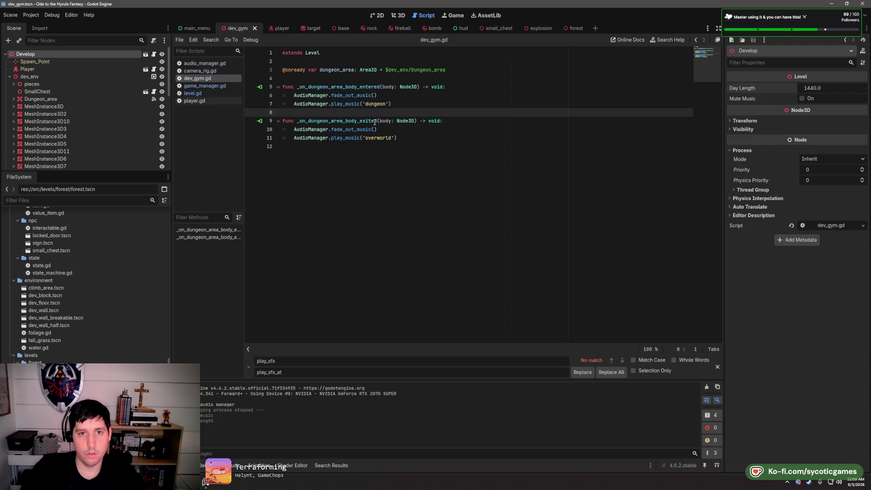
left_click(377, 78)
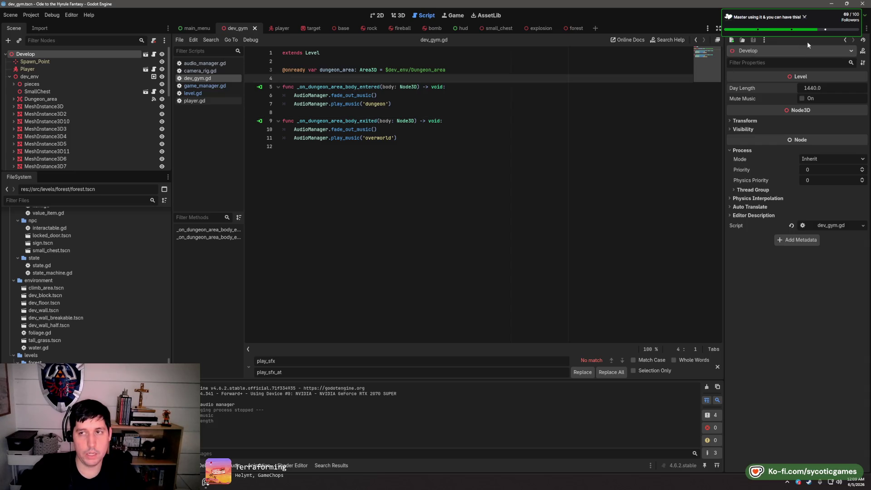
left_click(807, 15)
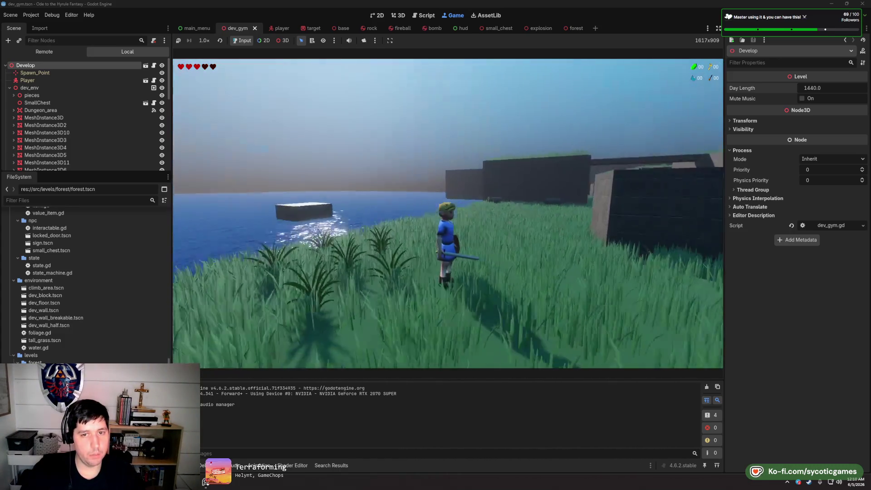
key("Escape")
key("F8")
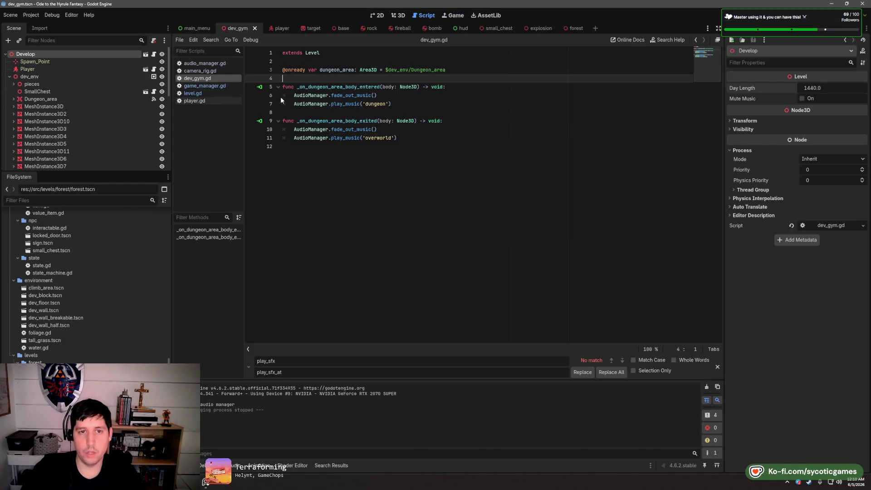
left_click(205, 86)
left_click(207, 93)
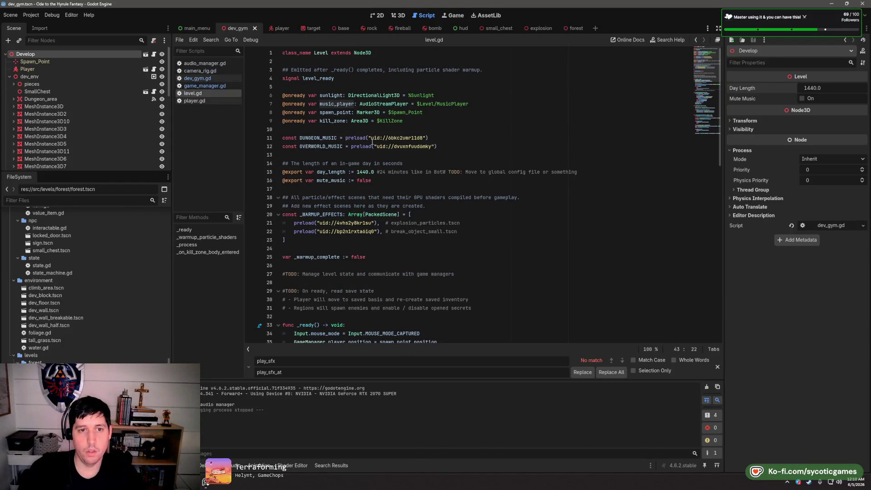
double_click(325, 104)
left_click(282, 103)
type("#")
left_click(508, 85)
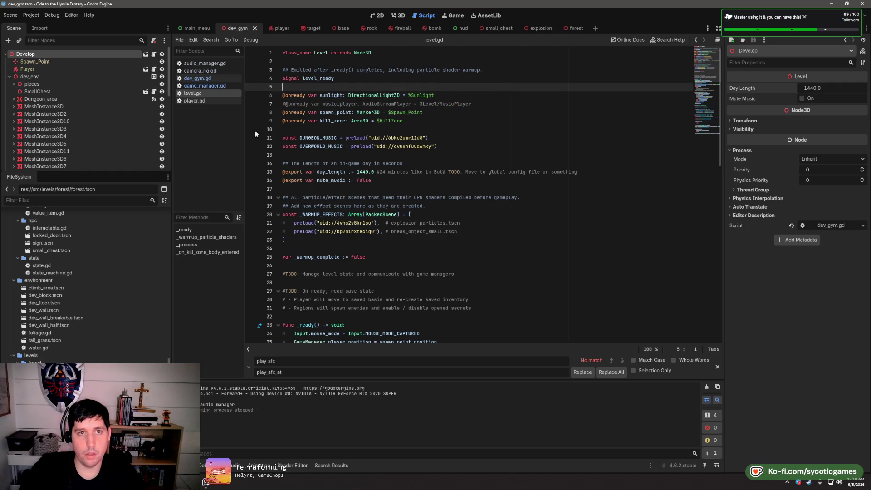
Turn off Autoplay on the MusicPlayer node in base.tscn, then run the dev_gym scene
scroll(64, 318, "down", 3)
left_click(59, 352)
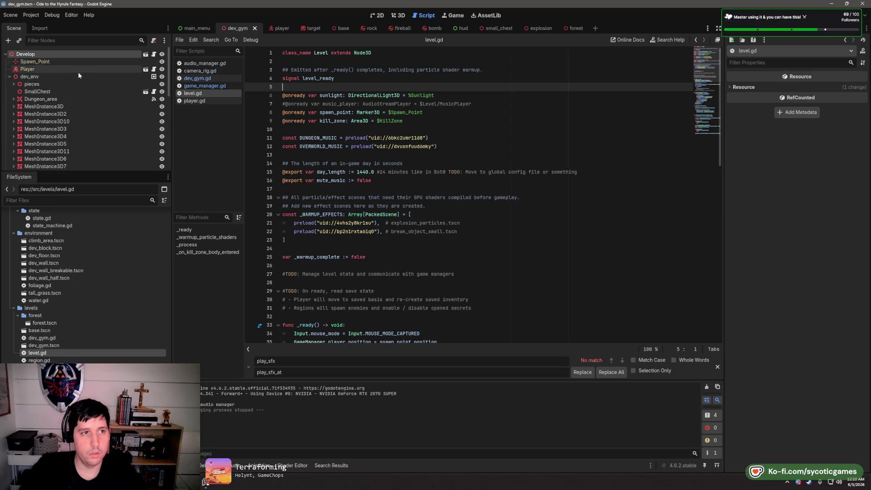
double_click(43, 331)
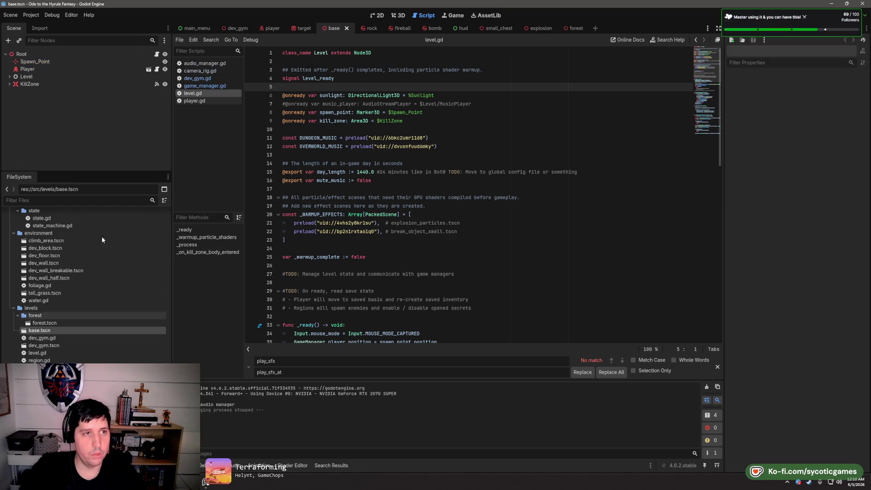
left_click(10, 76)
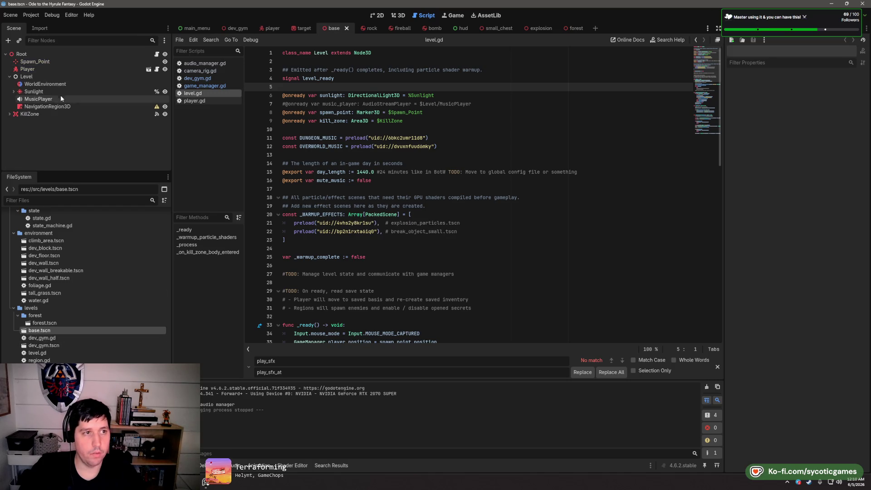
left_click(52, 99)
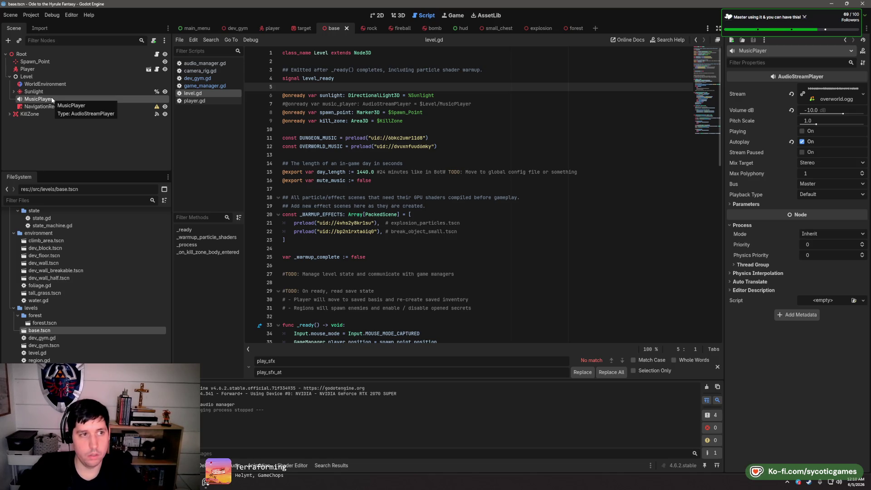
left_click(801, 141)
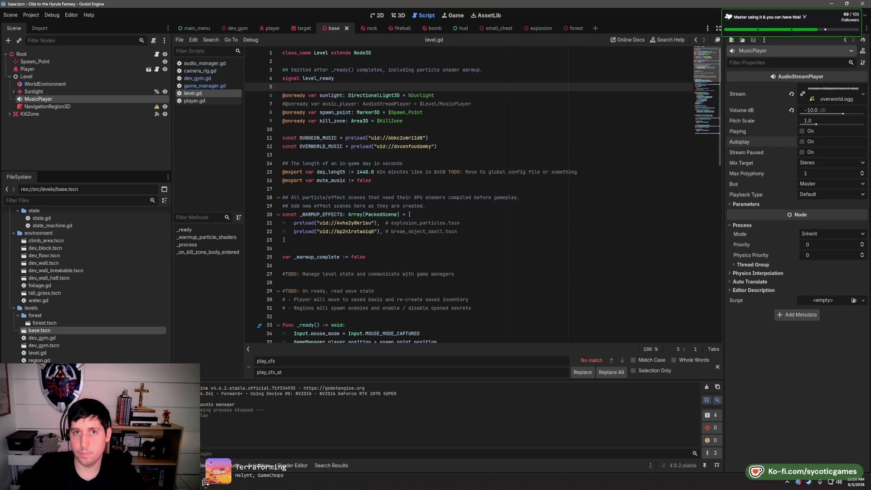
left_click(237, 28)
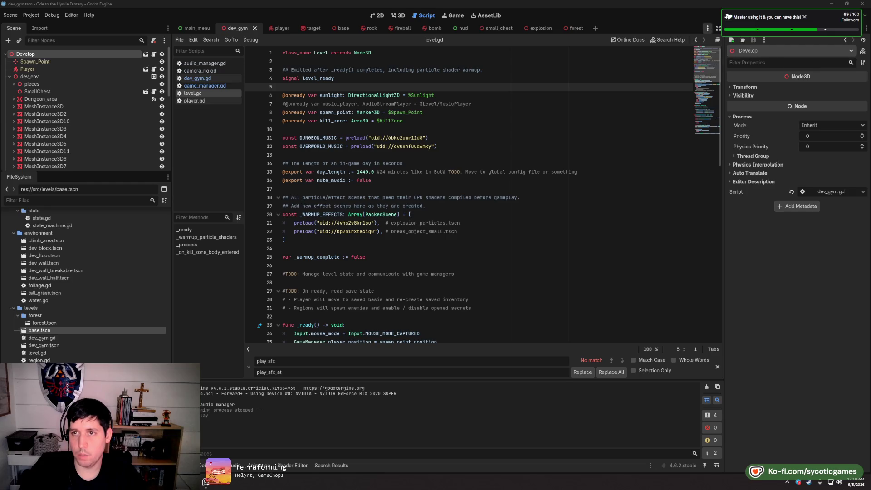
key("F6")
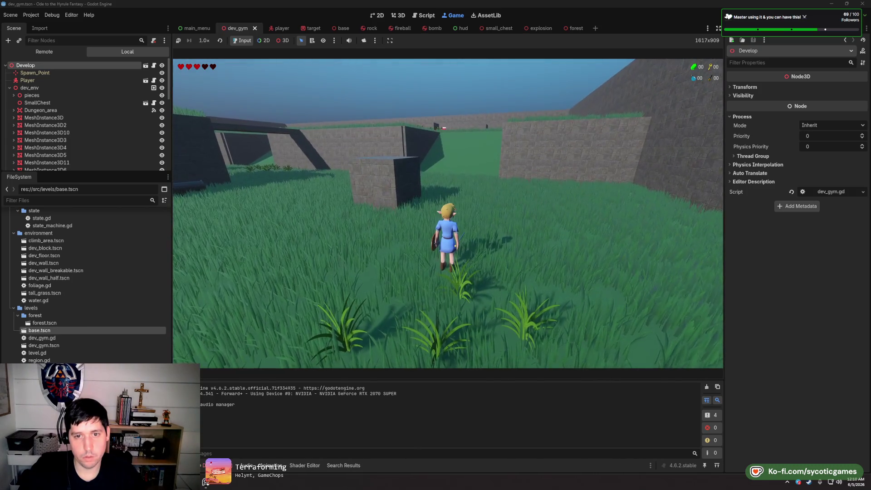
Stop the game, uncomment AudioManager.play_music('overworld') in level.gd, delete the pass line, and save
key("Escape")
key("F8")
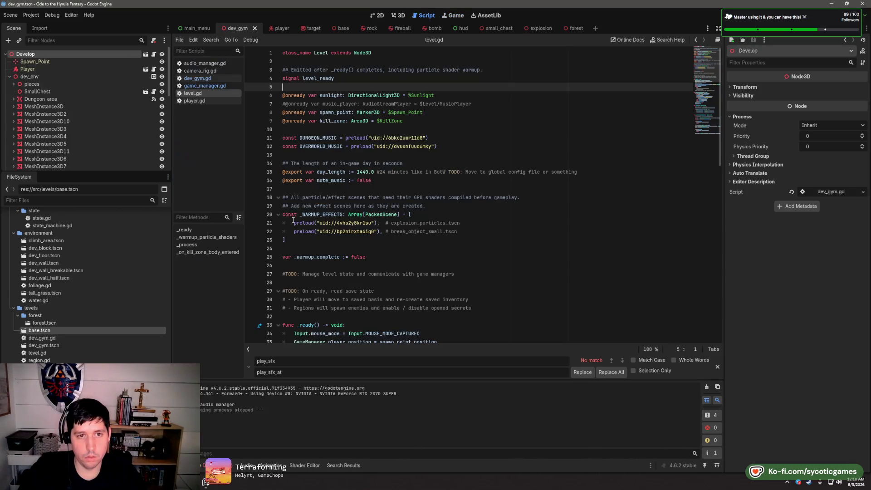
left_click(198, 79)
left_click(193, 93)
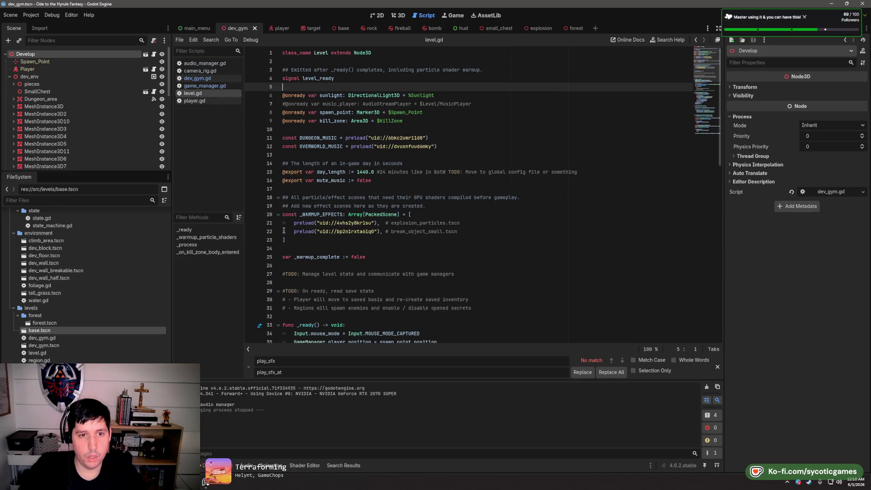
scroll(321, 205, "down", 7)
left_click(308, 224)
key("BackSpace")
key("Up")
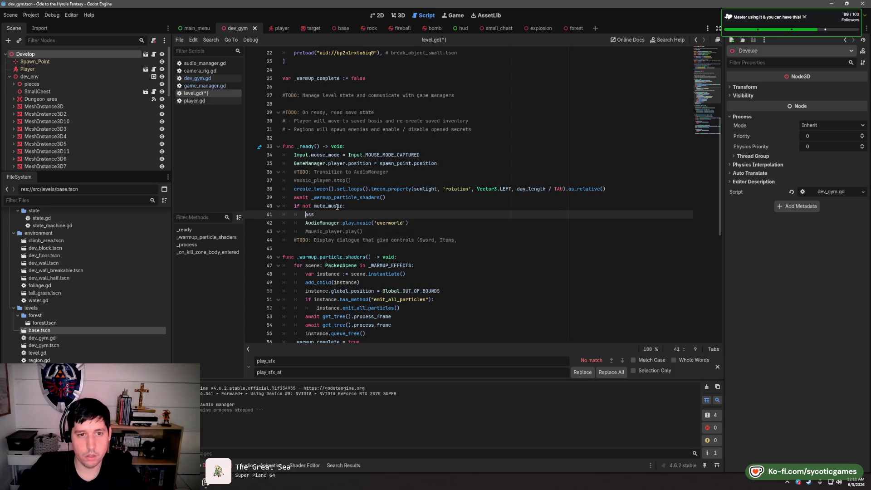
key("ctrl+shift+k")
key("ctrl+s")
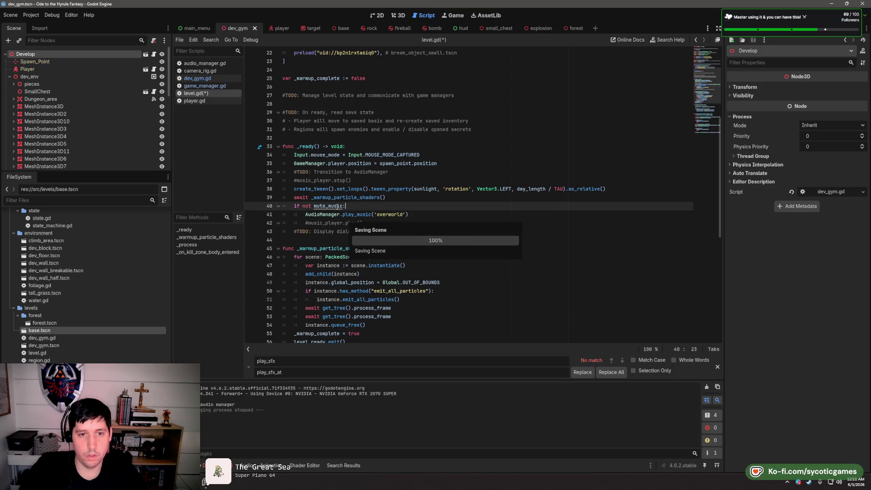
Run the game to hear the overworld music, then stop it
key("F6")
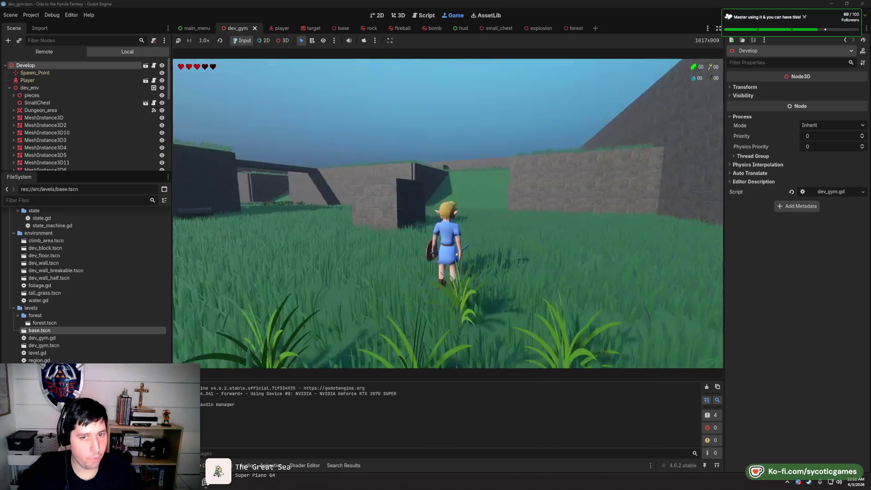
key("Escape")
key("F8")
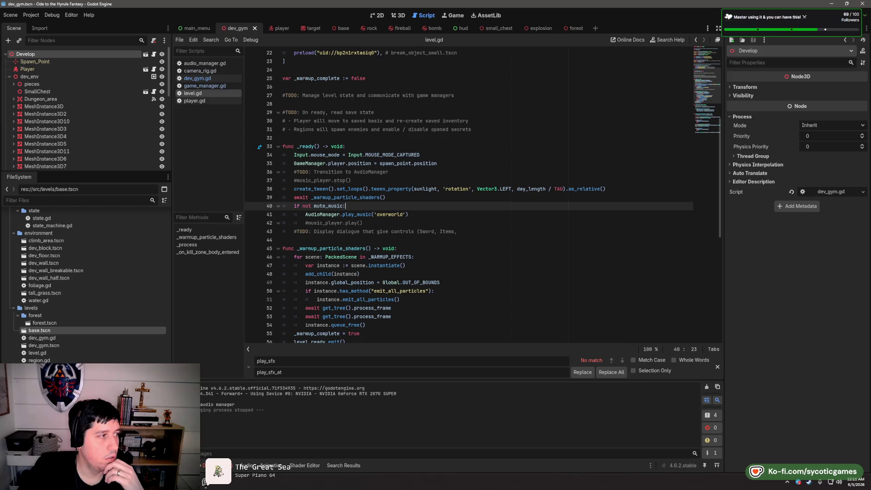
Show the Player scene with the CameraRig node's camera_rig.gd script in the editor
left_click(211, 72)
left_click(272, 28)
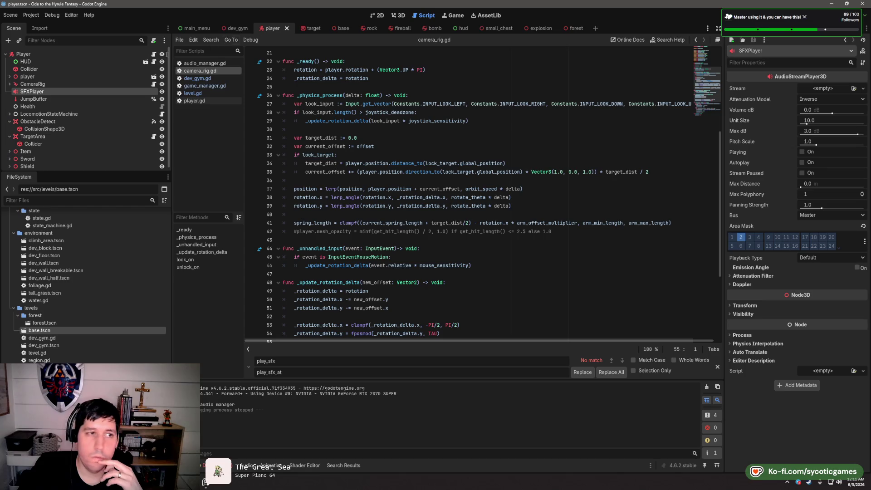
left_click(155, 85)
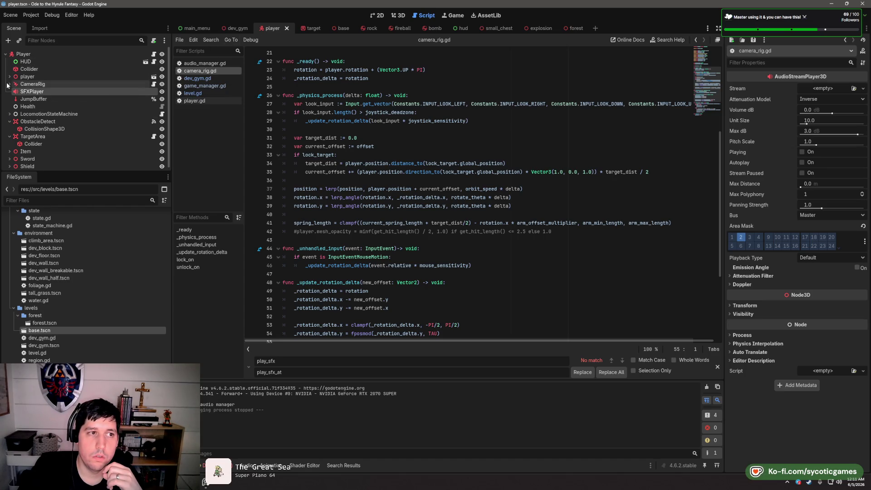